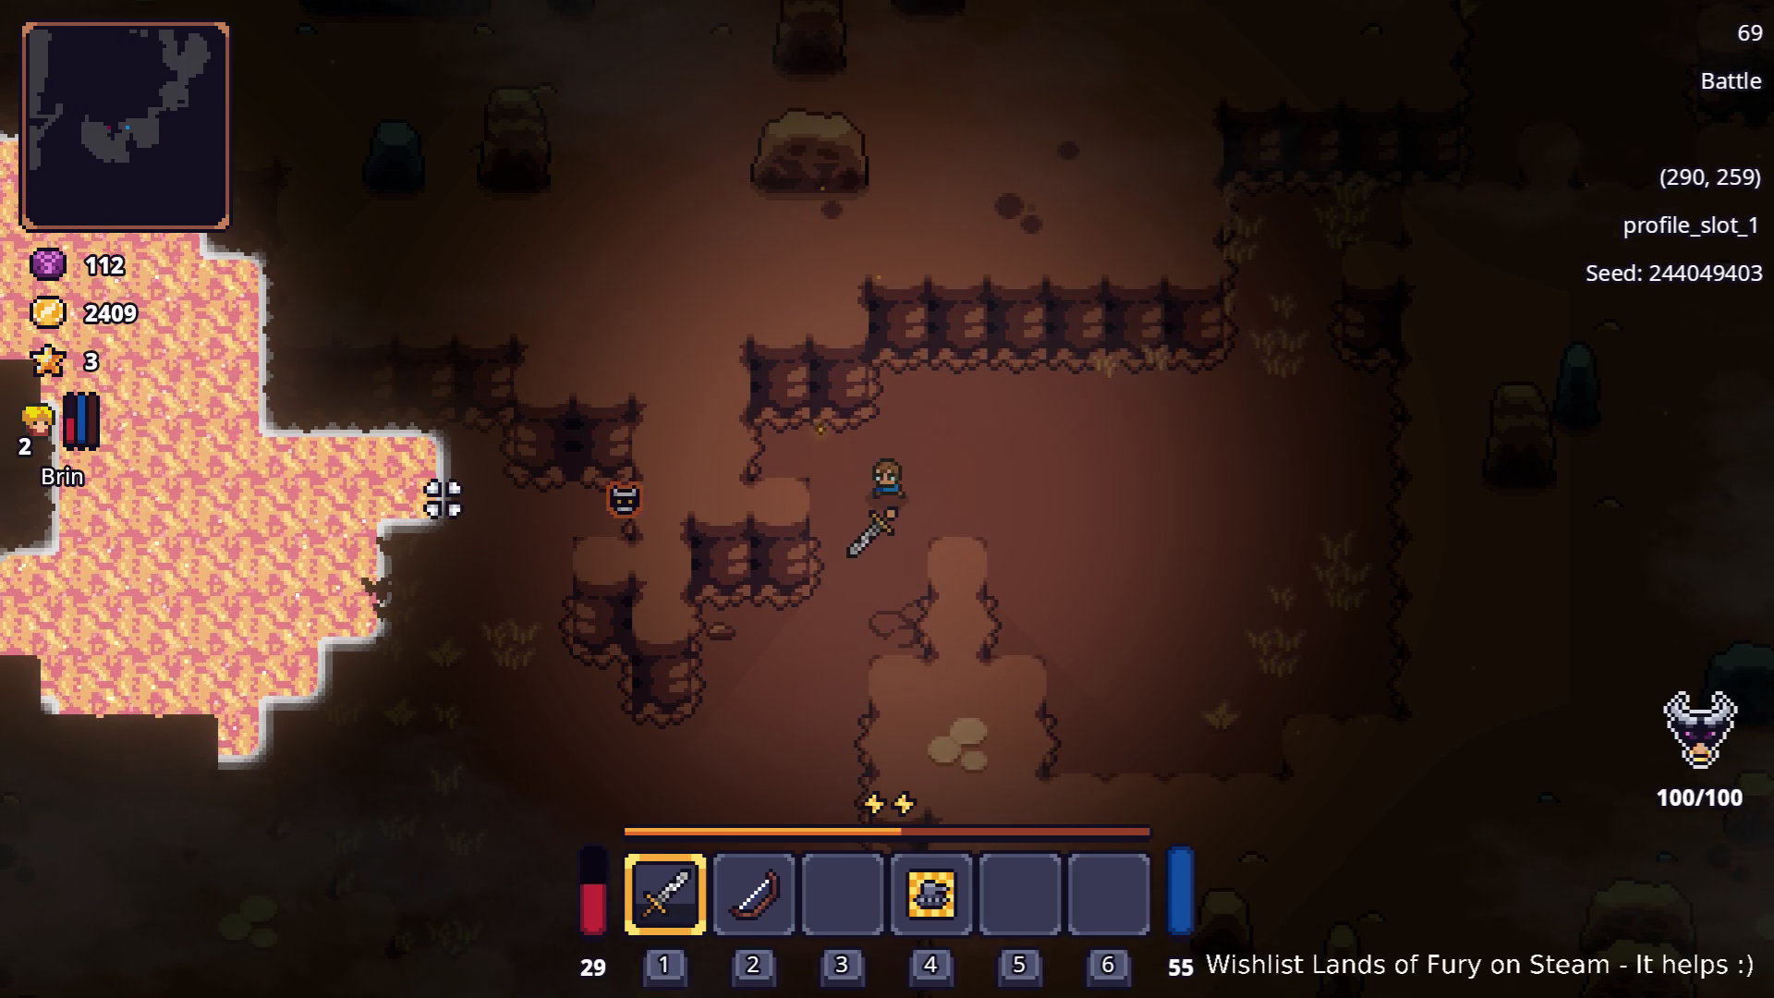
Step: Walk the hero left and down to stand at the lava pool's shore
key("a")
key("s")
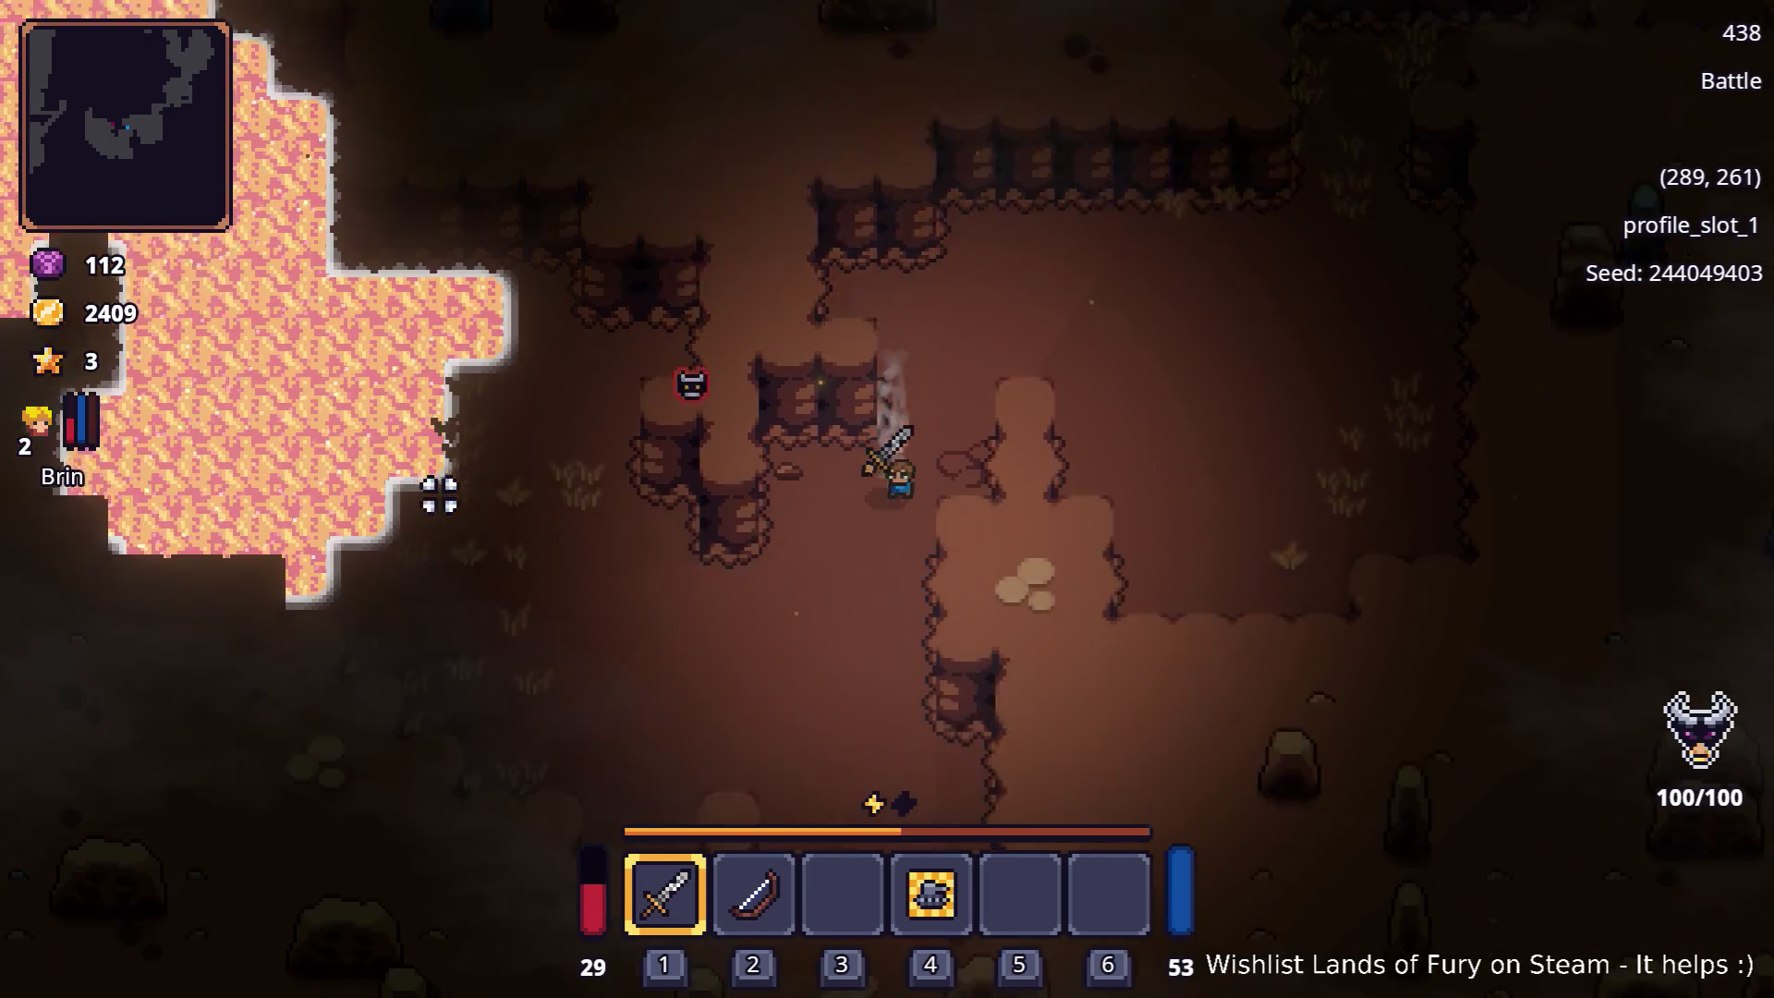
key("a")
key("a")
key("w")
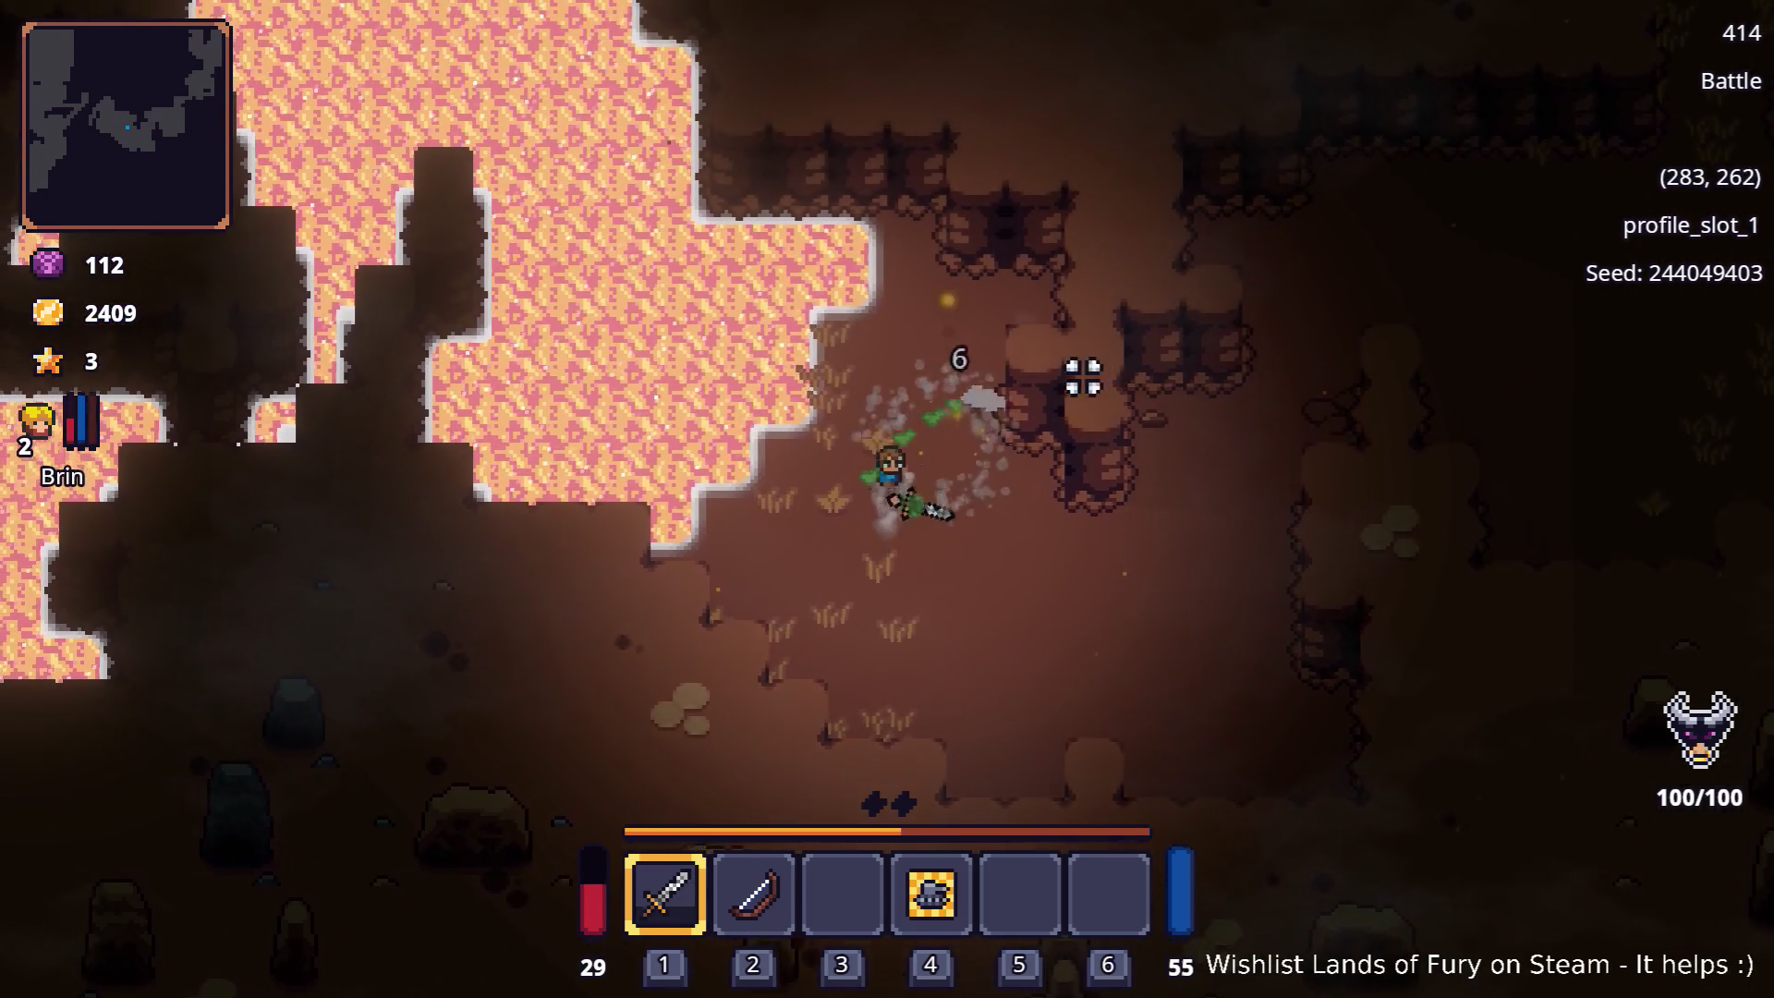
key("w")
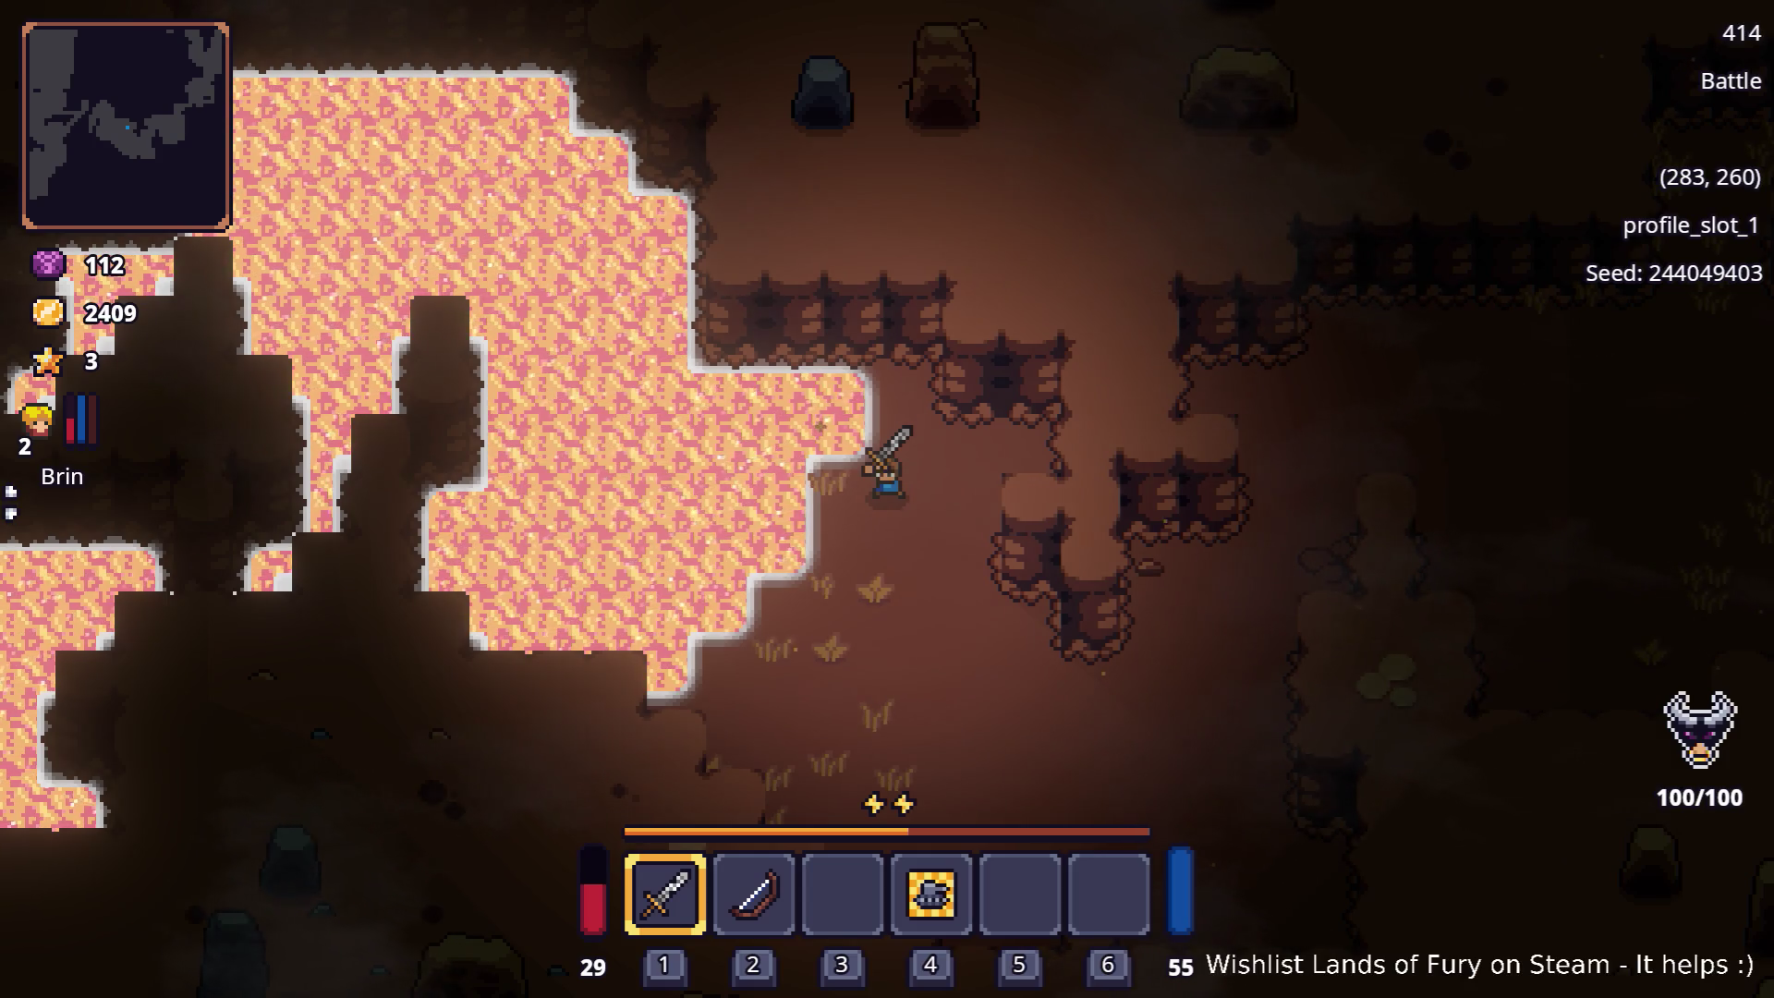
Step: Bring up the app switcher to head toward Brave
key("alt+Tab")
key("Escape")
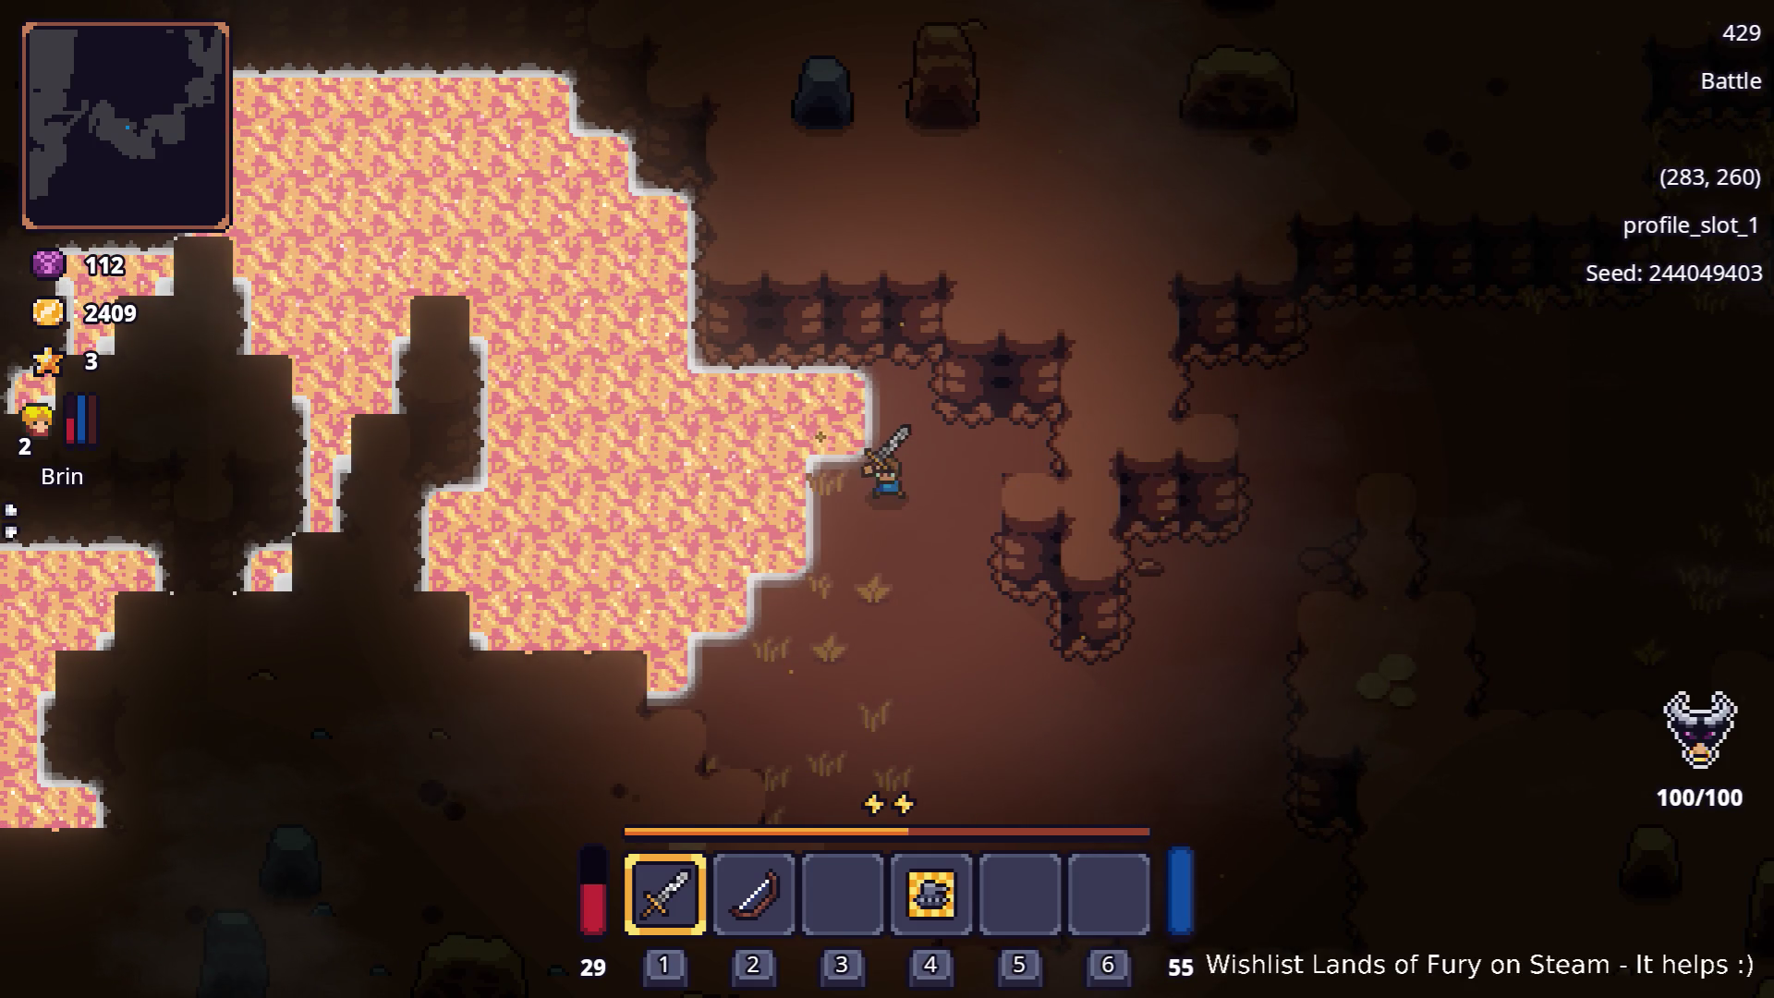
key("alt+Tab")
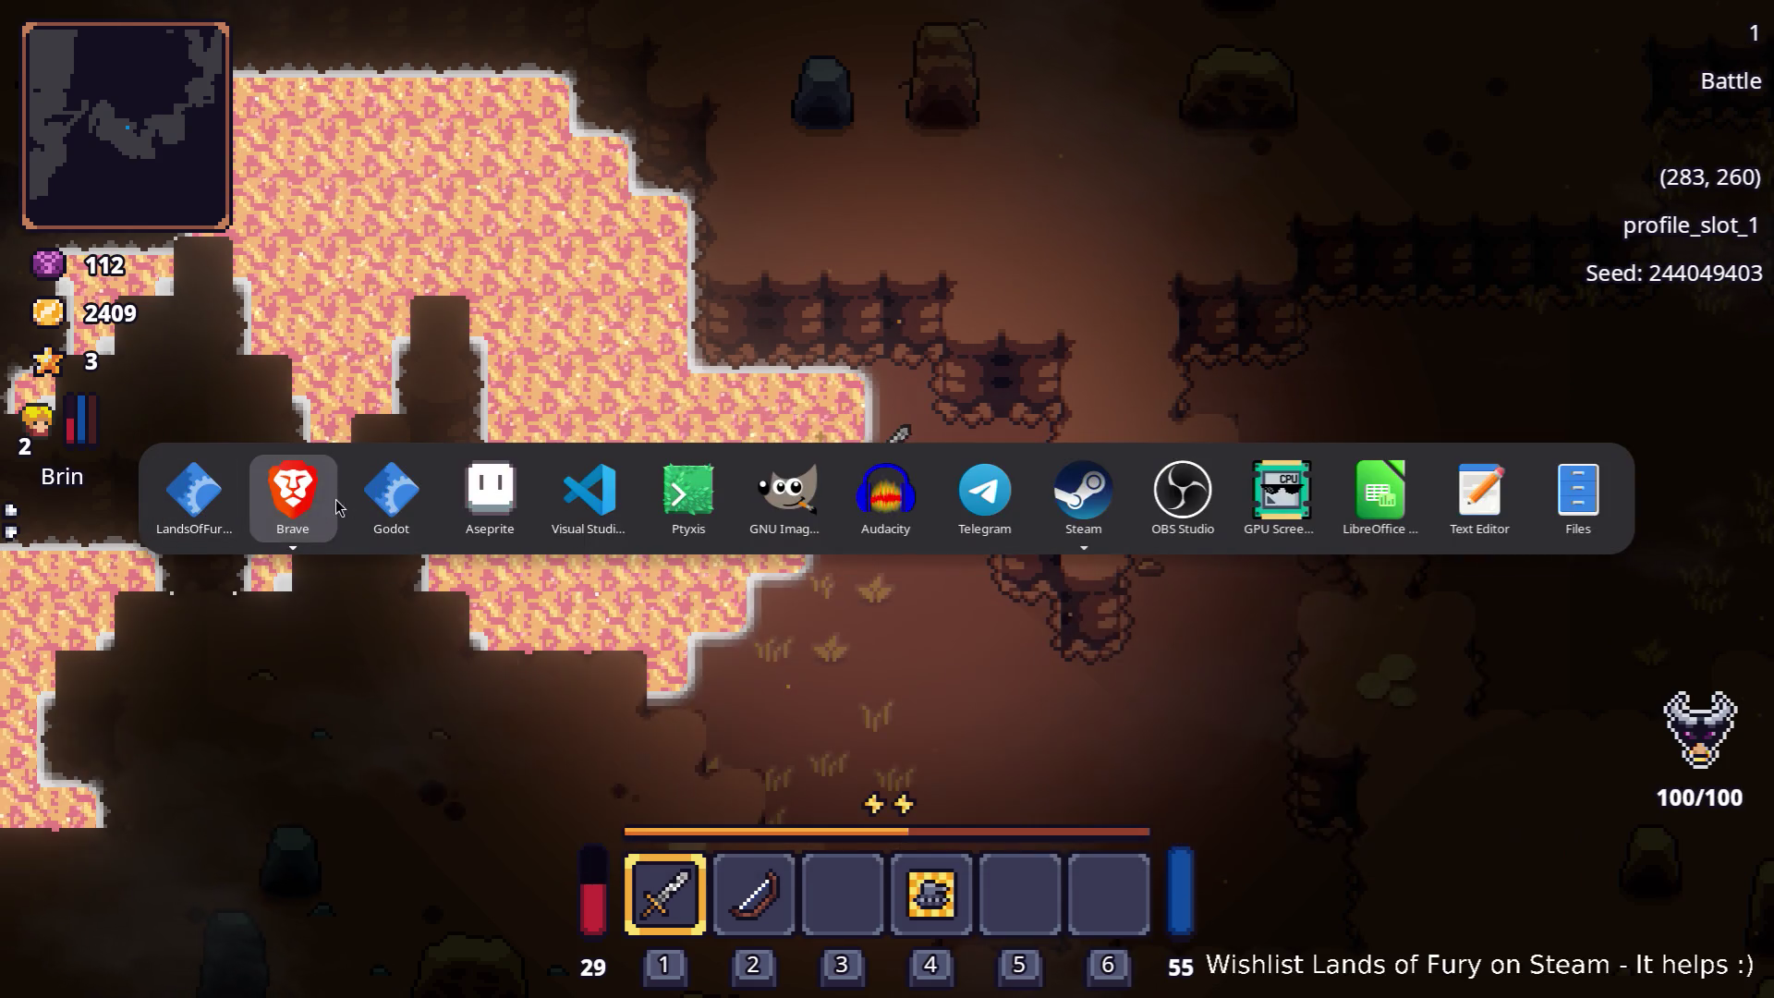
Step: Play beside the orange-pink glowing lava pools, then bring up the running-apps list
key("Escape")
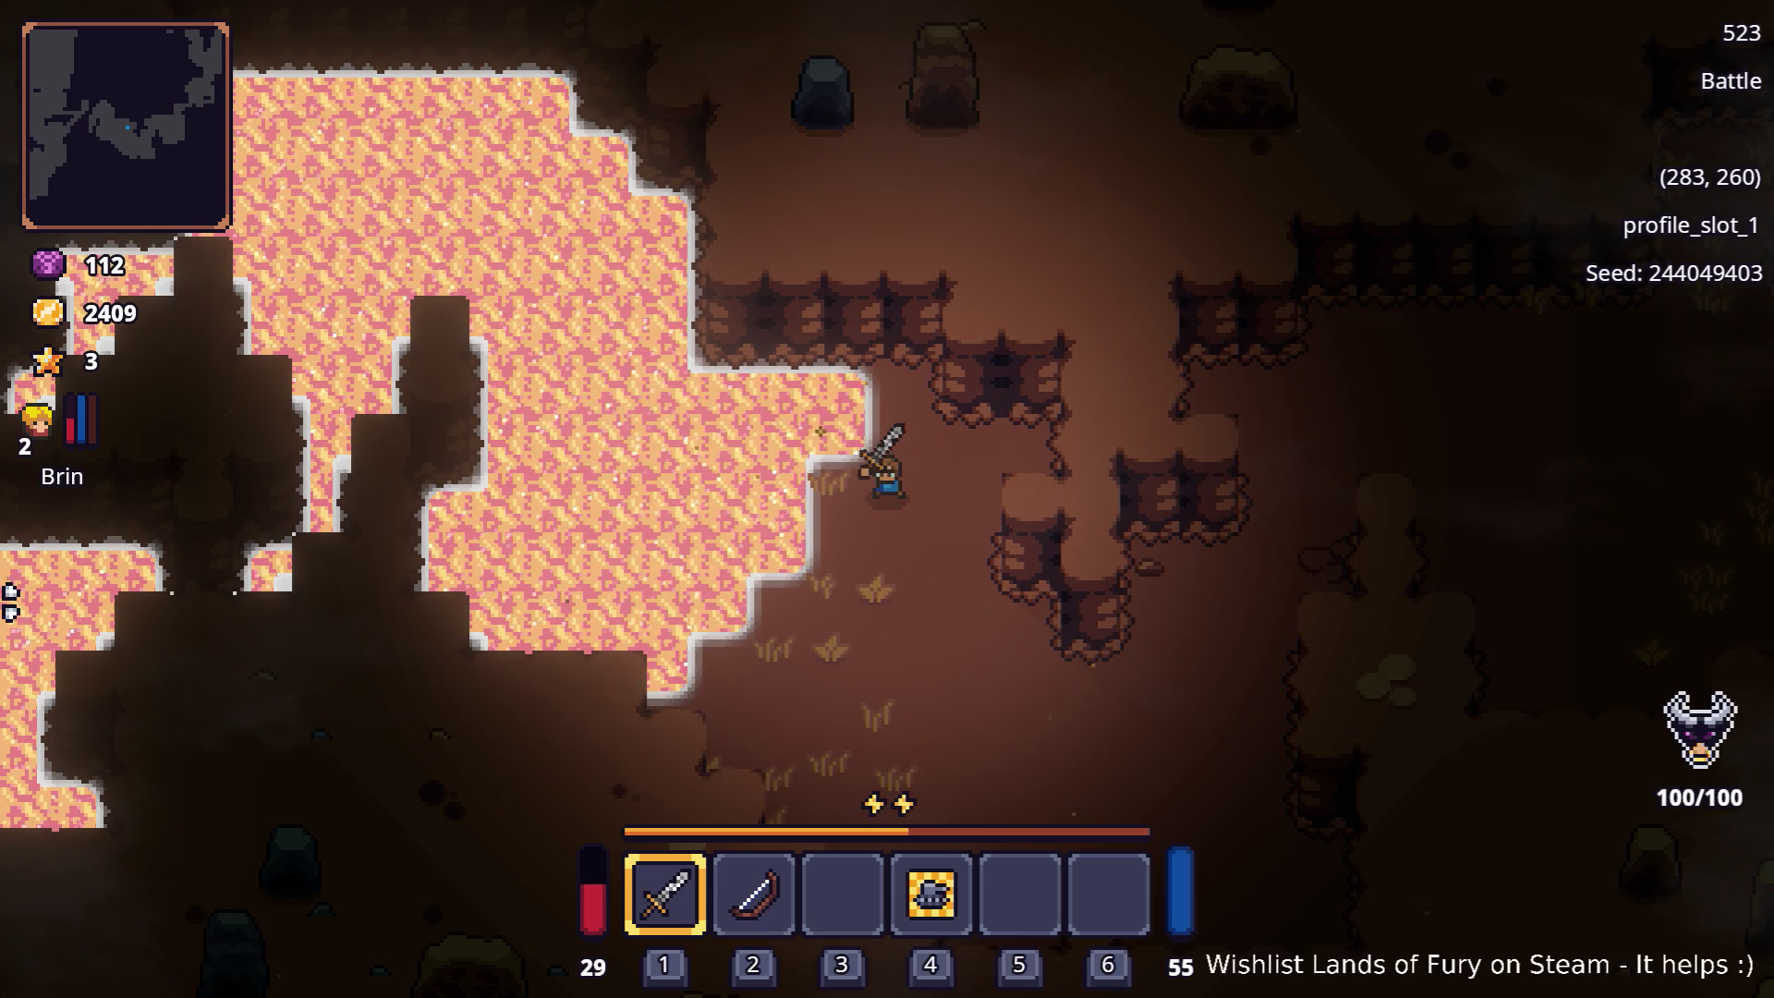
key("alt+Tab")
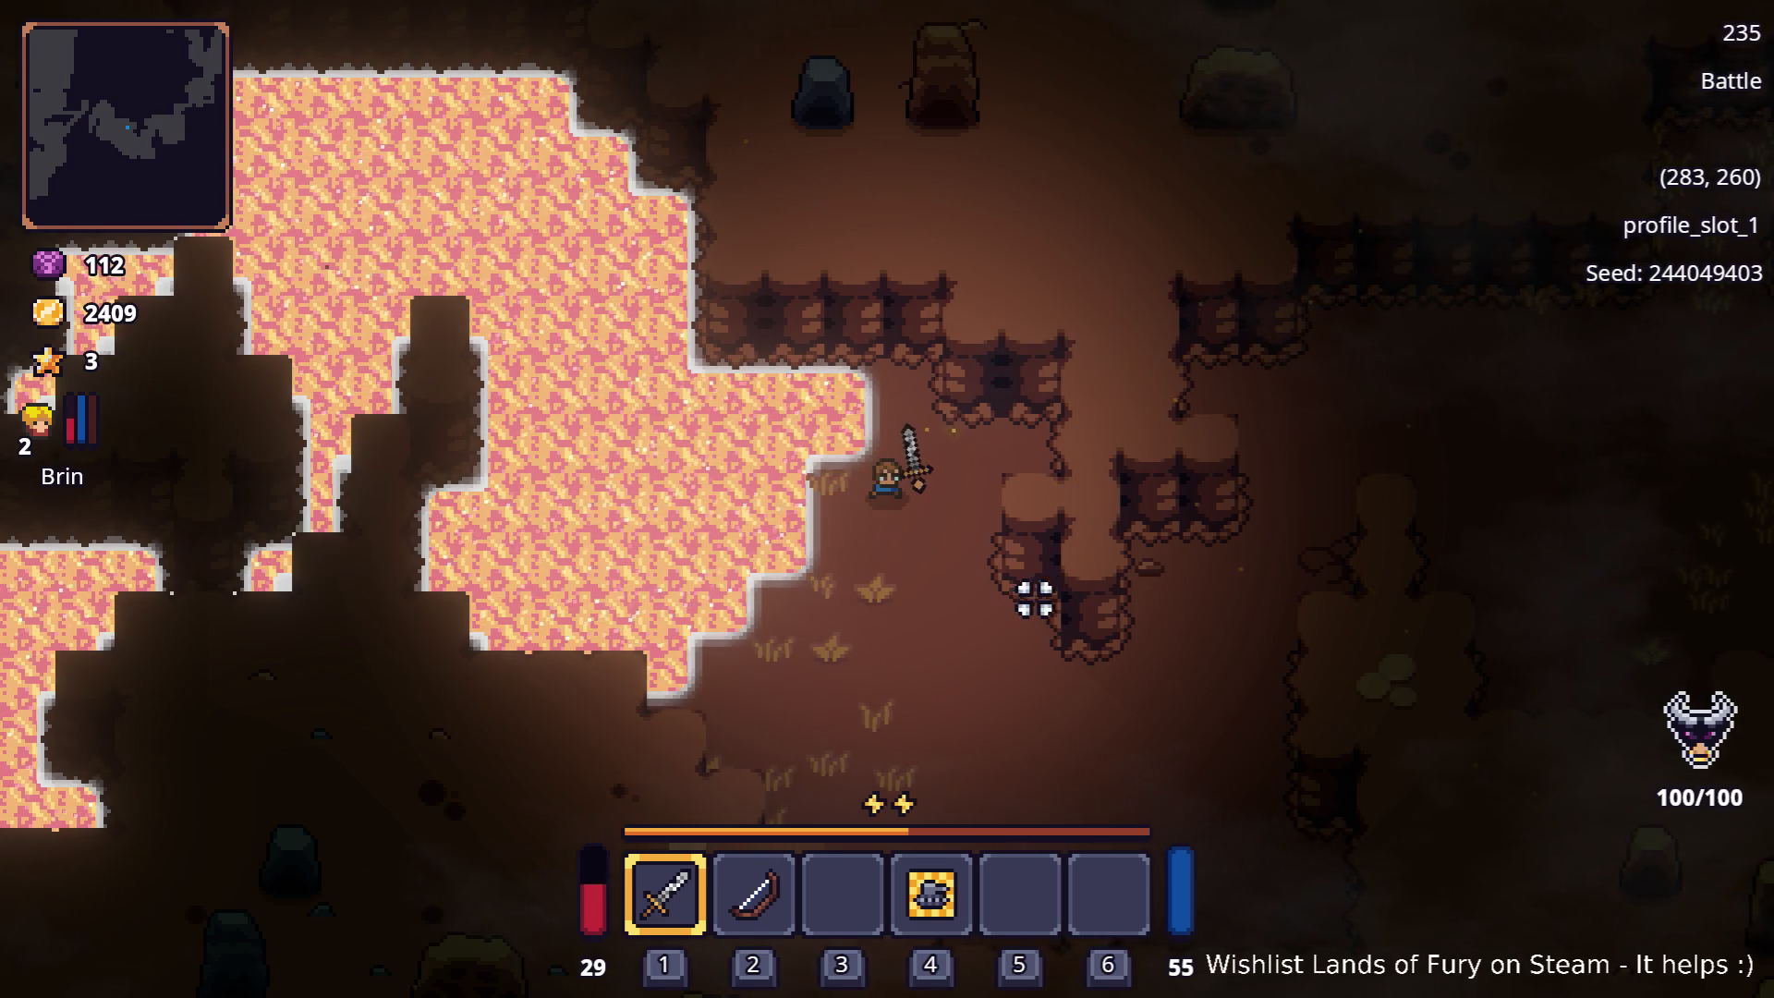
key("super")
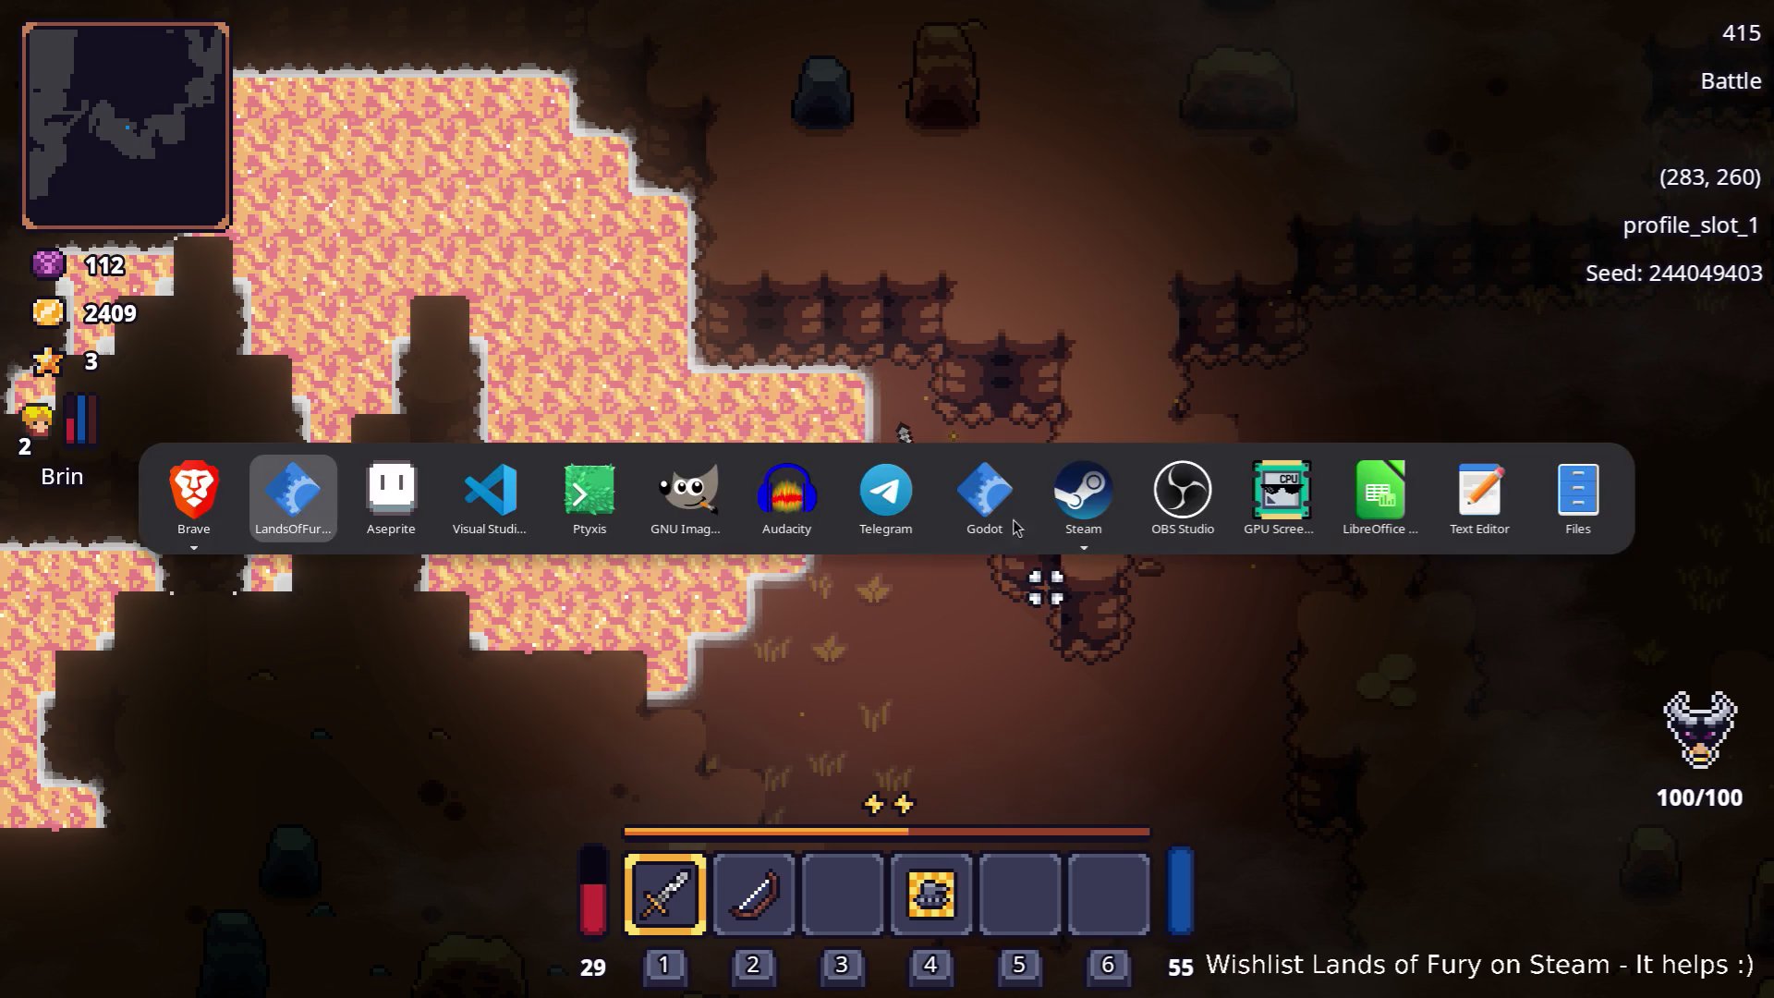
Step: In Aseprite, rectangle-select the lower and upper rows of brown edge tiles in AllAutoTiles.png
left_click(391, 490)
scroll(688, 569, "down", 5)
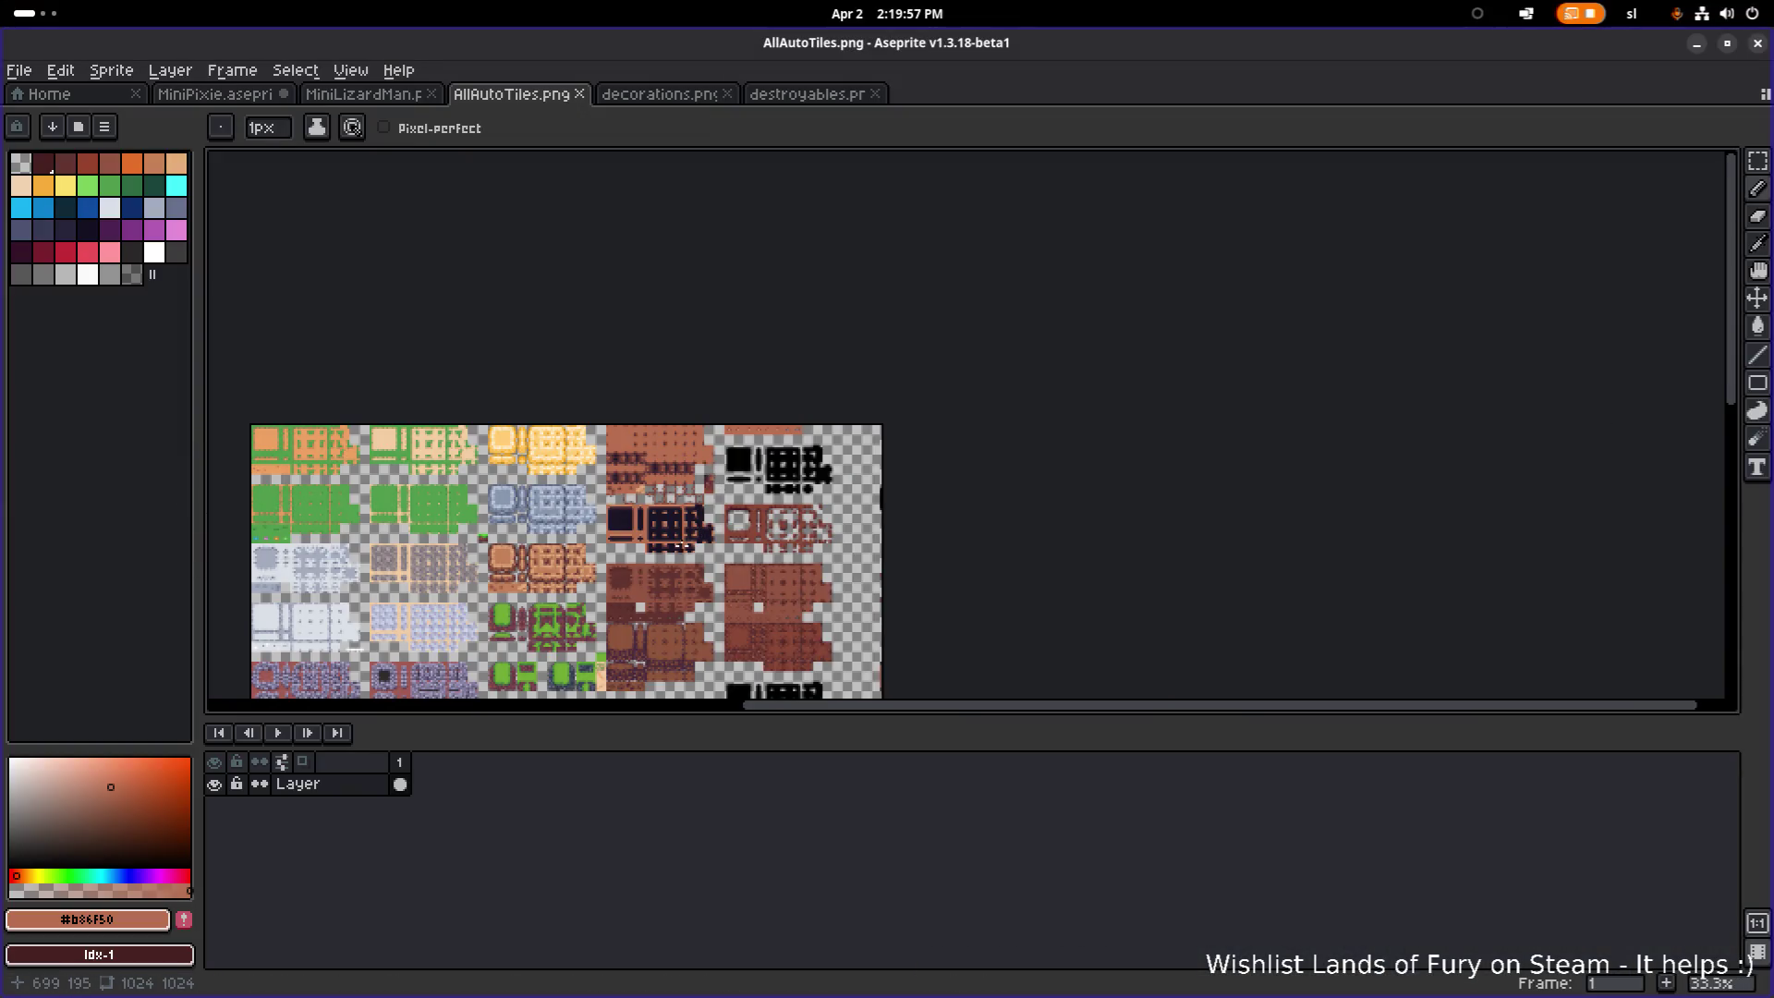
scroll(697, 585, "up", 5)
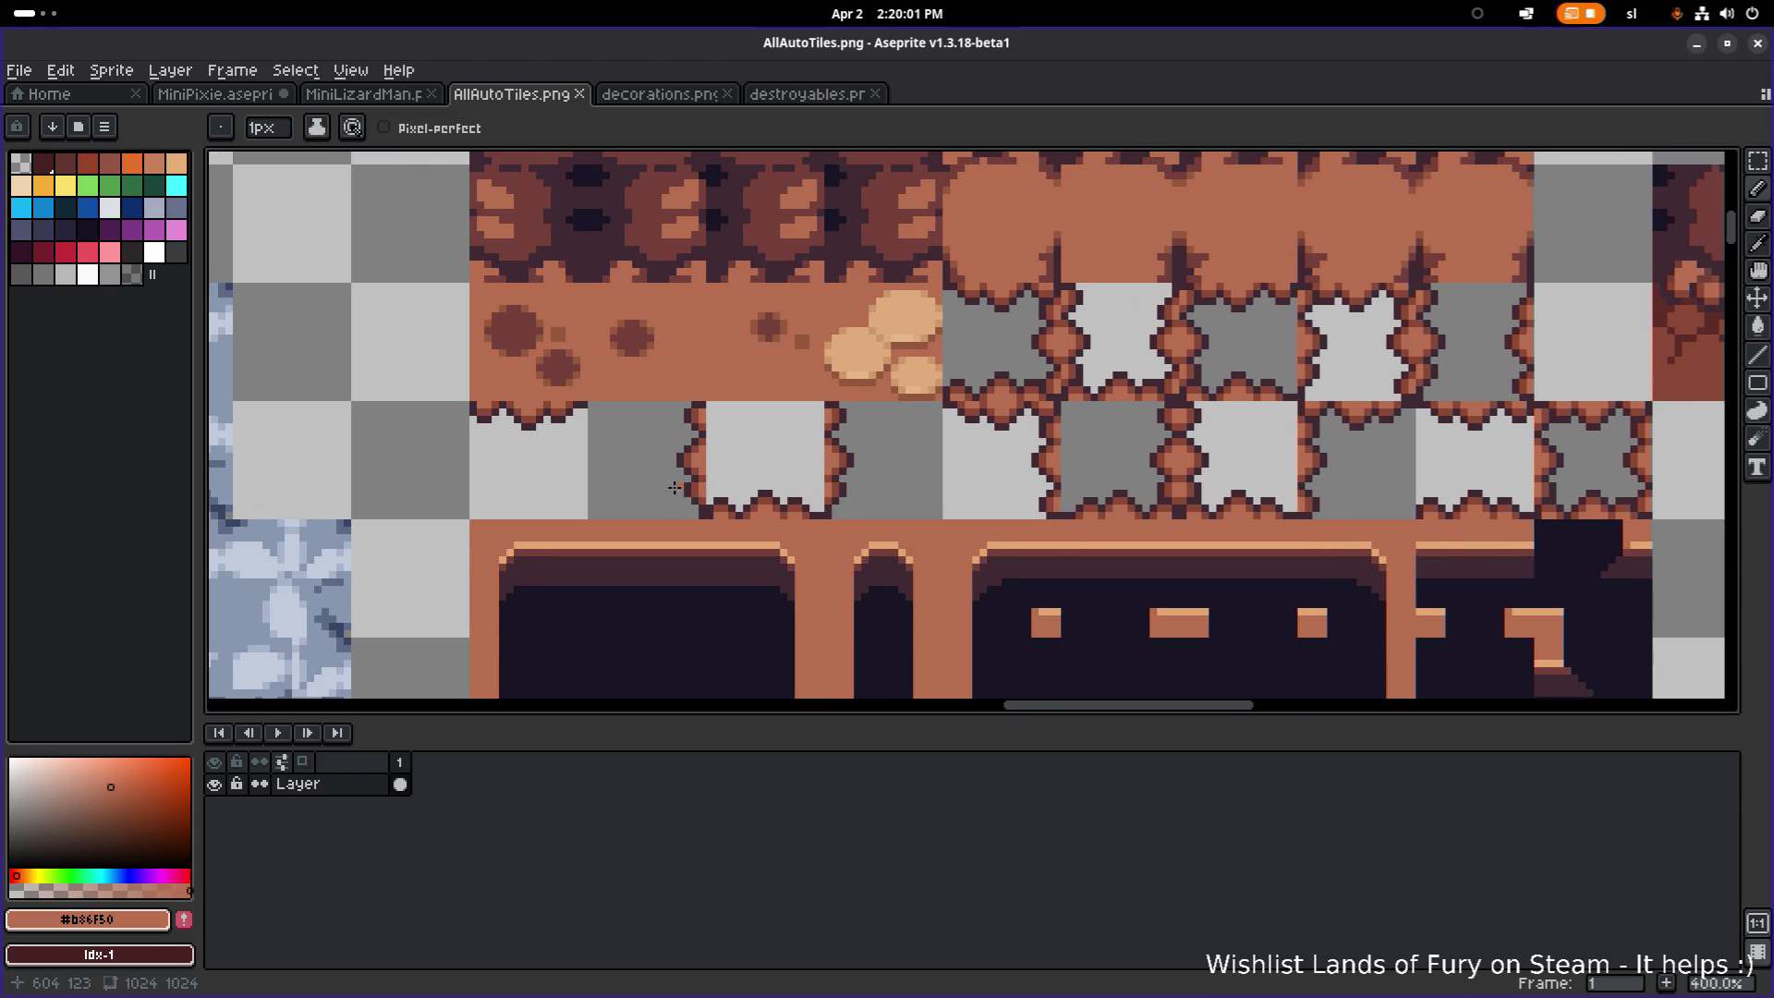
key("m")
mouse_move(472, 515)
left_mouse_down()
mouse_move(1441, 407)
mouse_move(1648, 405)
left_mouse_up()
left_click_drag(1530, 286, 944, 404)
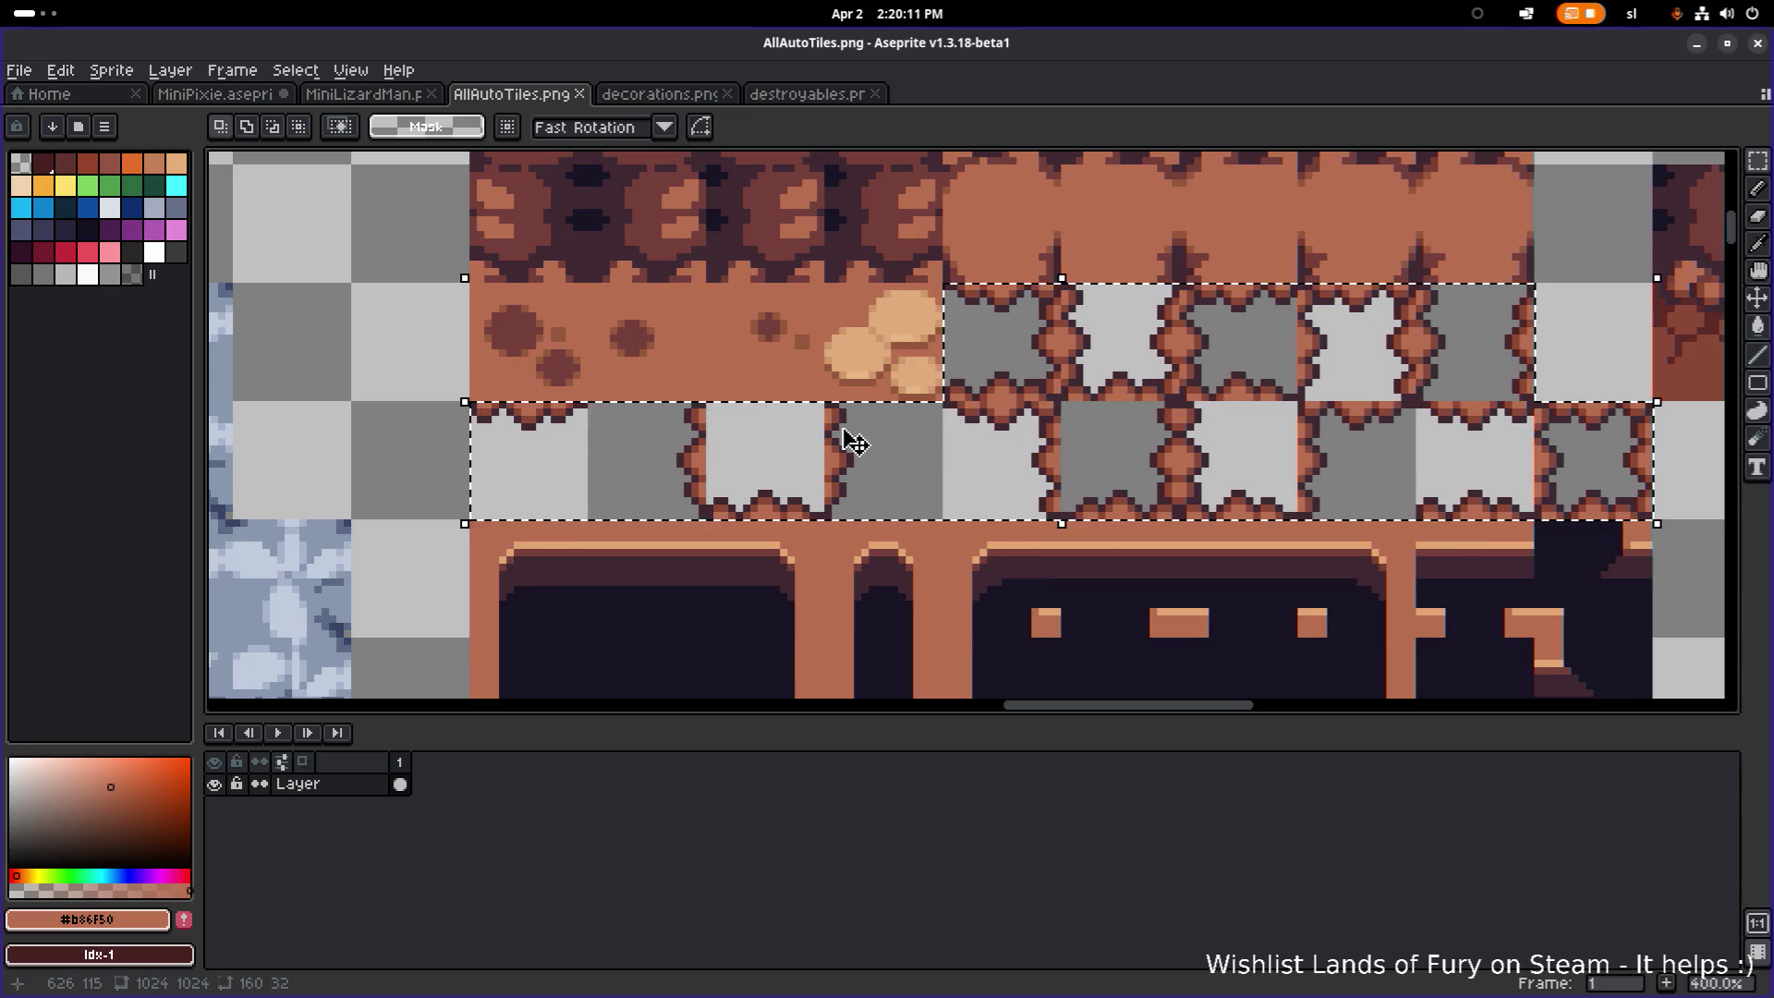
scroll(855, 443, "left", 5)
scroll(878, 442, "up", 1)
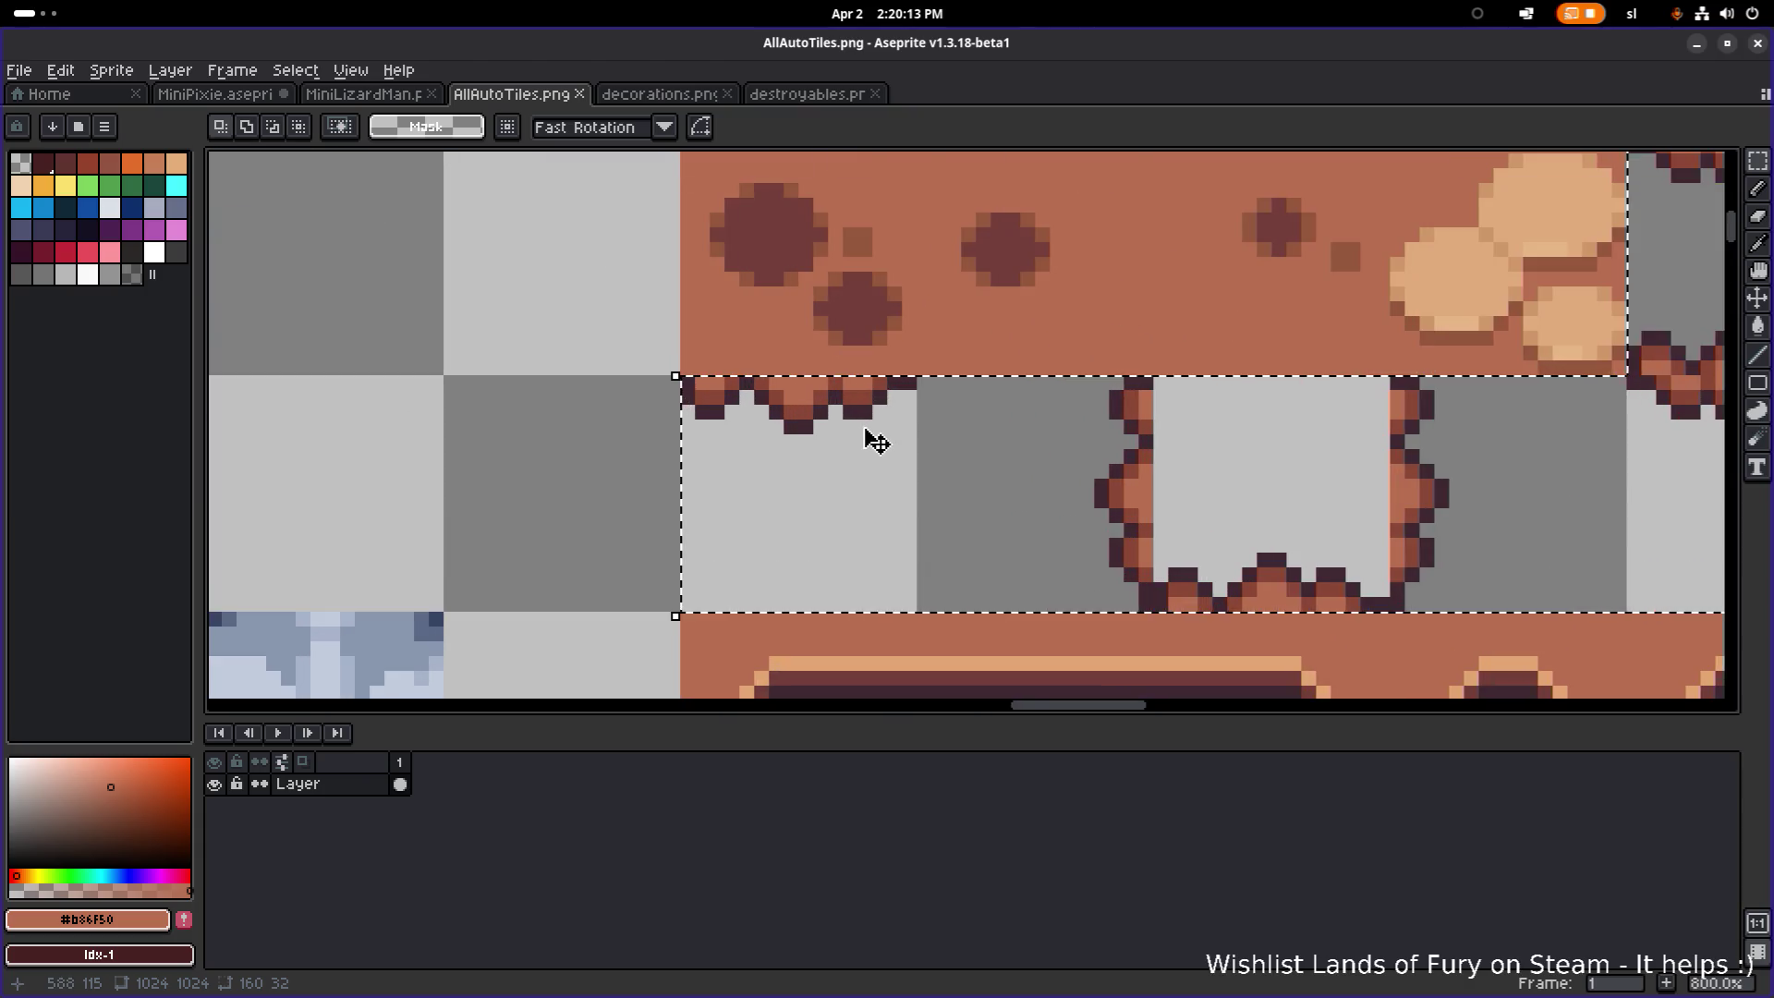
scroll(871, 438, "up", 3)
Step: Replace the dark outline colour #3F2832 with transparent in the selection
left_click(844, 376, "alt")
key("shift+r")
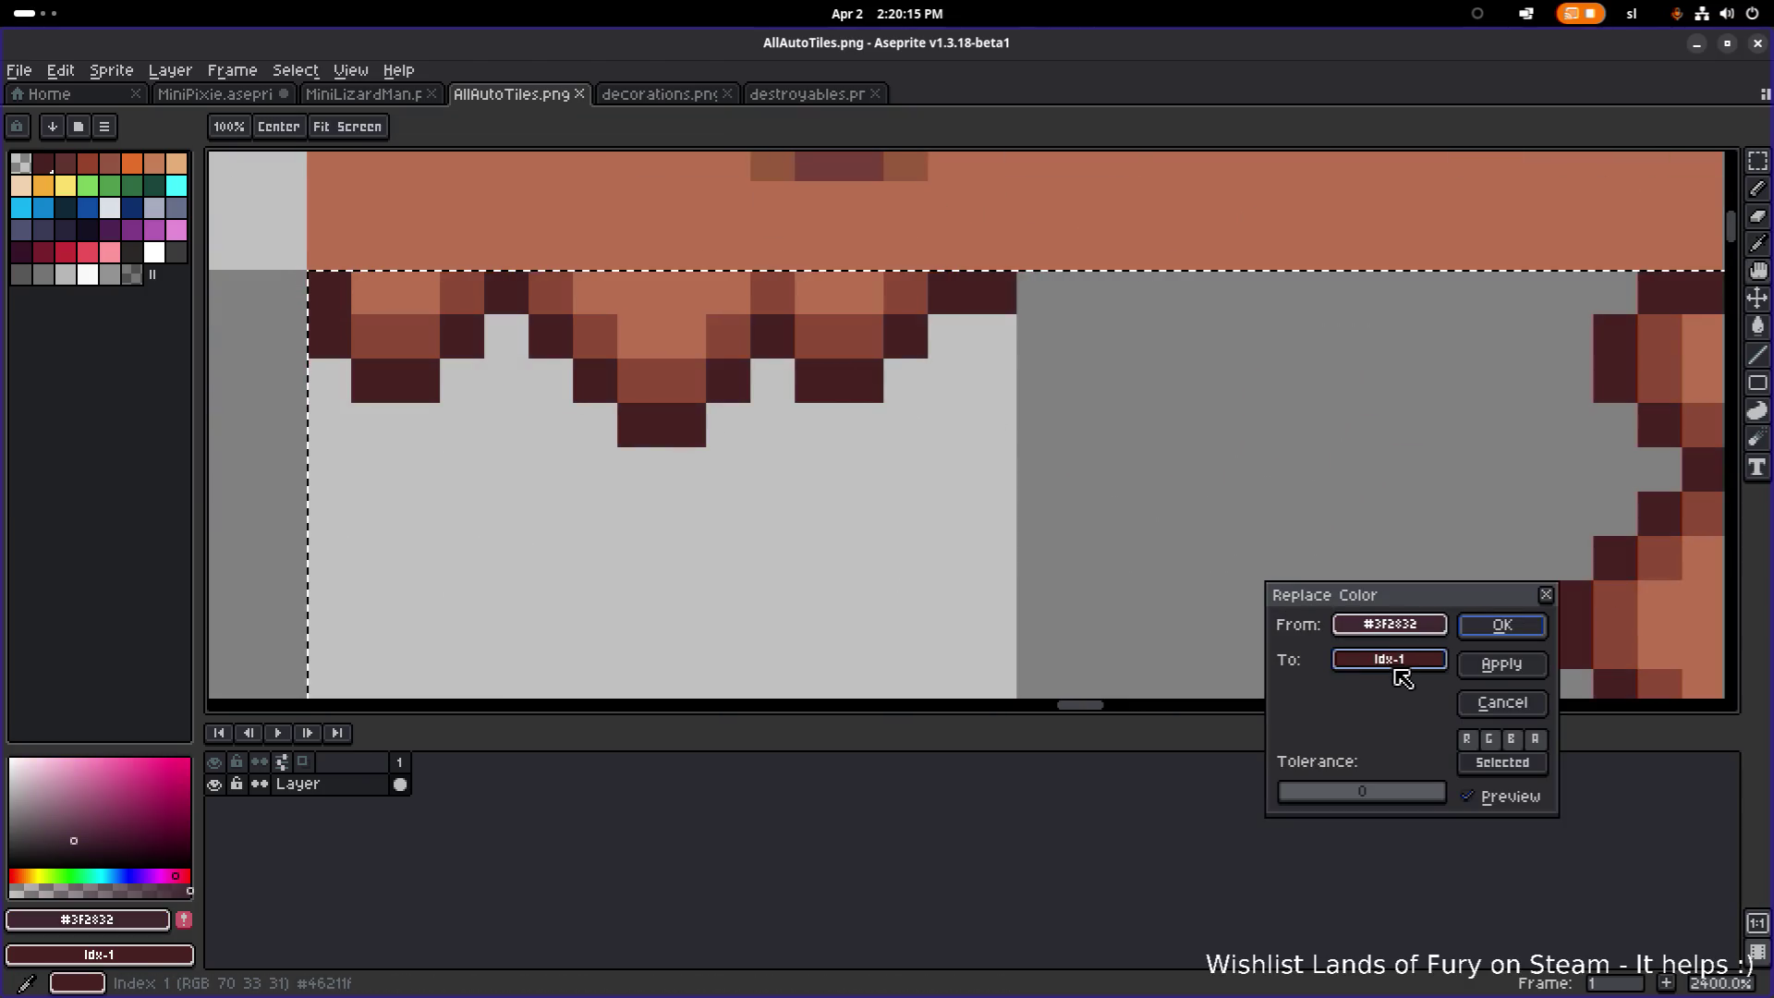
left_click(1396, 663)
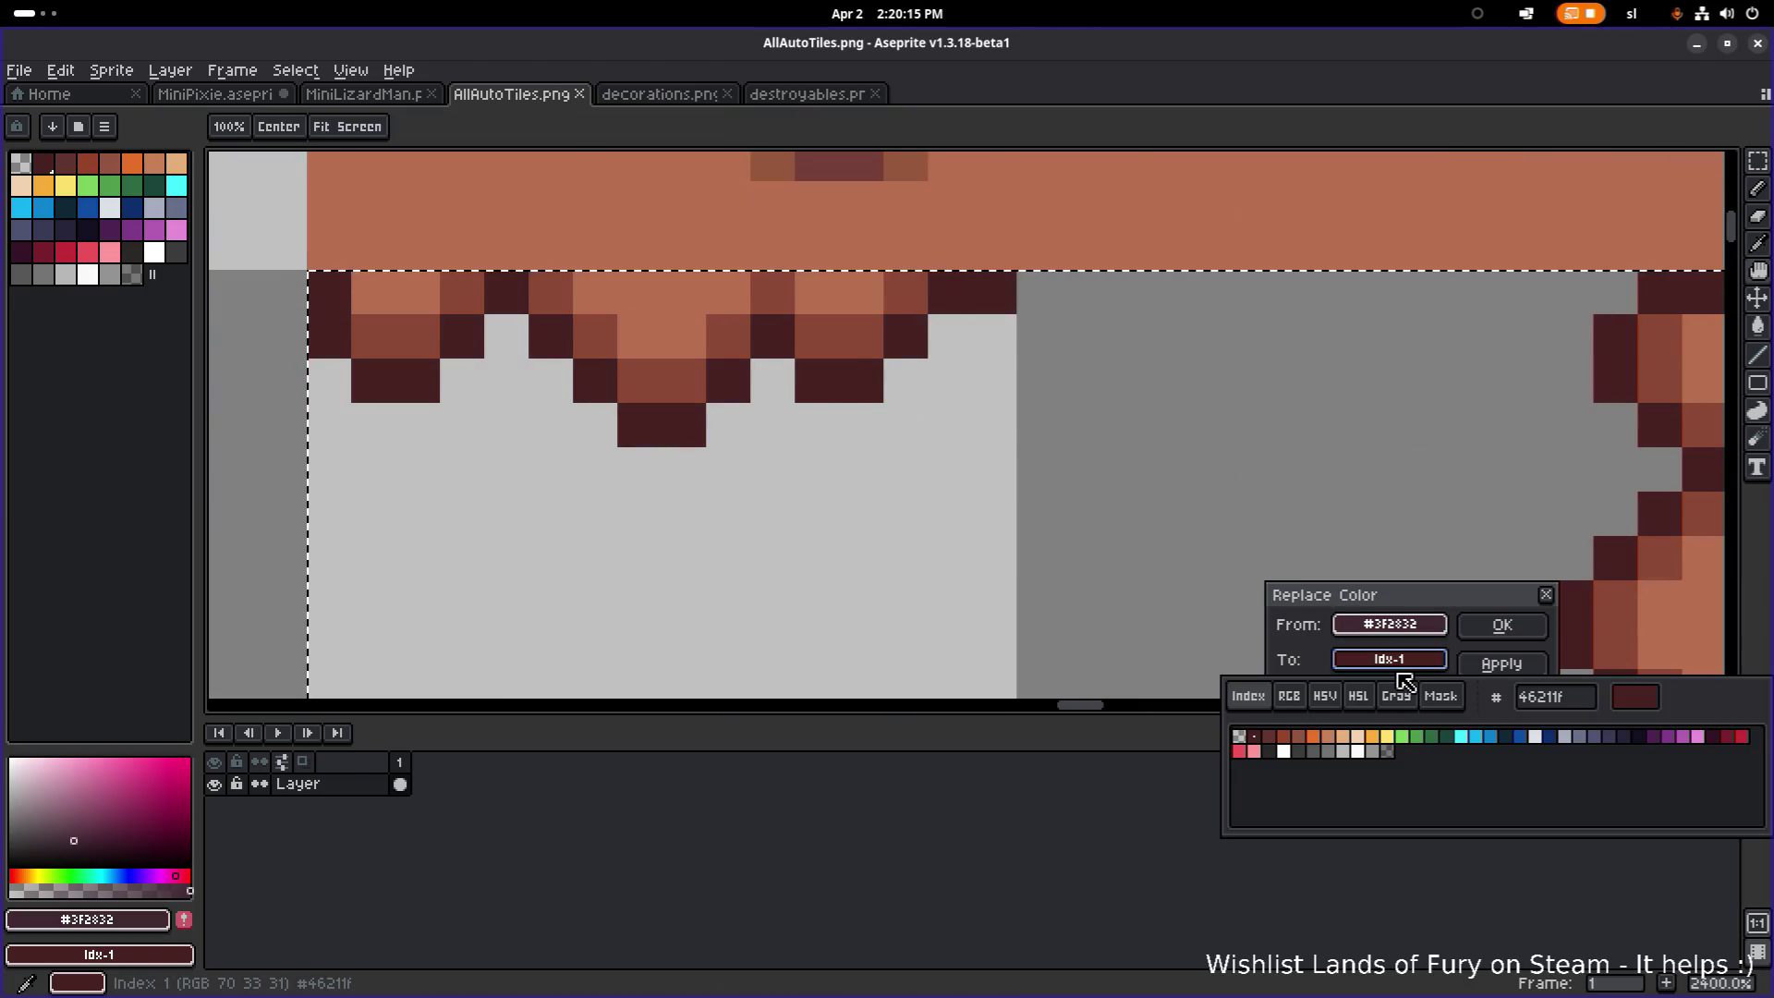
left_click(1239, 737)
left_click(1500, 626)
scroll(1173, 557, "down", 4)
key("alt+Tab")
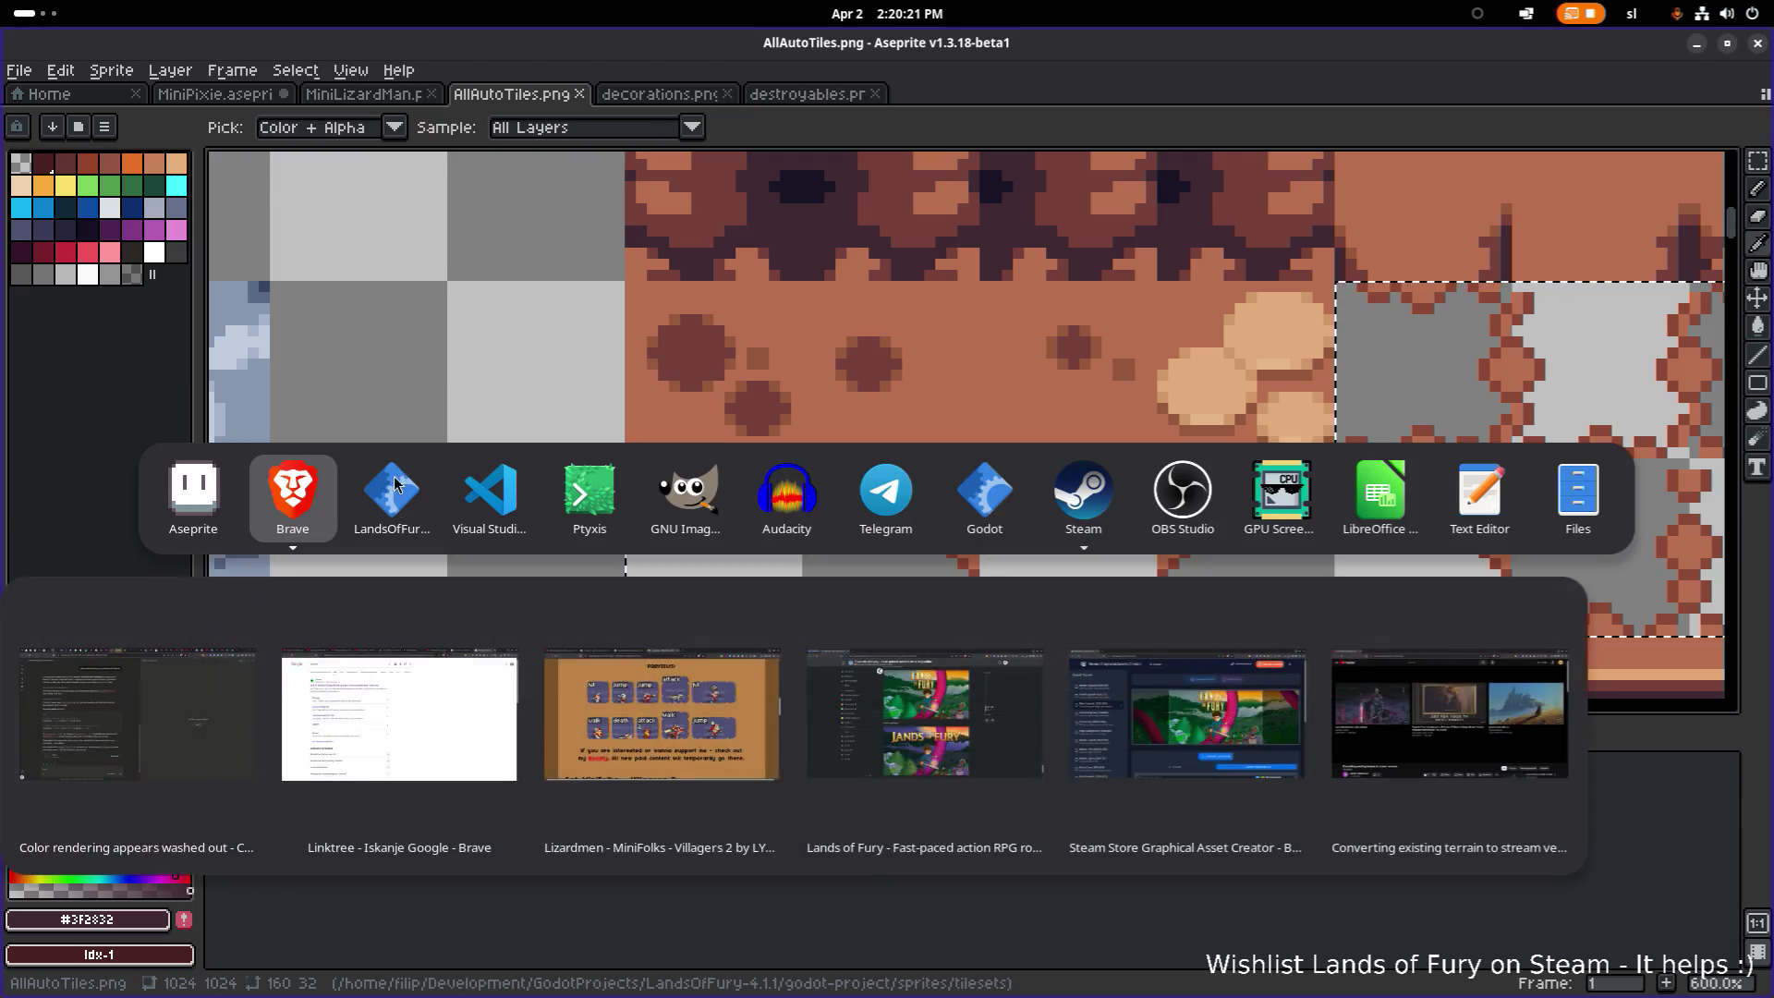
Step: Bring the Lands of Fury game to the front and aim the sword right
left_click(394, 481)
key("alt+Tab")
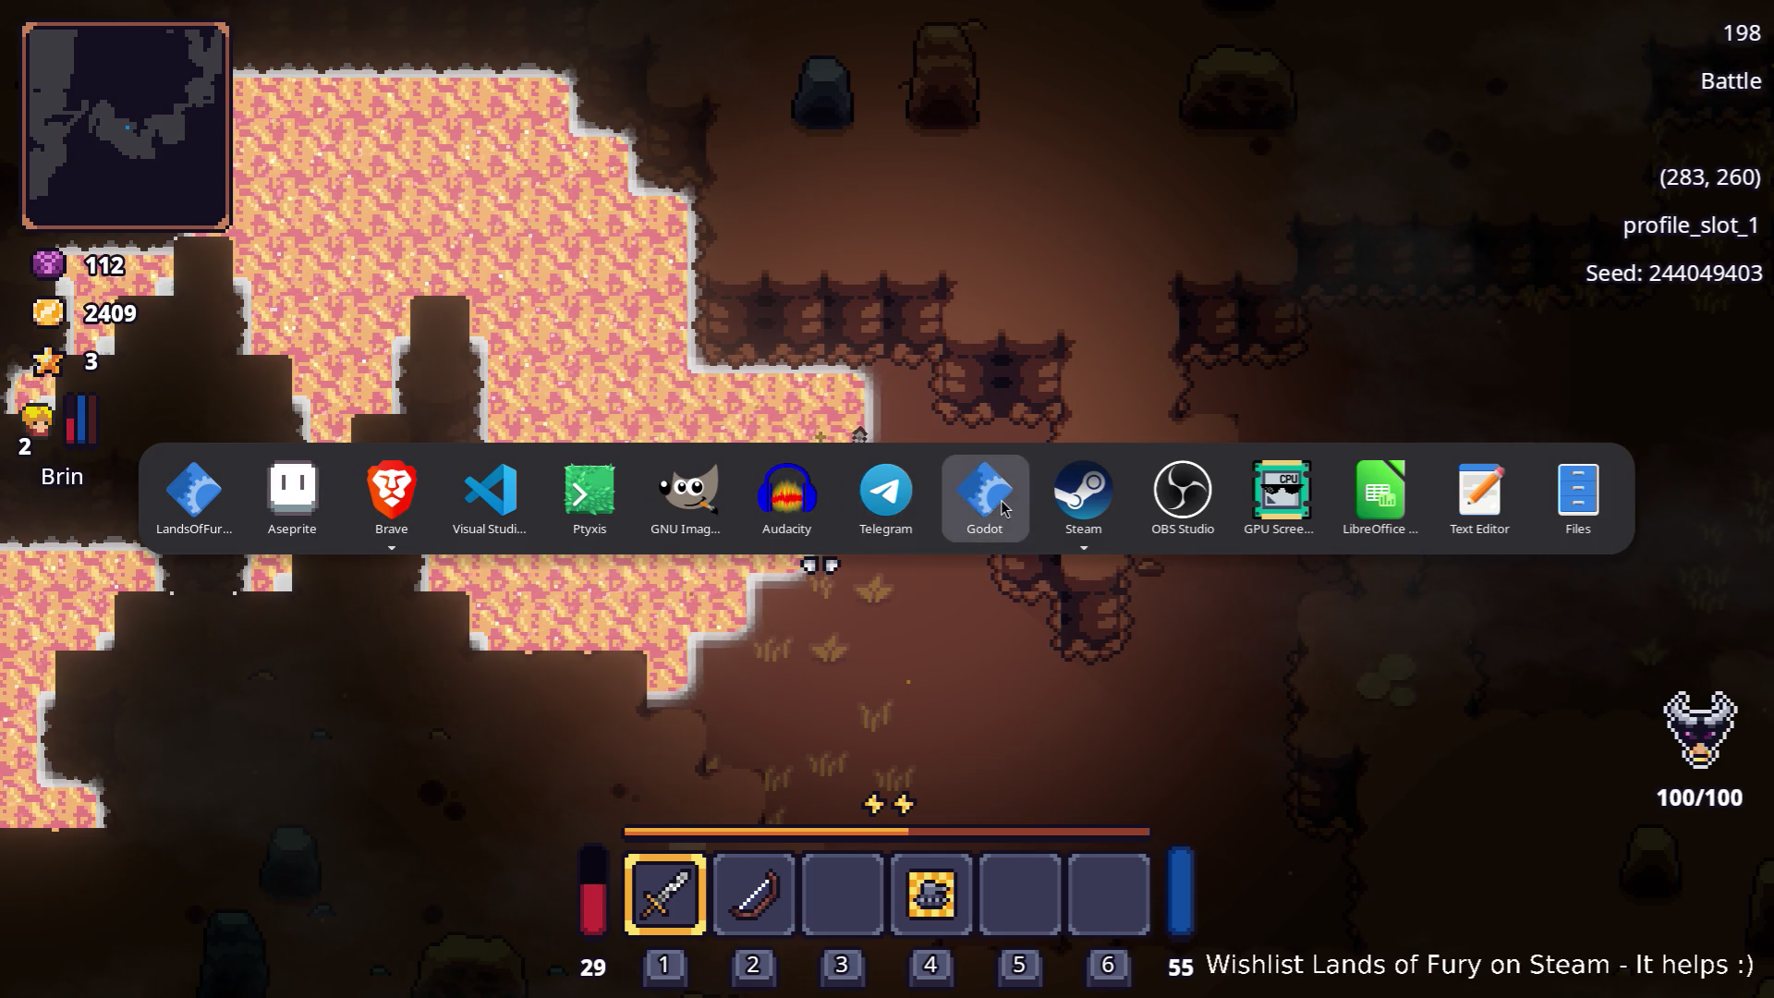
key("Escape")
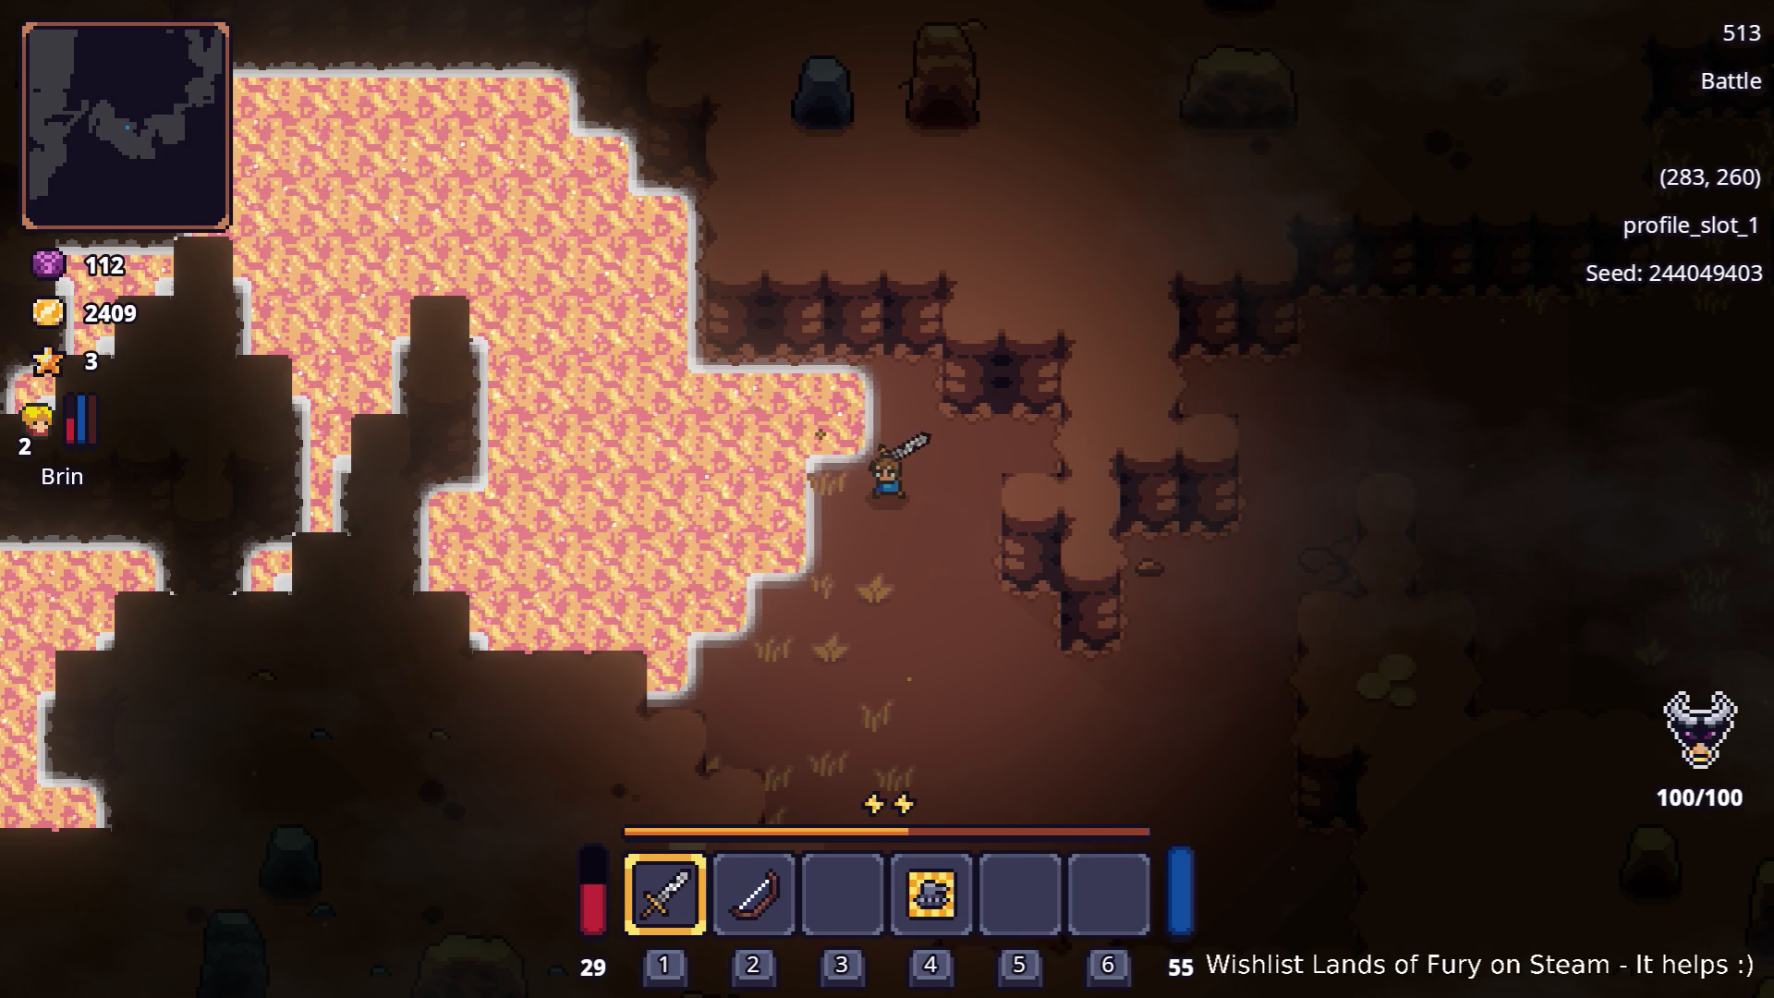
left_click(991, 482)
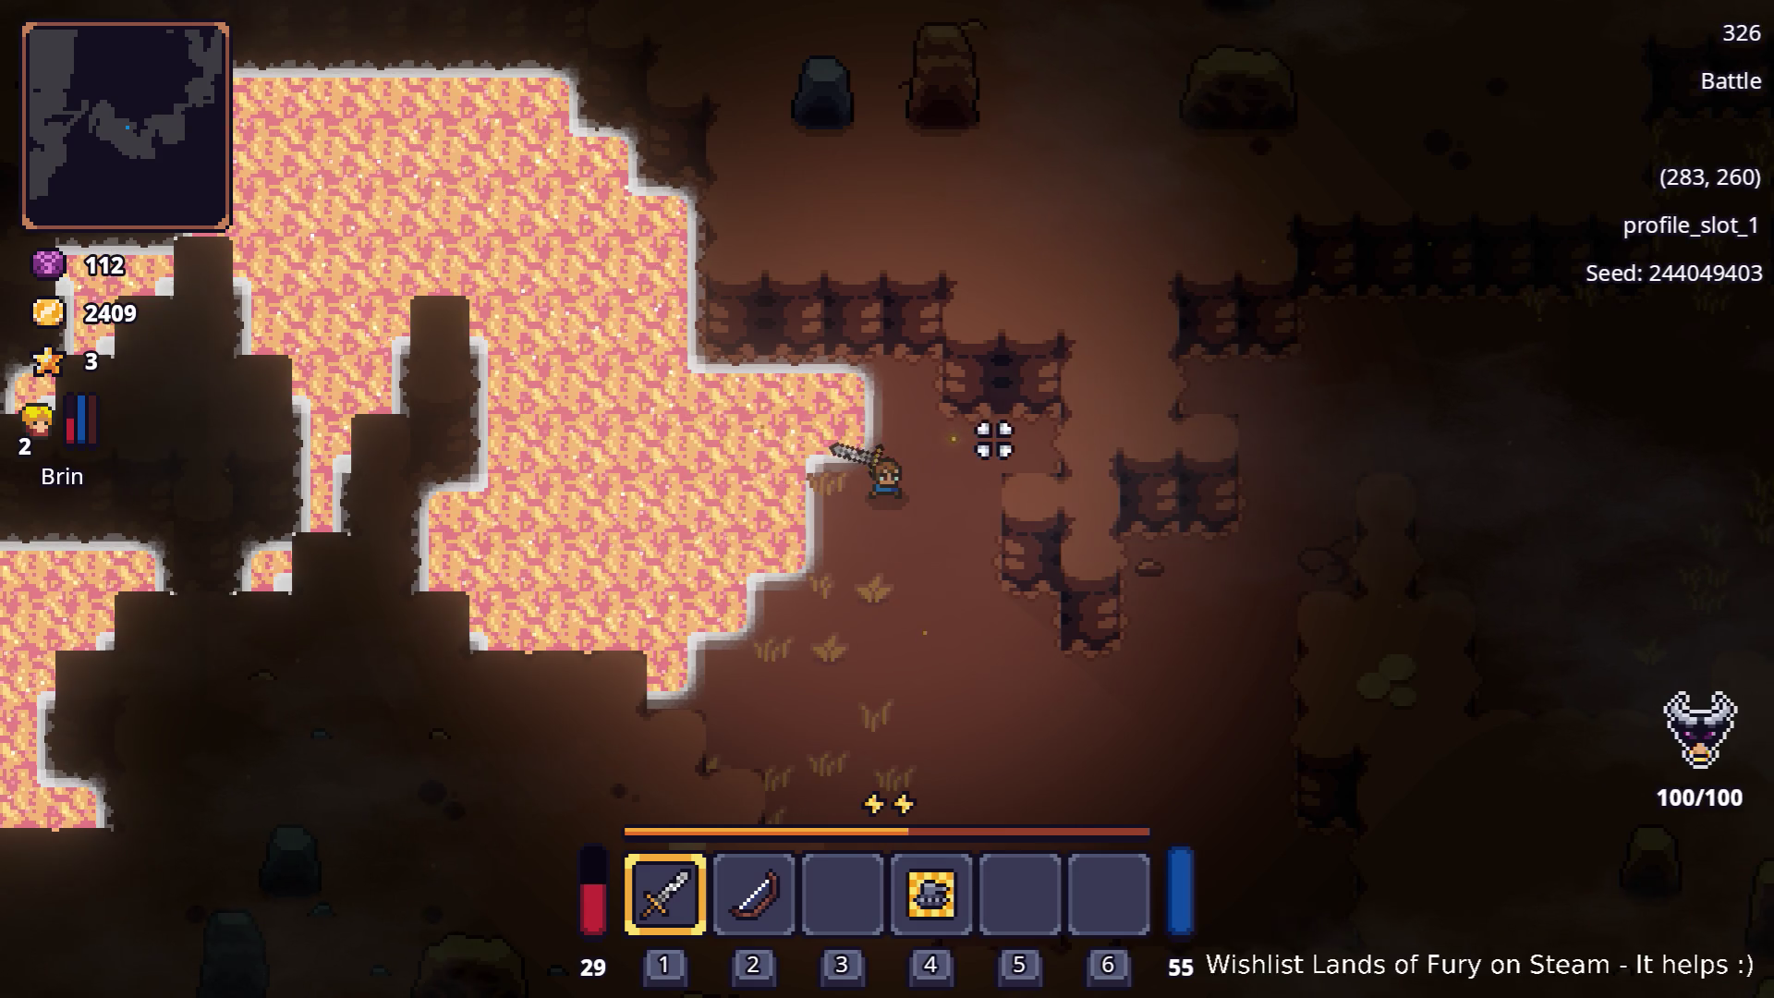
Step: Walk the character around the lava shore from (283, 260) to (288, 262), then return to Aseprite
key("d")
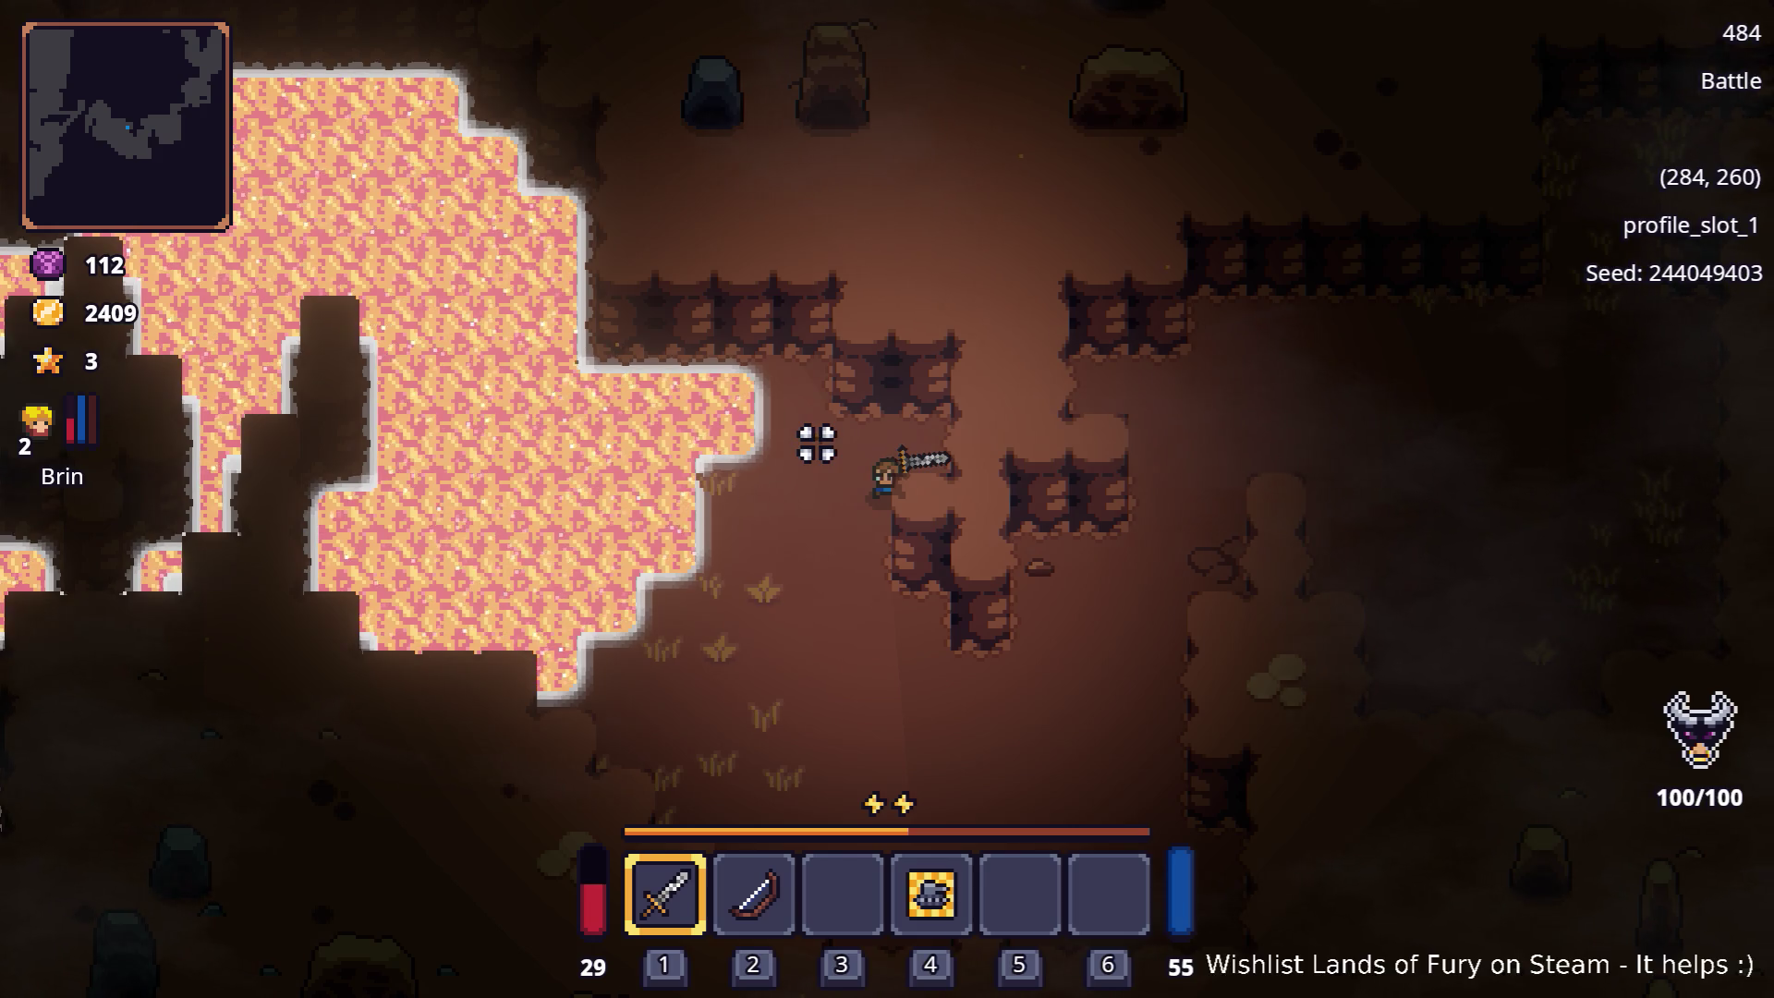
key("a")
key("s")
key("d")
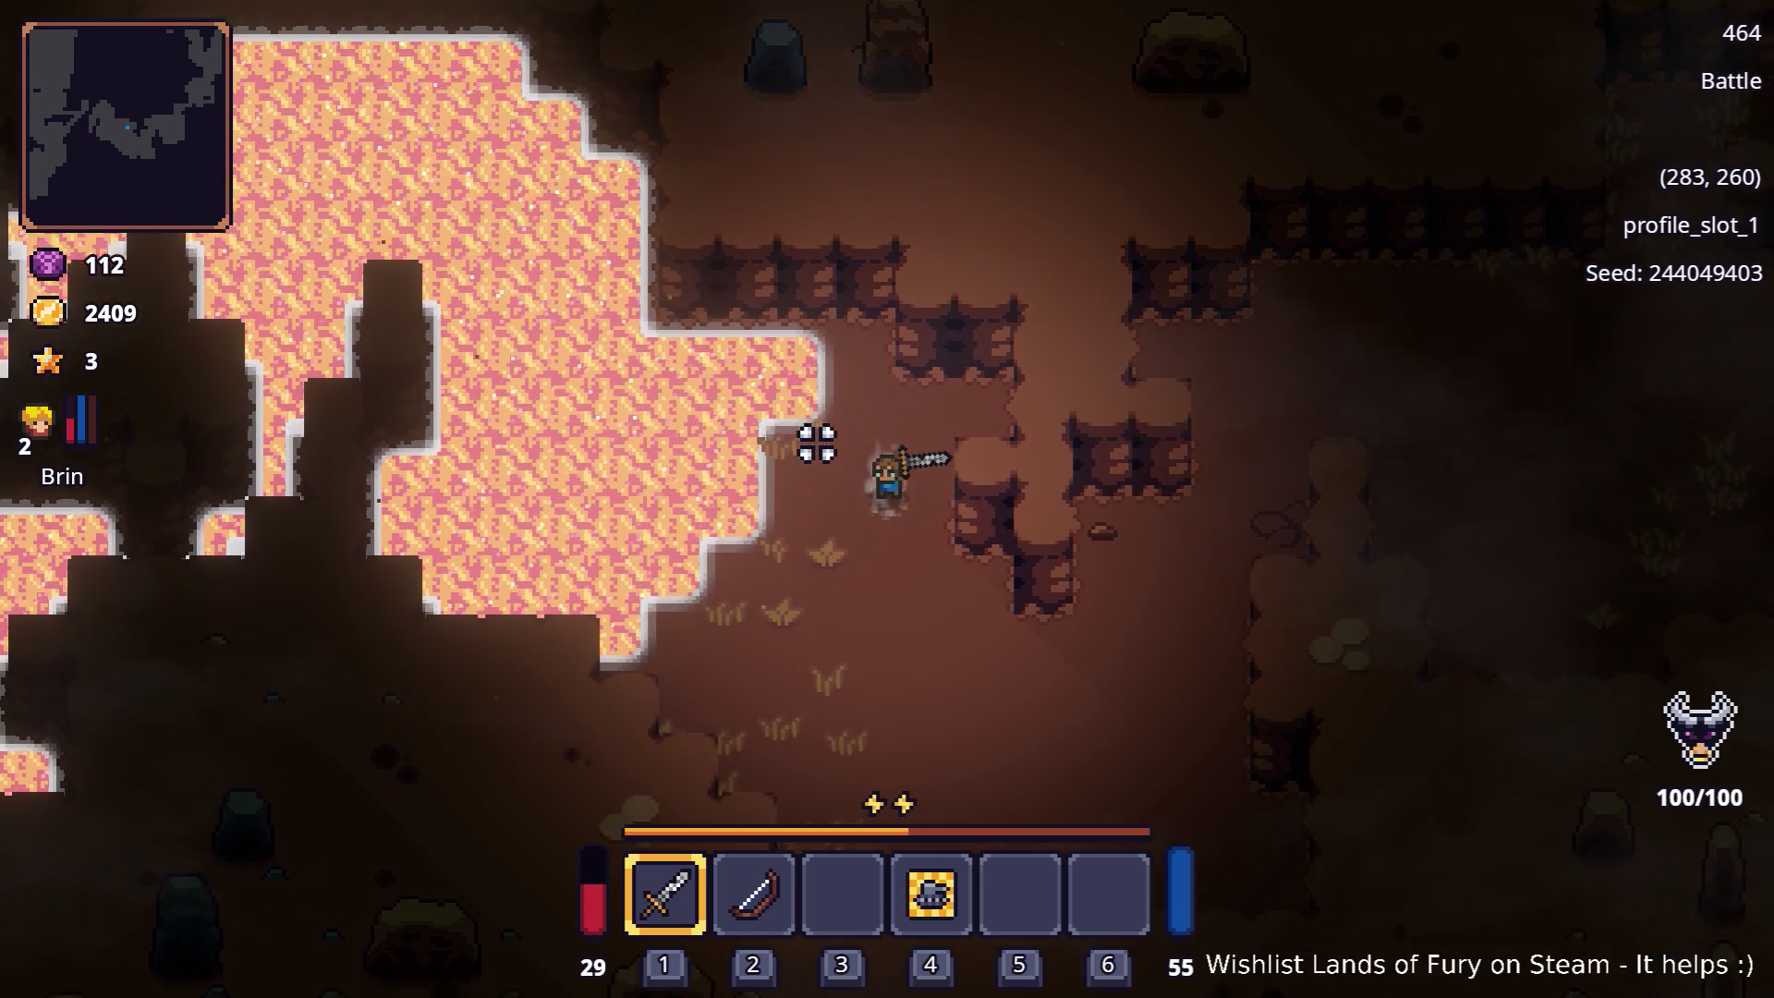
key("d")
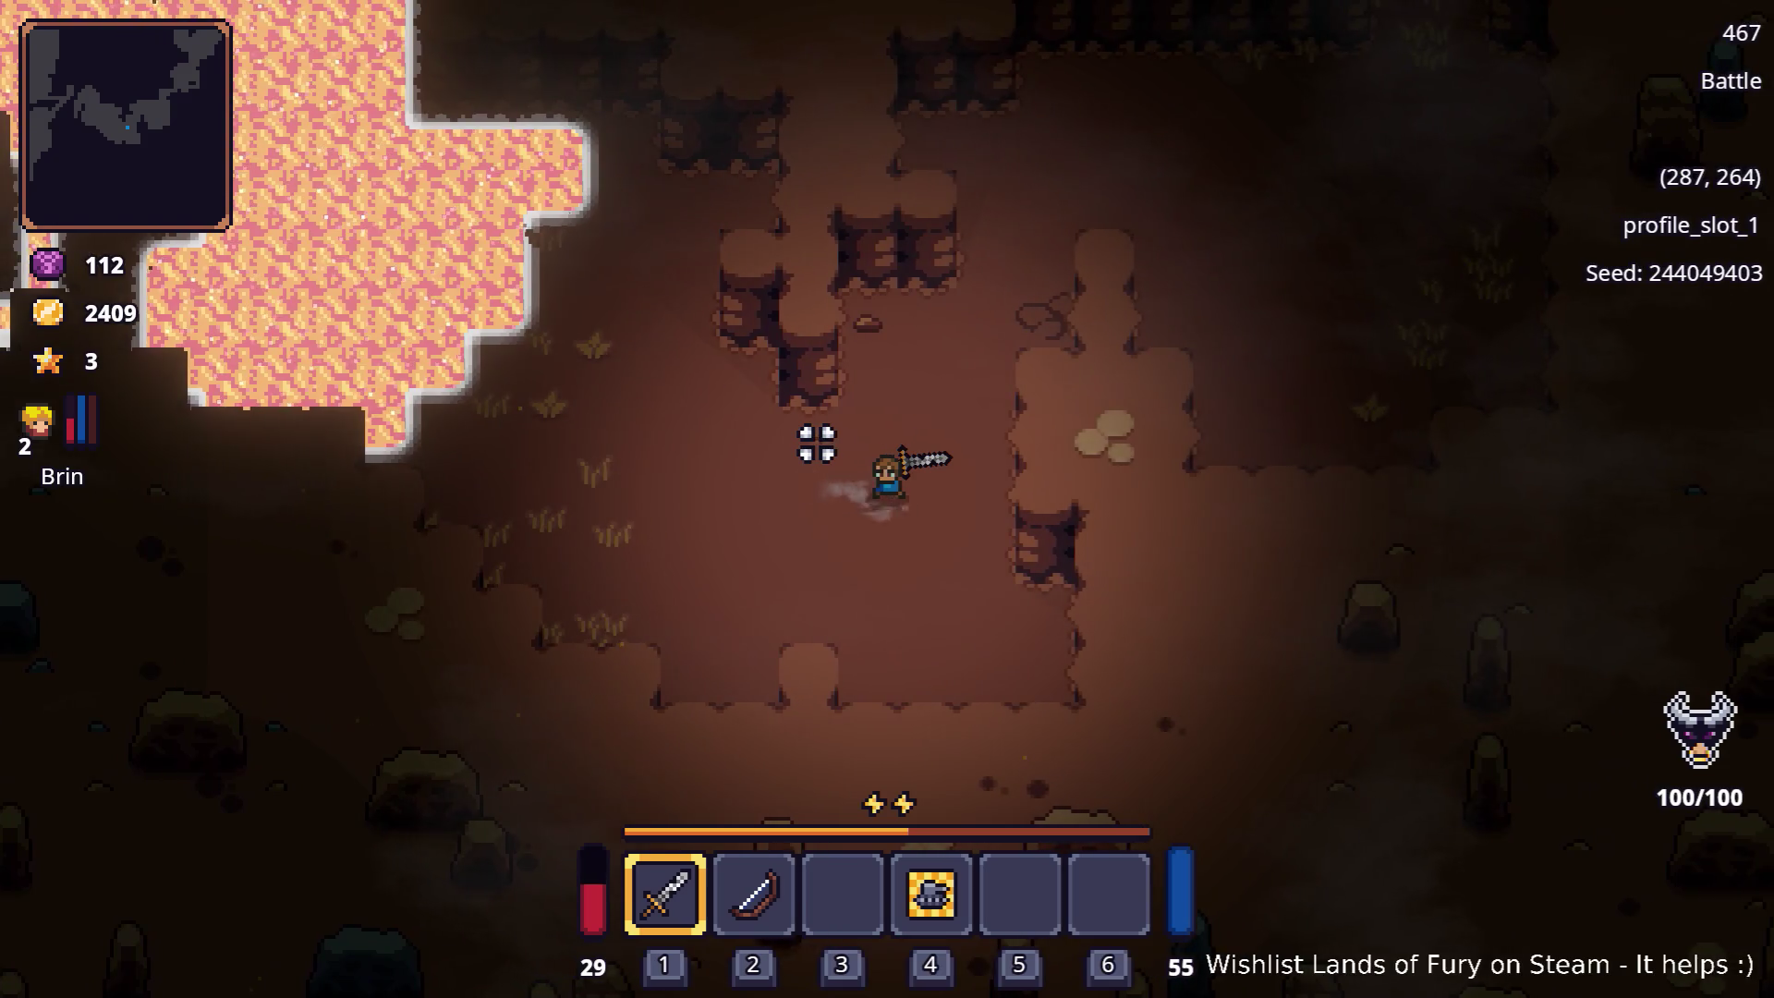
key("w")
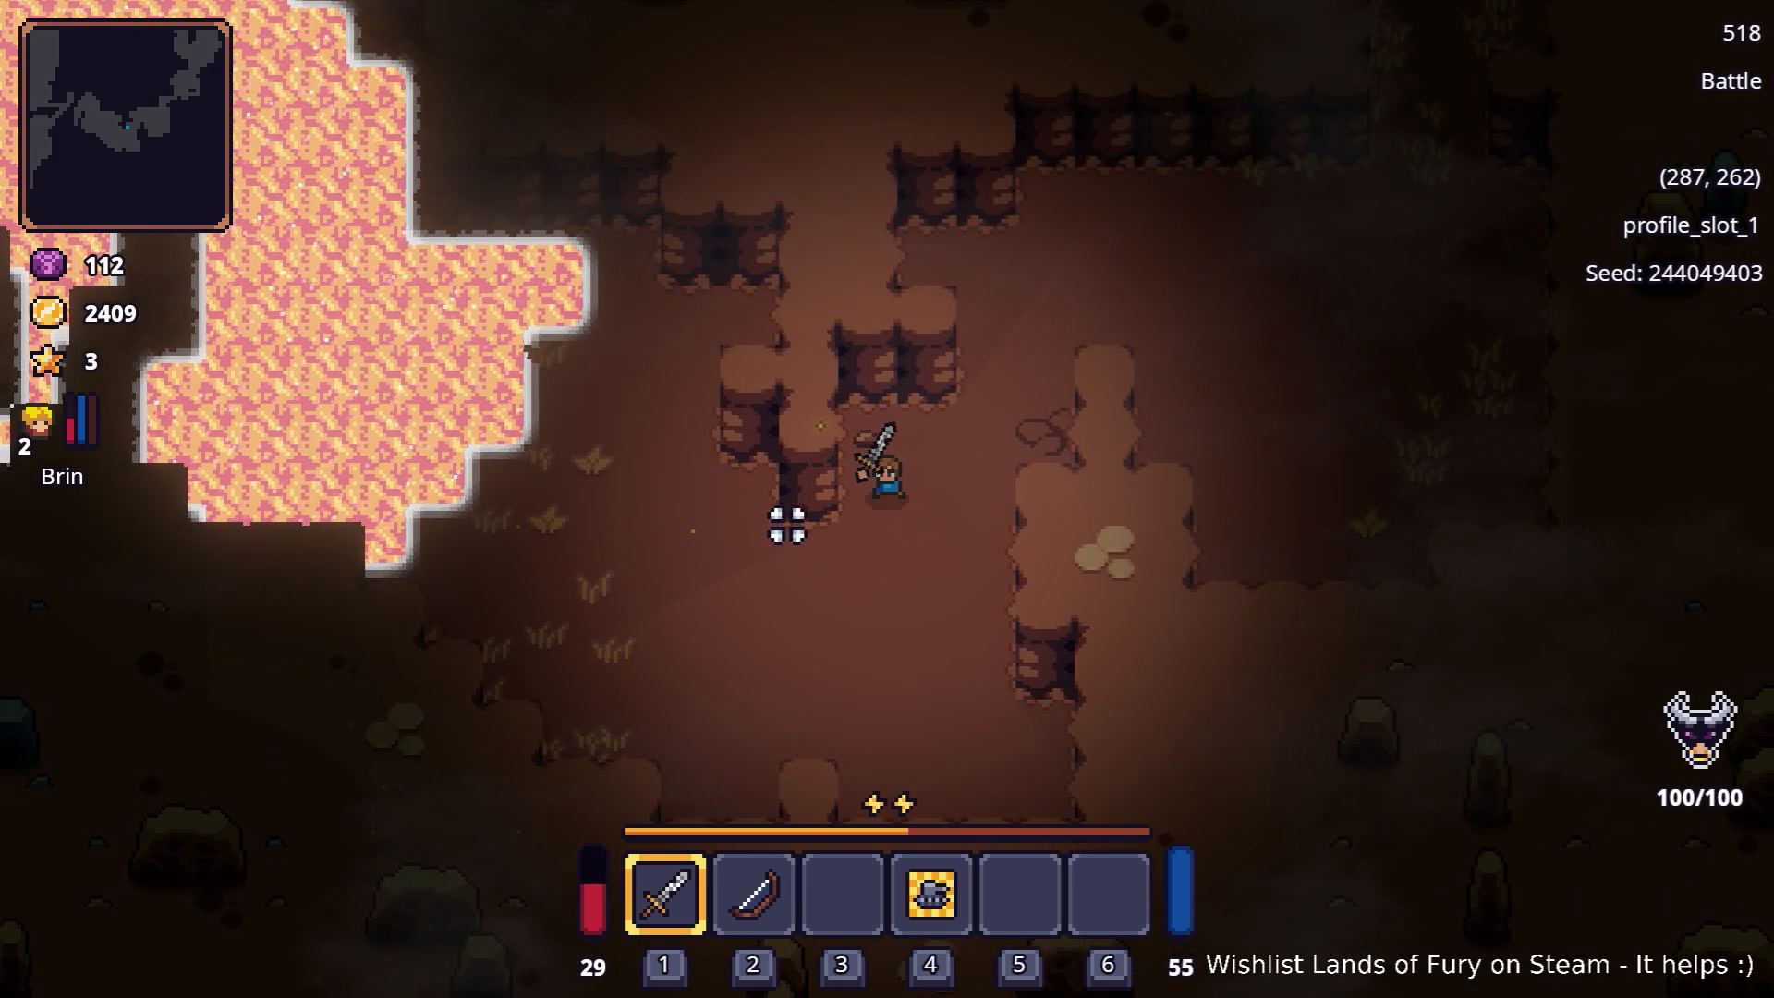
key("w")
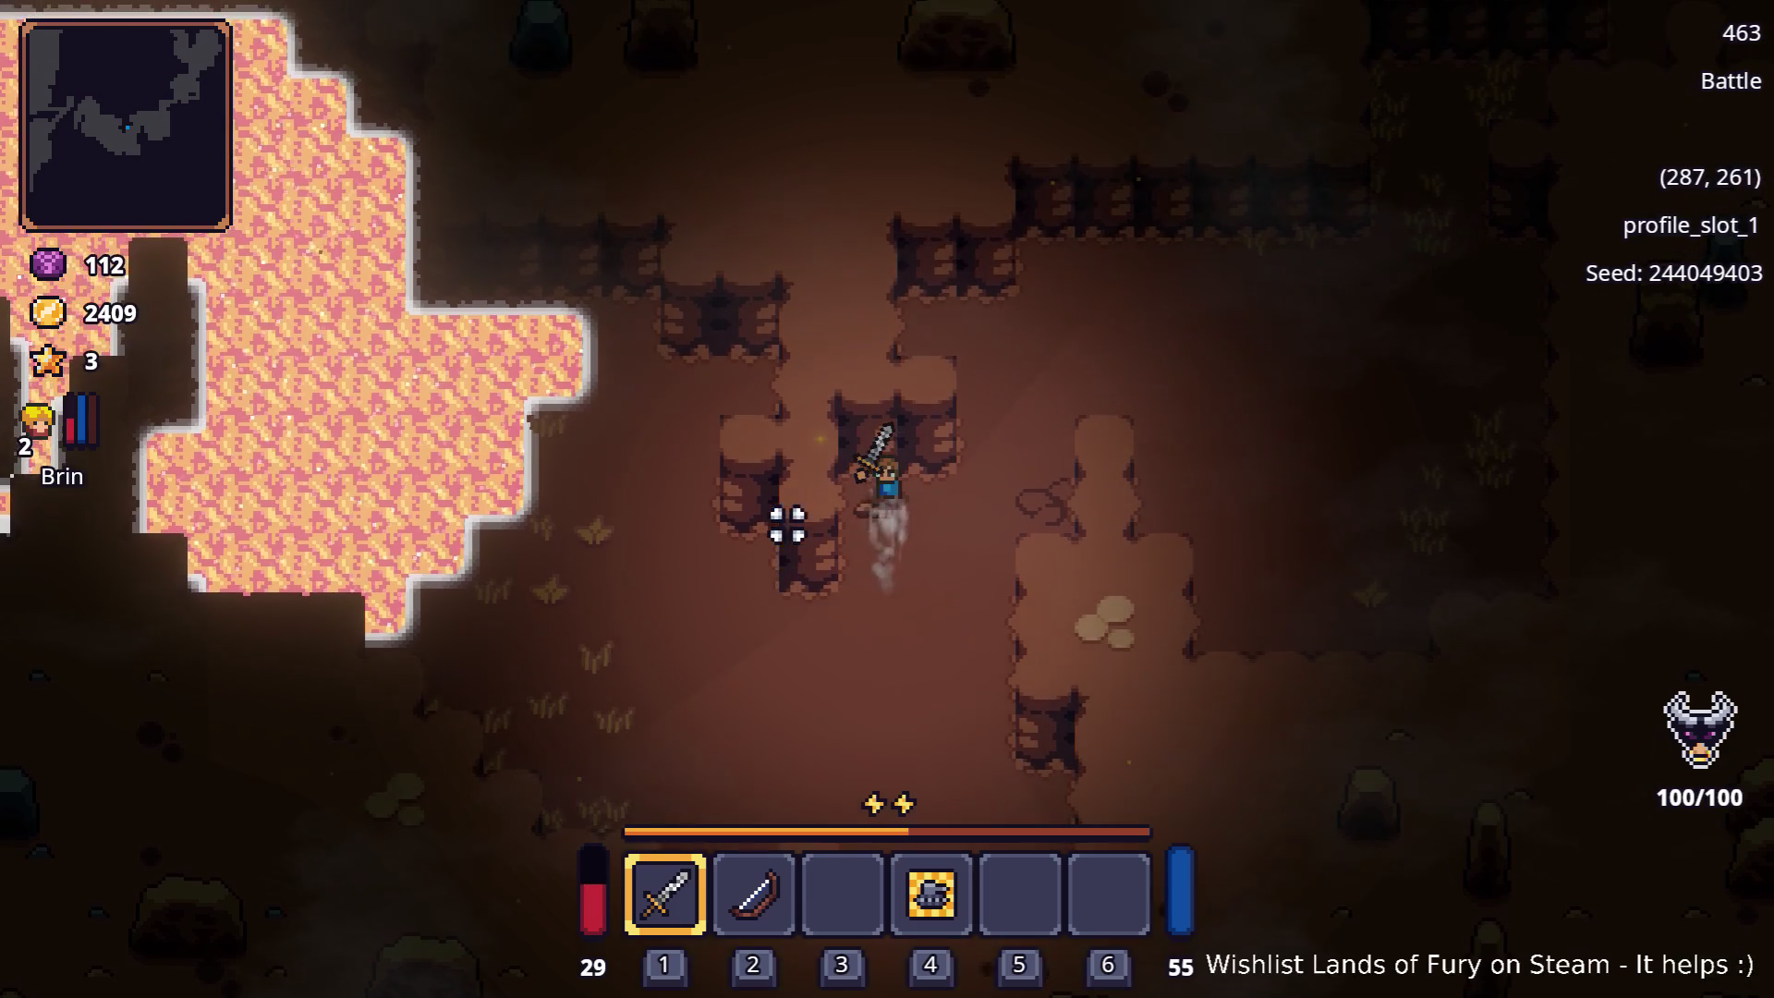
key("d")
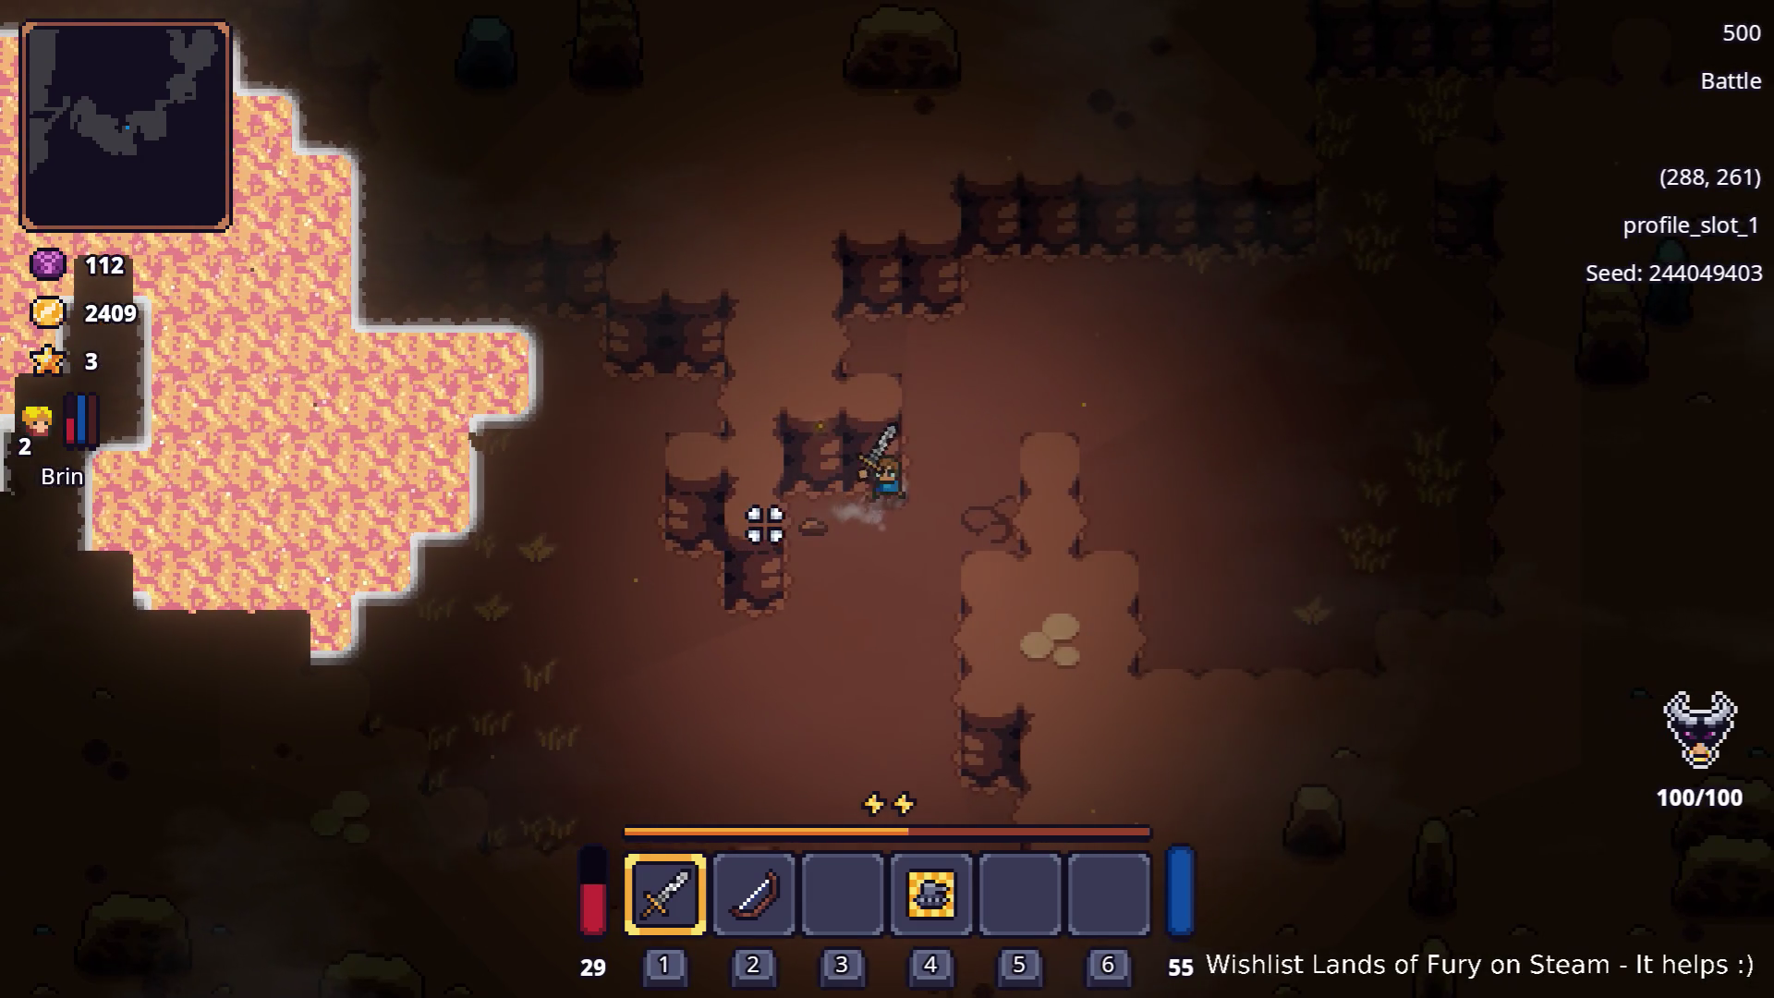
key("s")
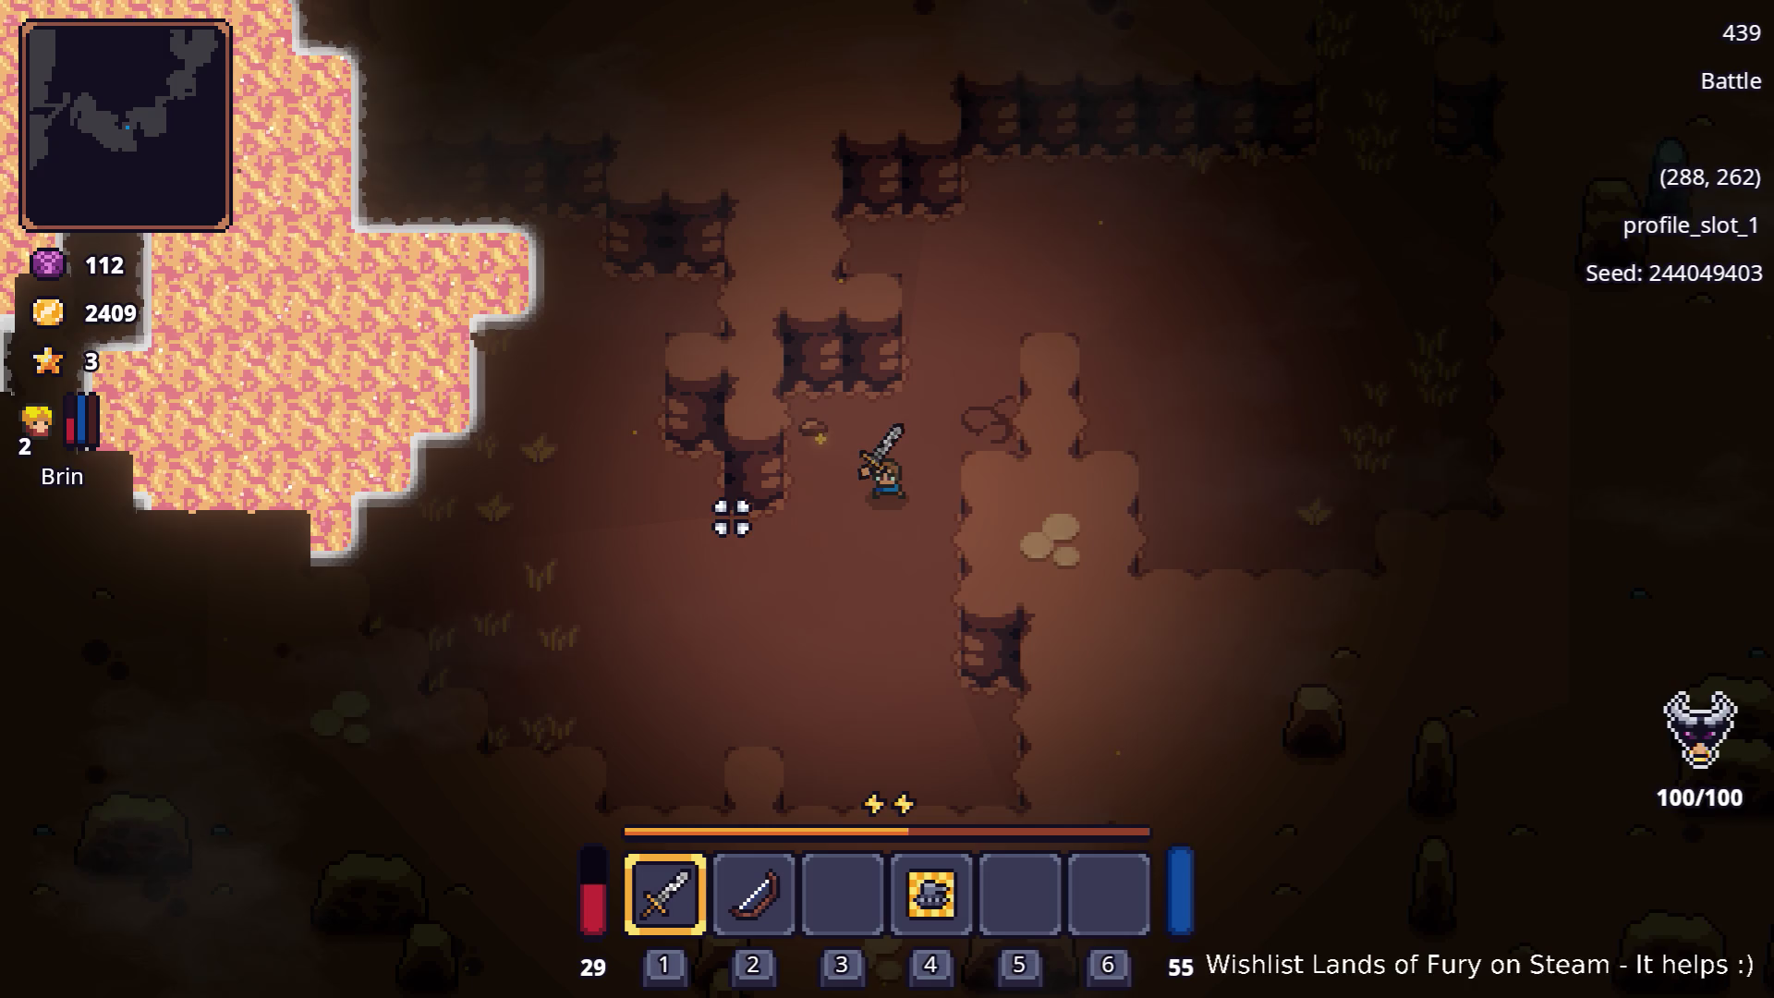
key("alt+Tab")
key("alt+Tab")
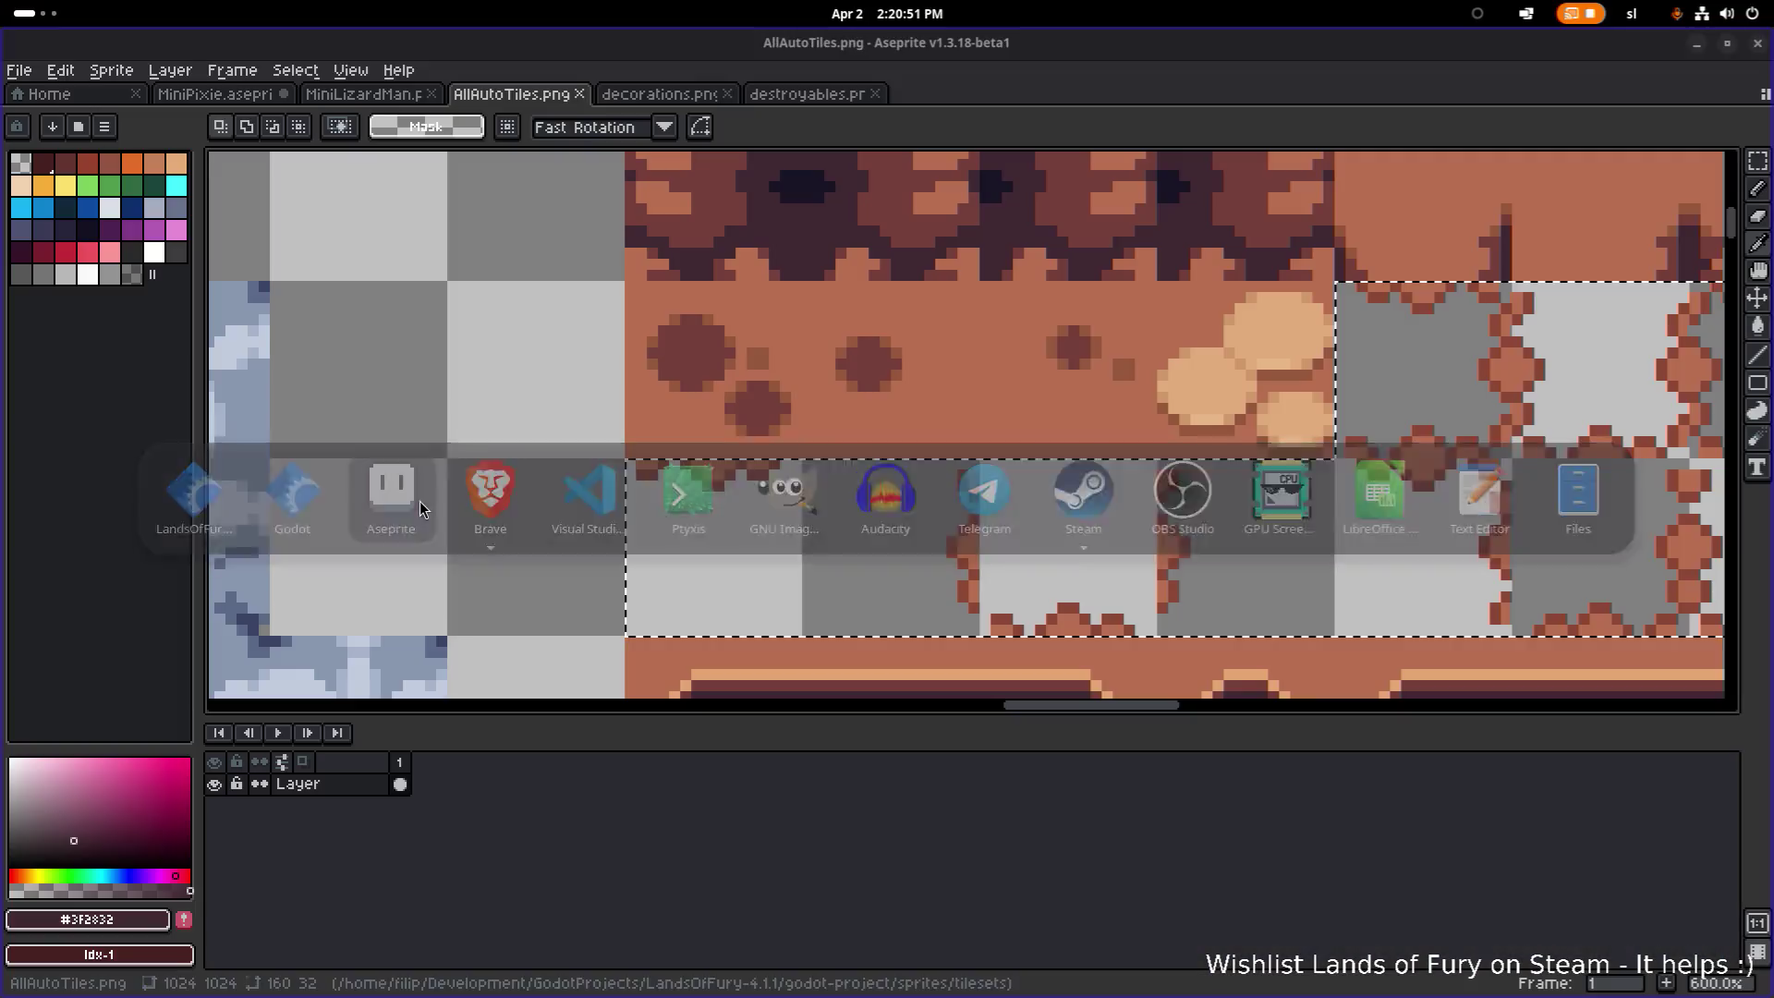
Step: Pan across the AllAutoTiles.png tileset, staying in Aseprite
scroll(924, 453, "down", 3)
scroll(924, 453, "up", 4)
mouse_move(990, 447)
left_mouse_down()
mouse_move(864, 397)
mouse_move(846, 512)
left_mouse_up()
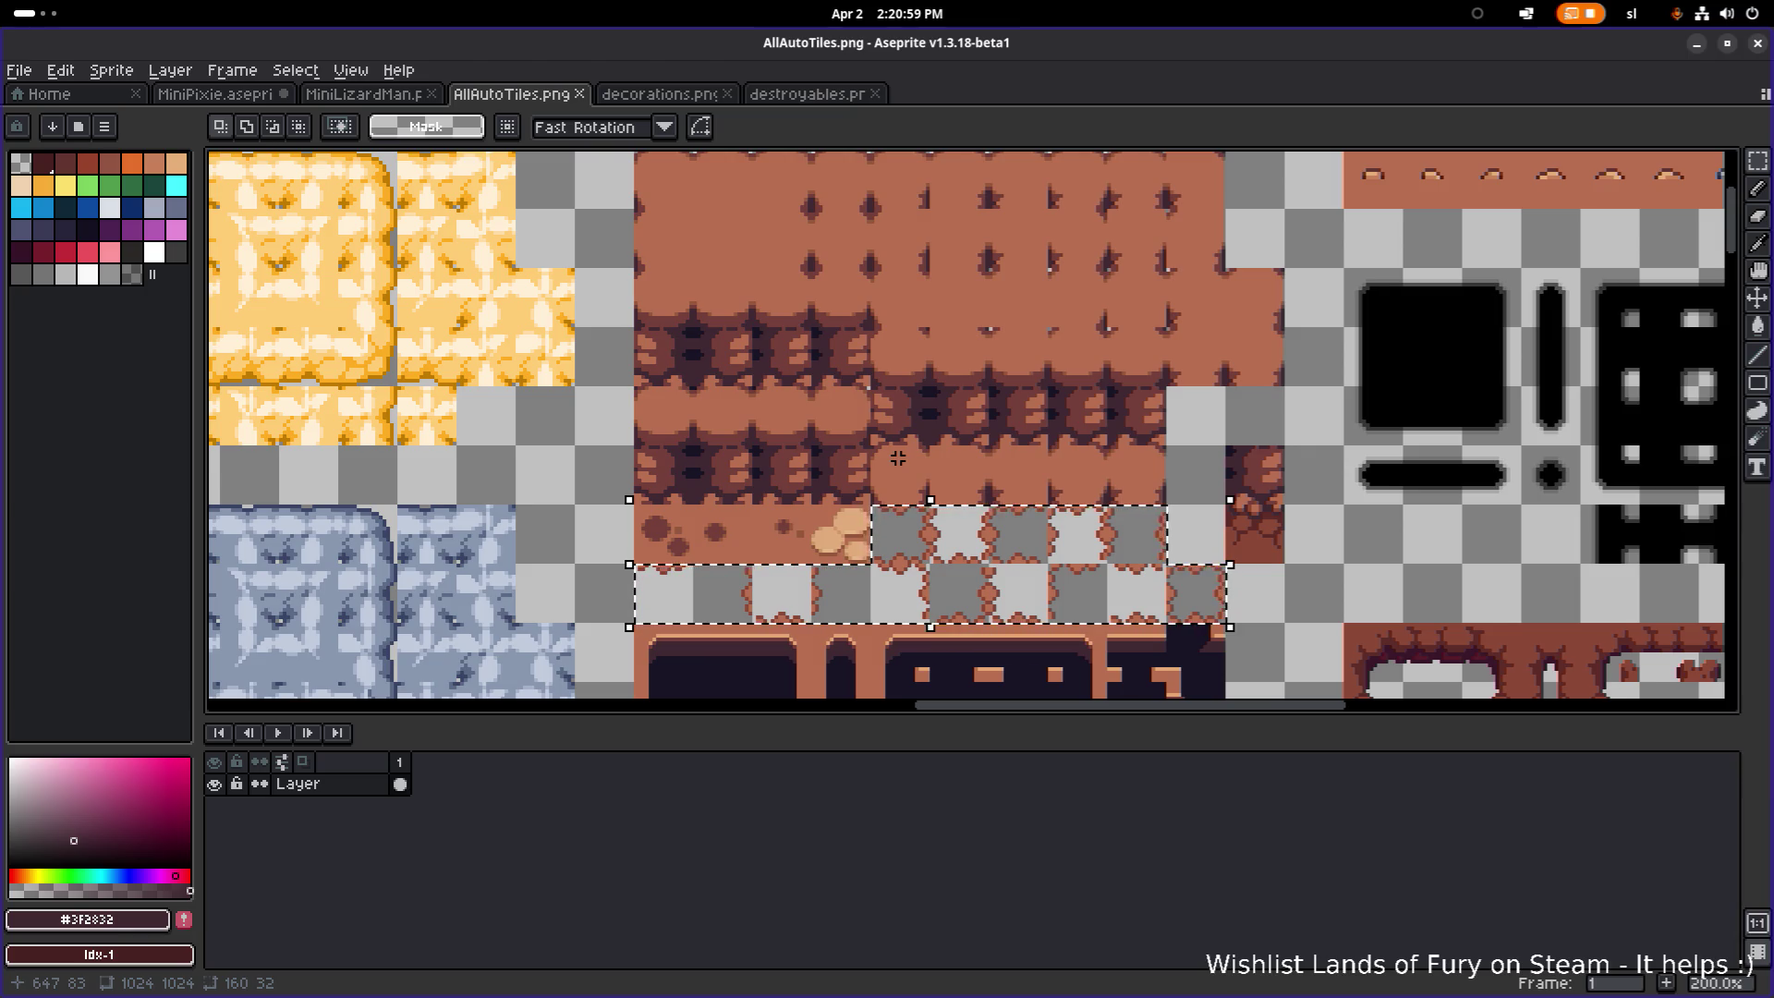
key("alt+Tab")
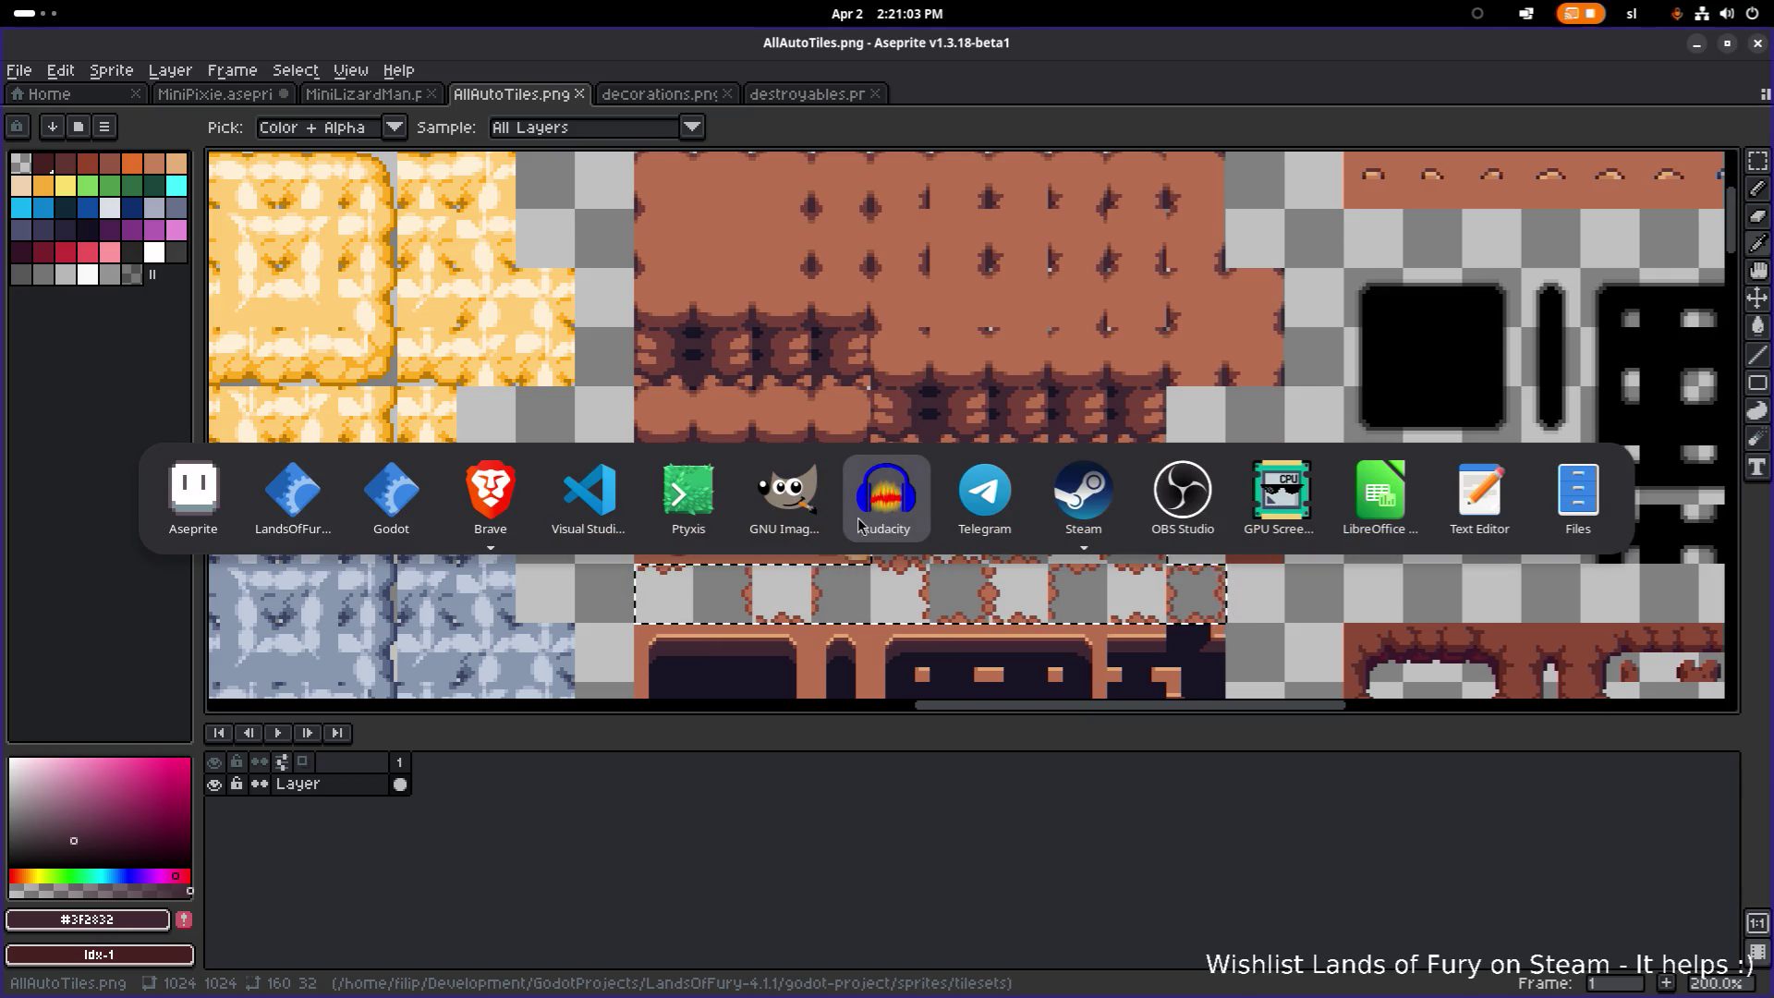
key("Escape")
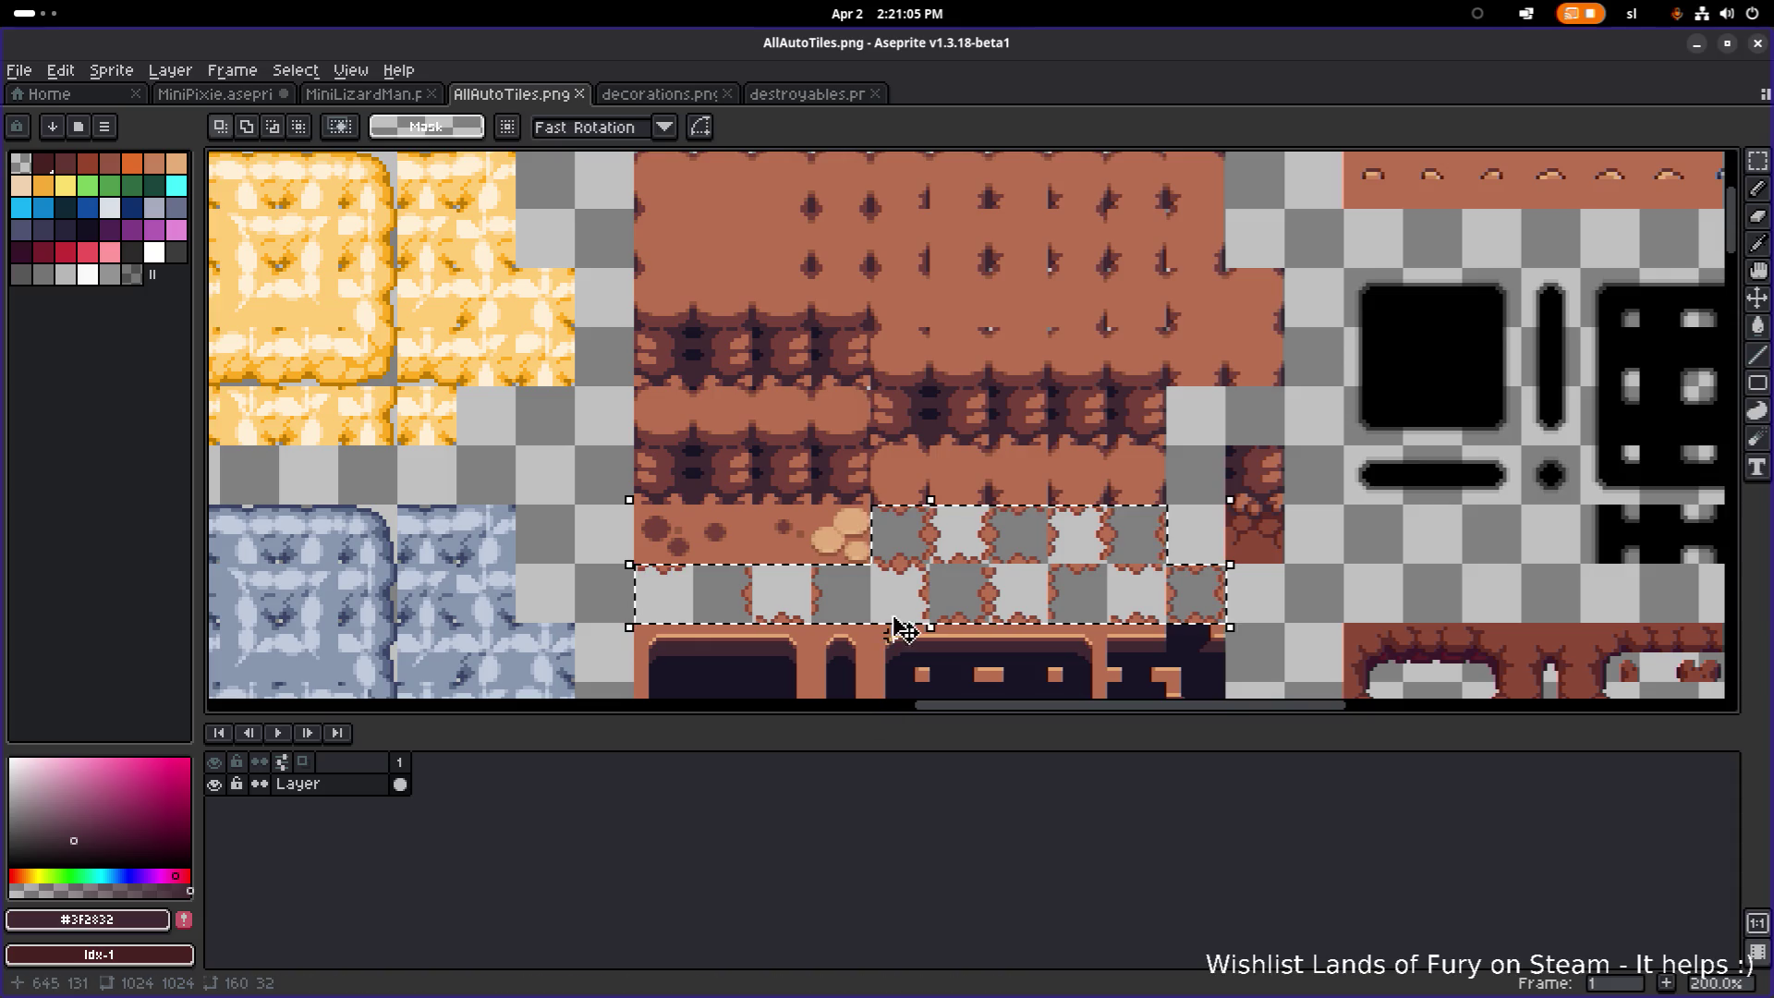
scroll(839, 480, "up", 1)
scroll(813, 490, "up", 1)
scroll(803, 496, "down", 1)
scroll(804, 495, "up", 1)
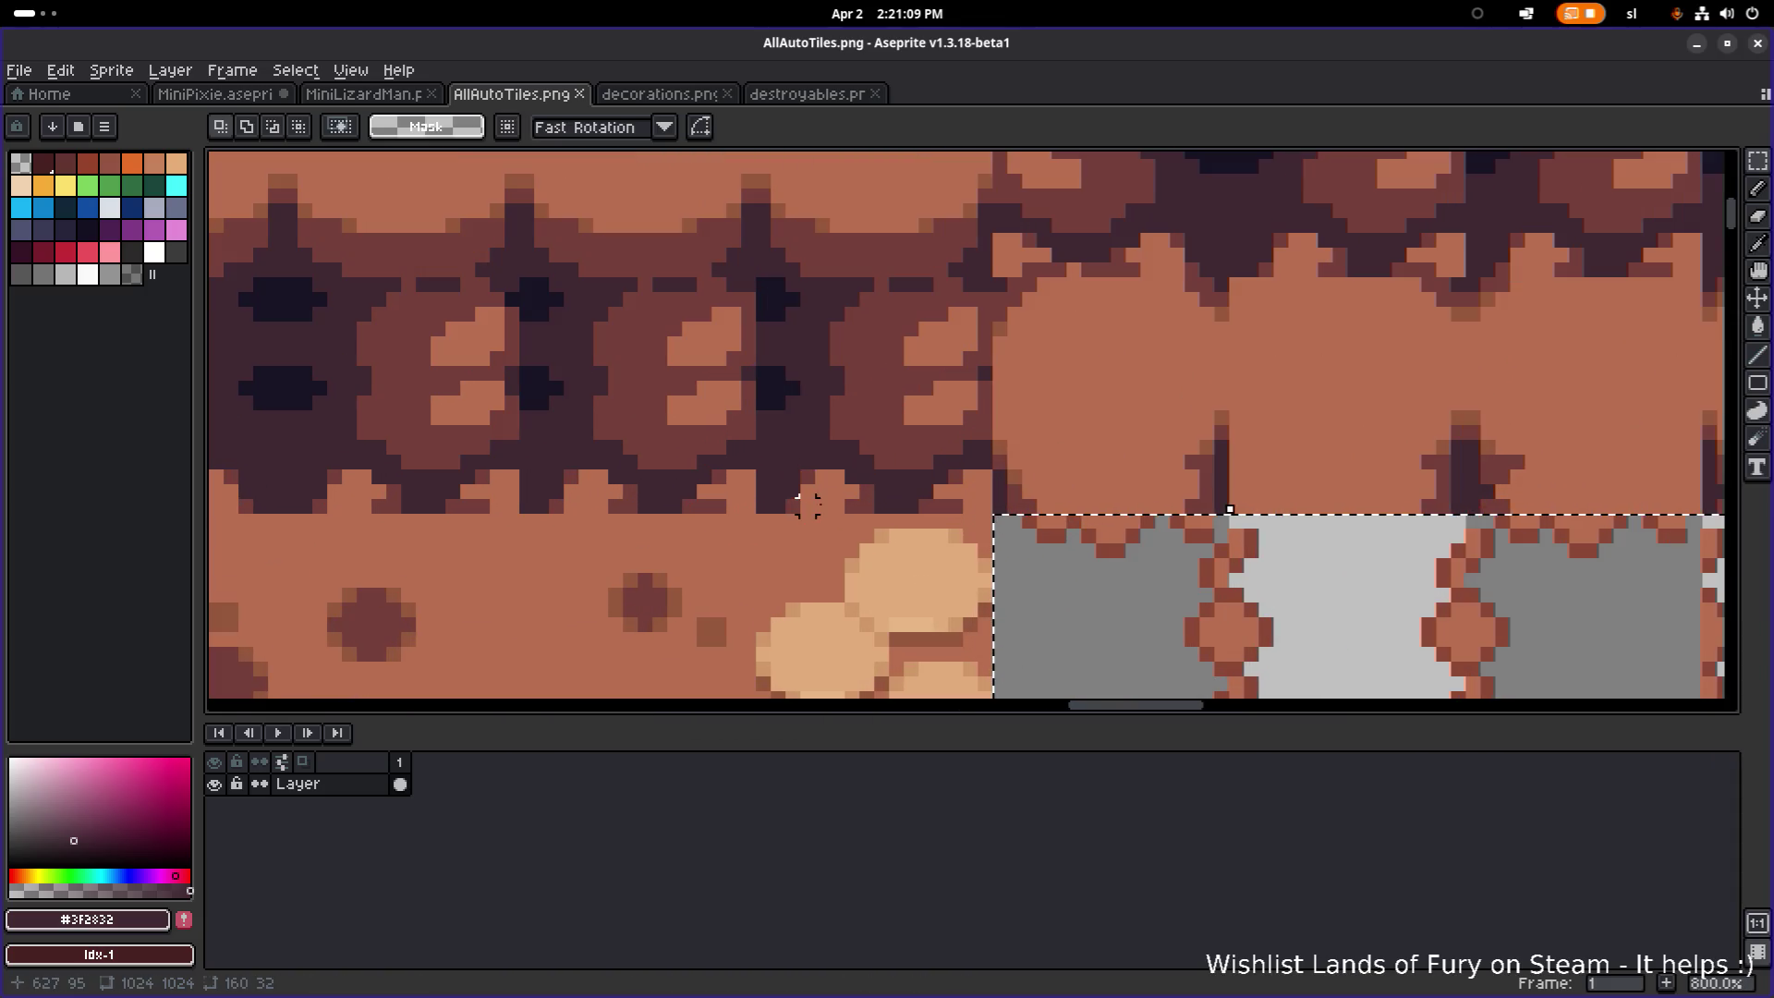
Step: Commit the moved tiles and switch to the Pencil tool
left_click(778, 505)
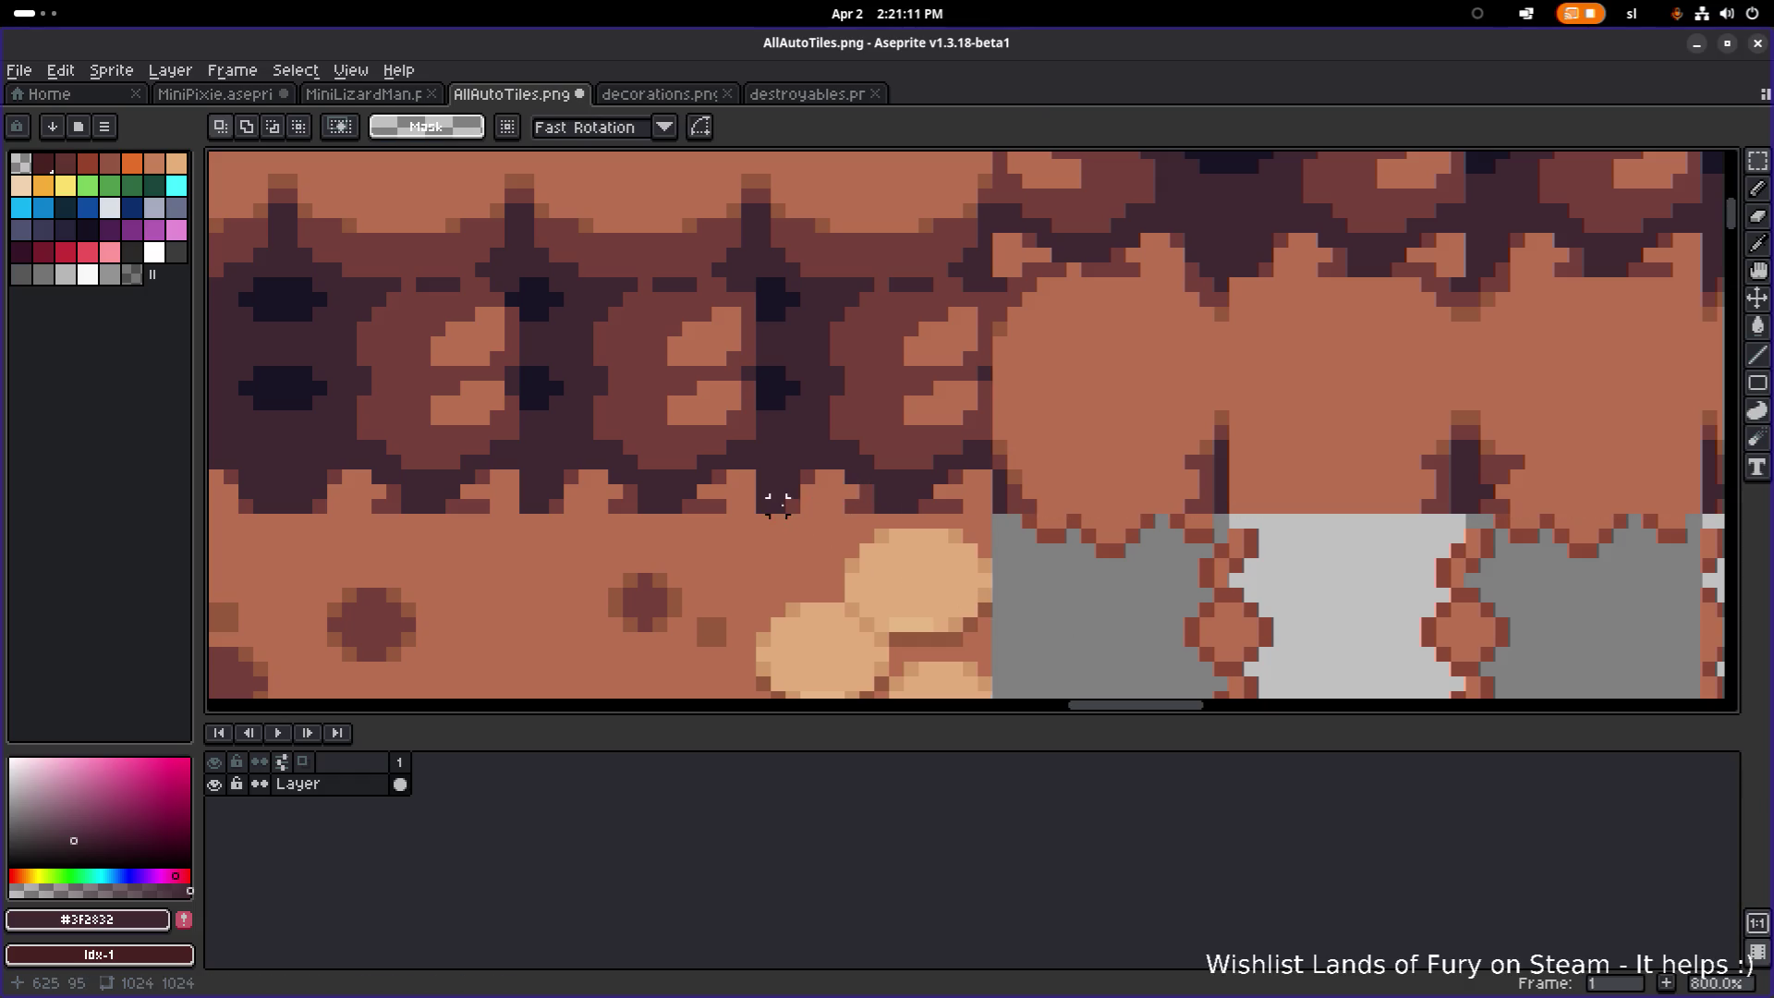
key("b")
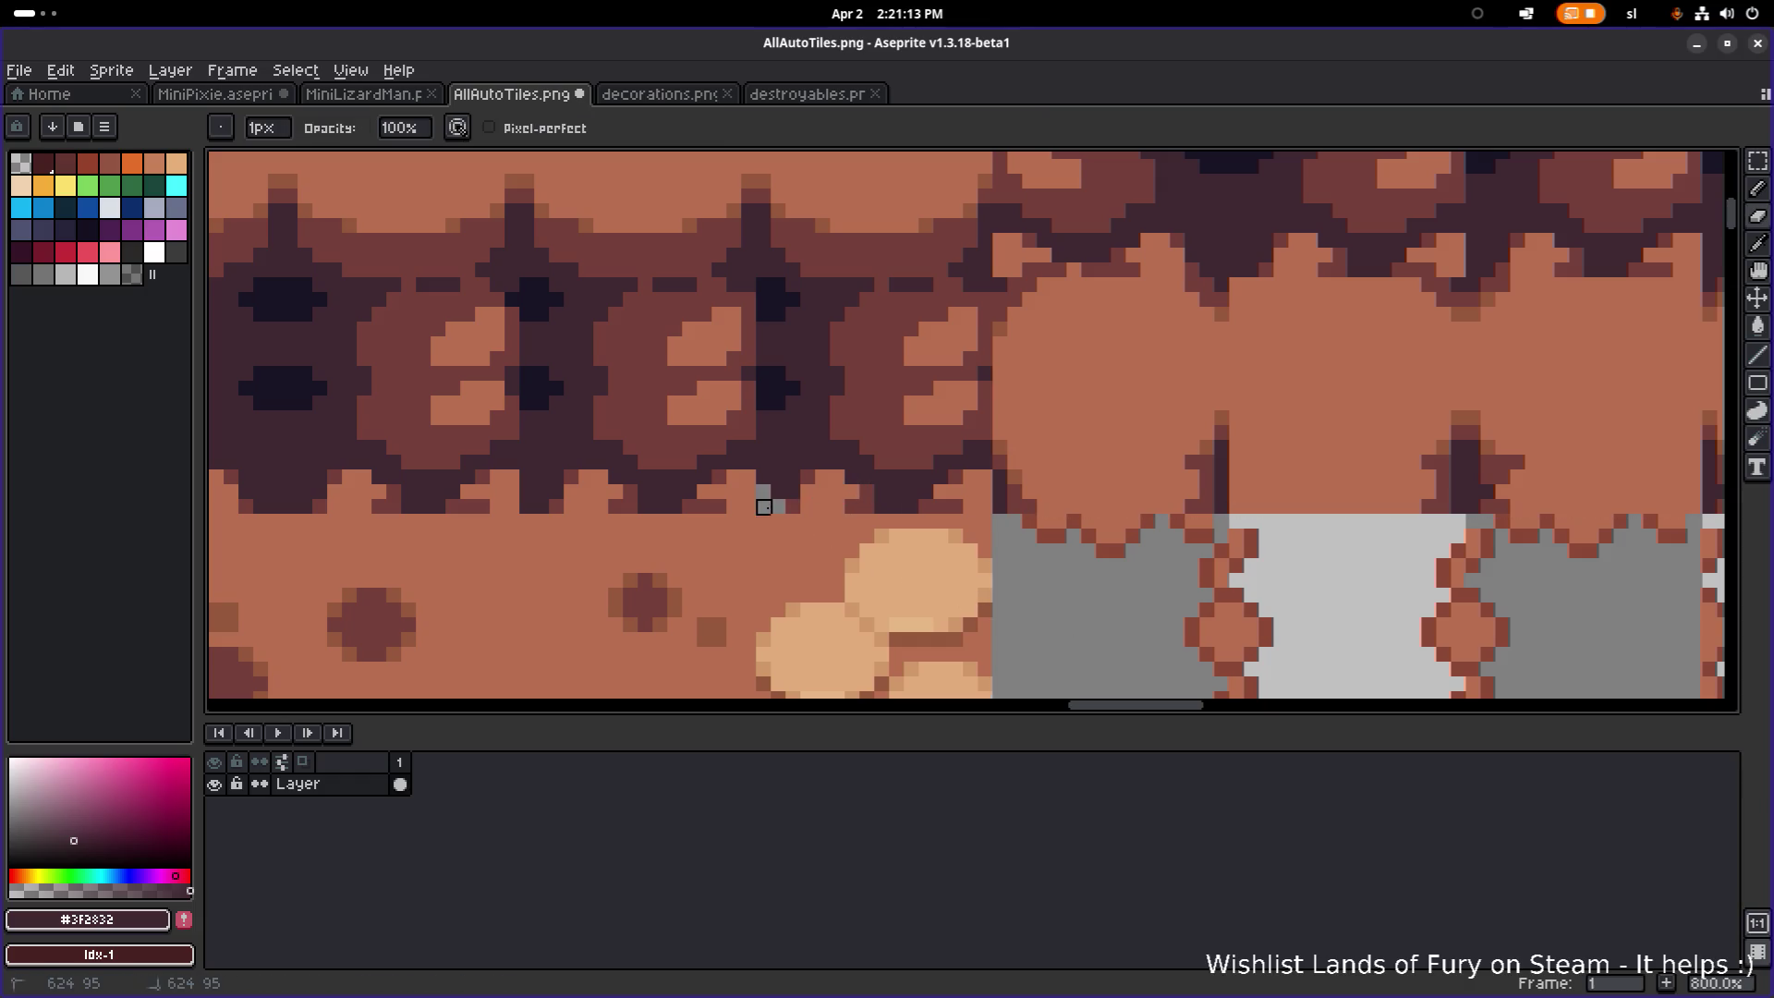
scroll(793, 506, "down", 2)
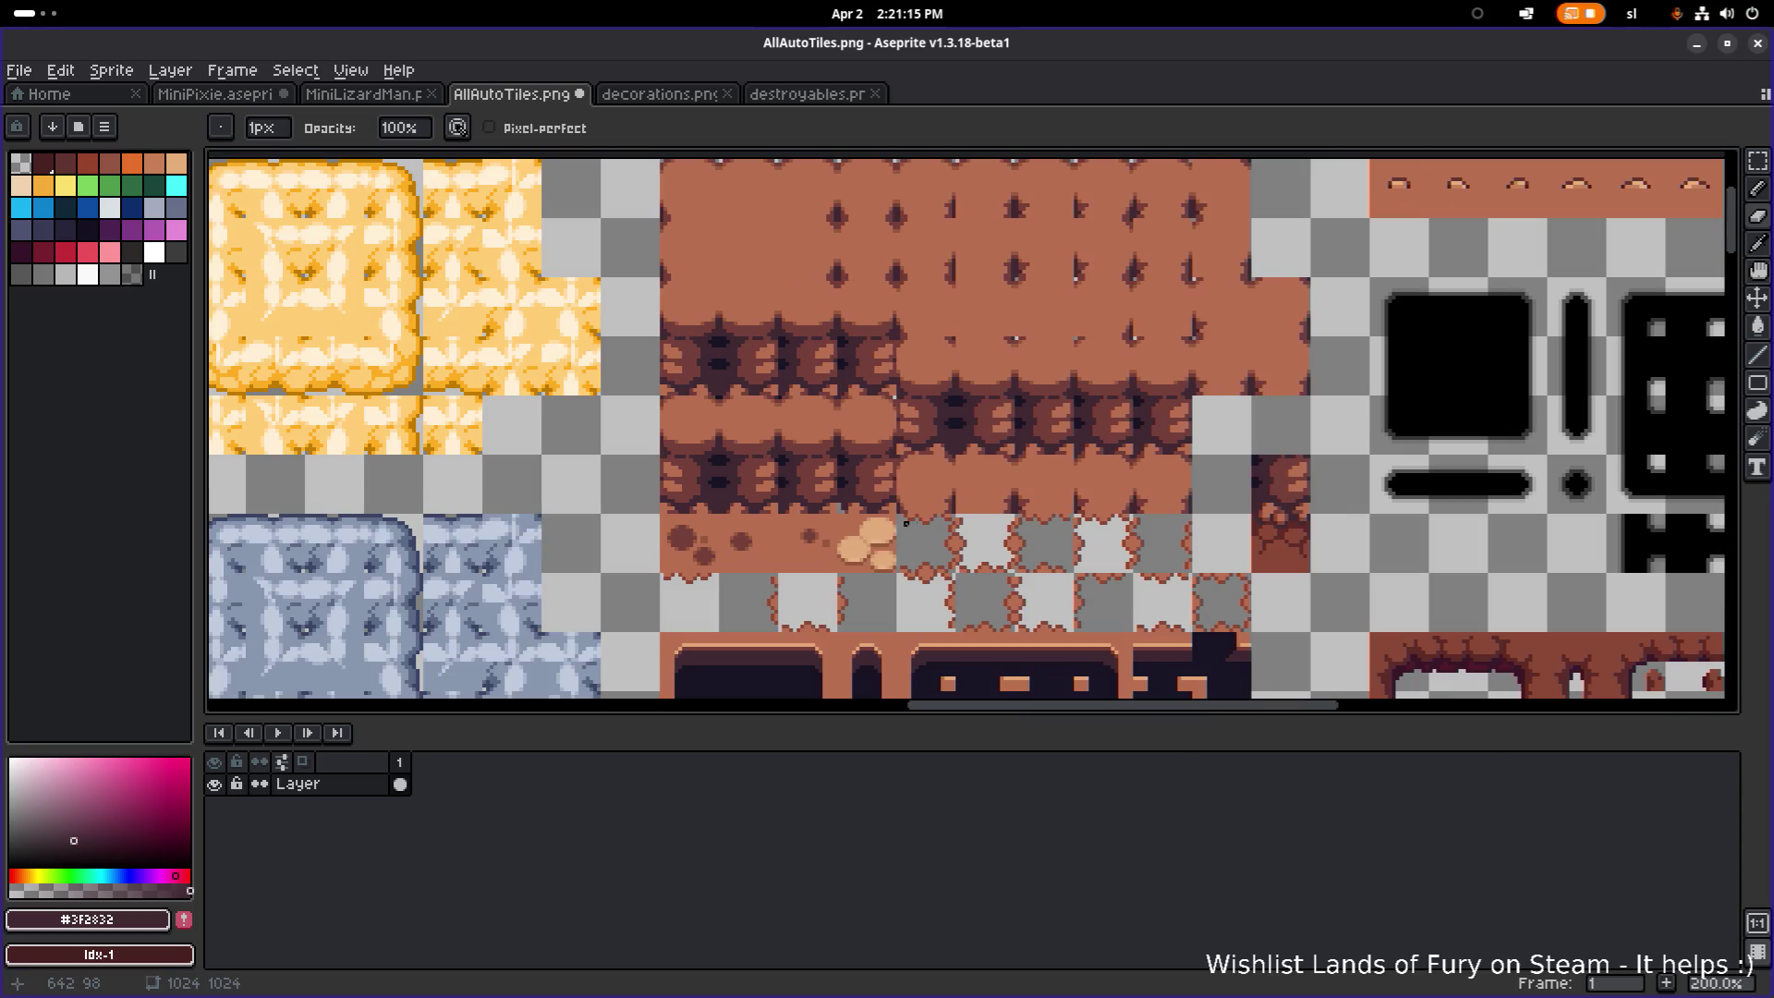
key("v")
key("b")
scroll(887, 513, "up", 4)
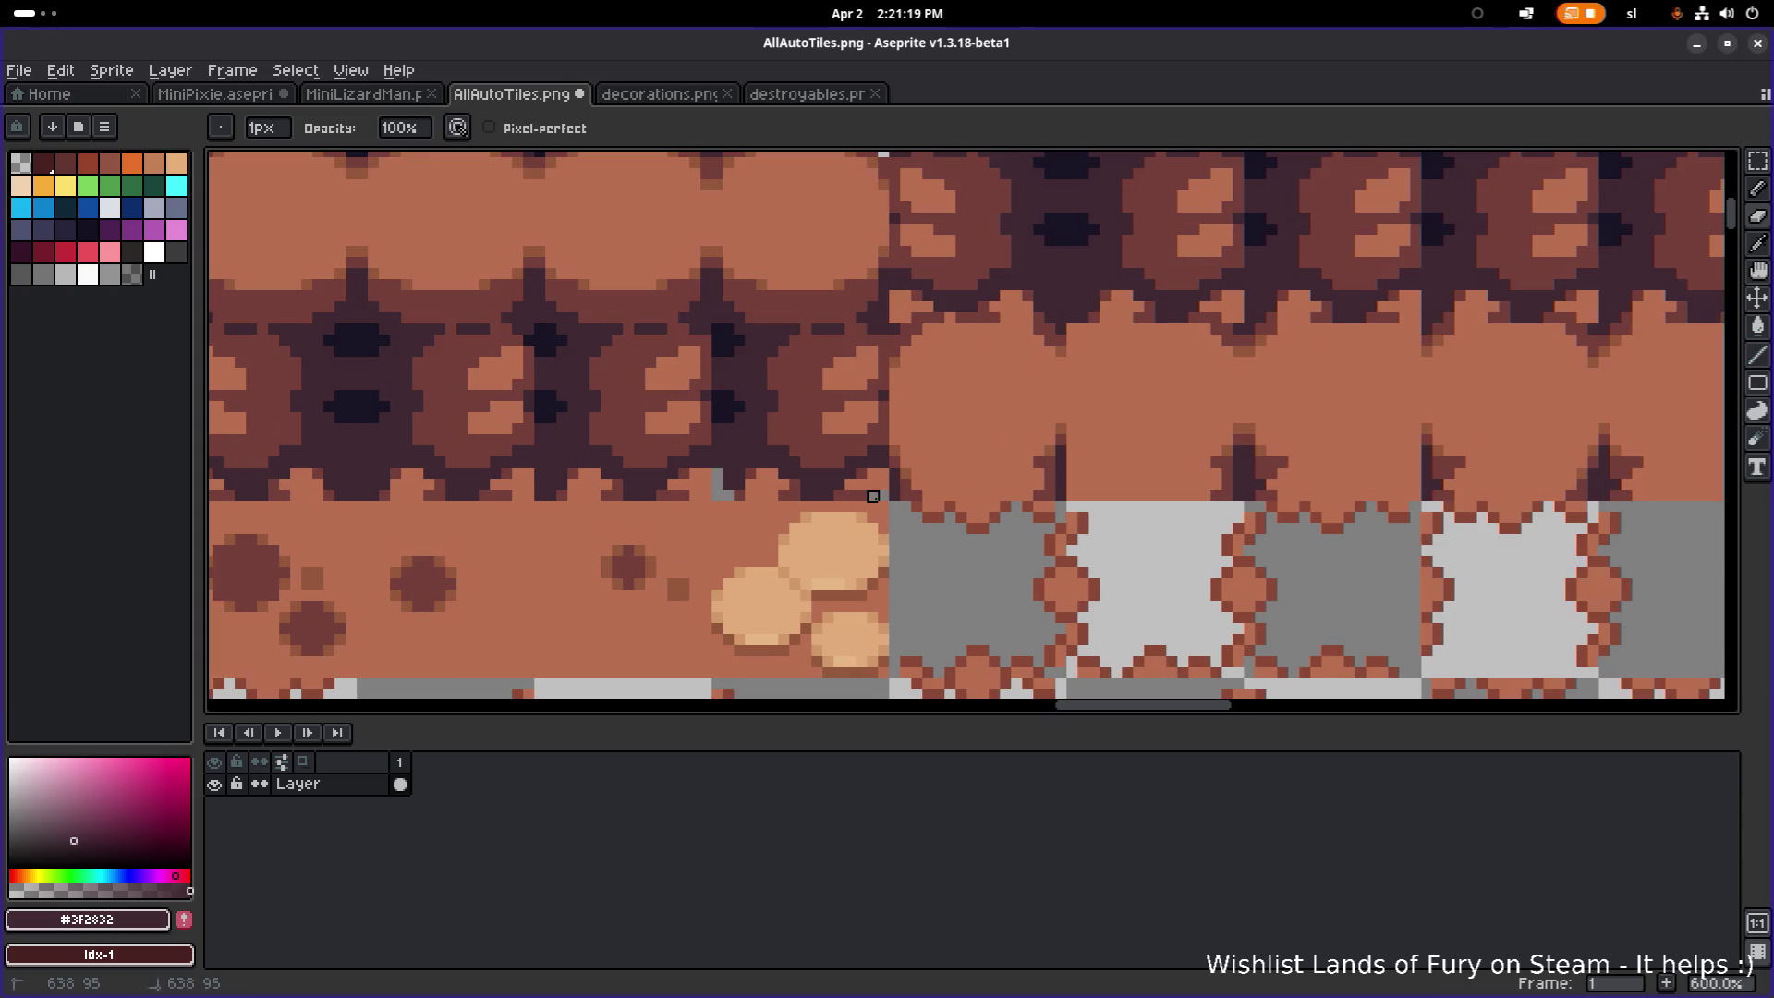
Step: Save AllAutoTiles.png with Ctrl+S and bring the Lands of Fury game forward
key("ctrl+s")
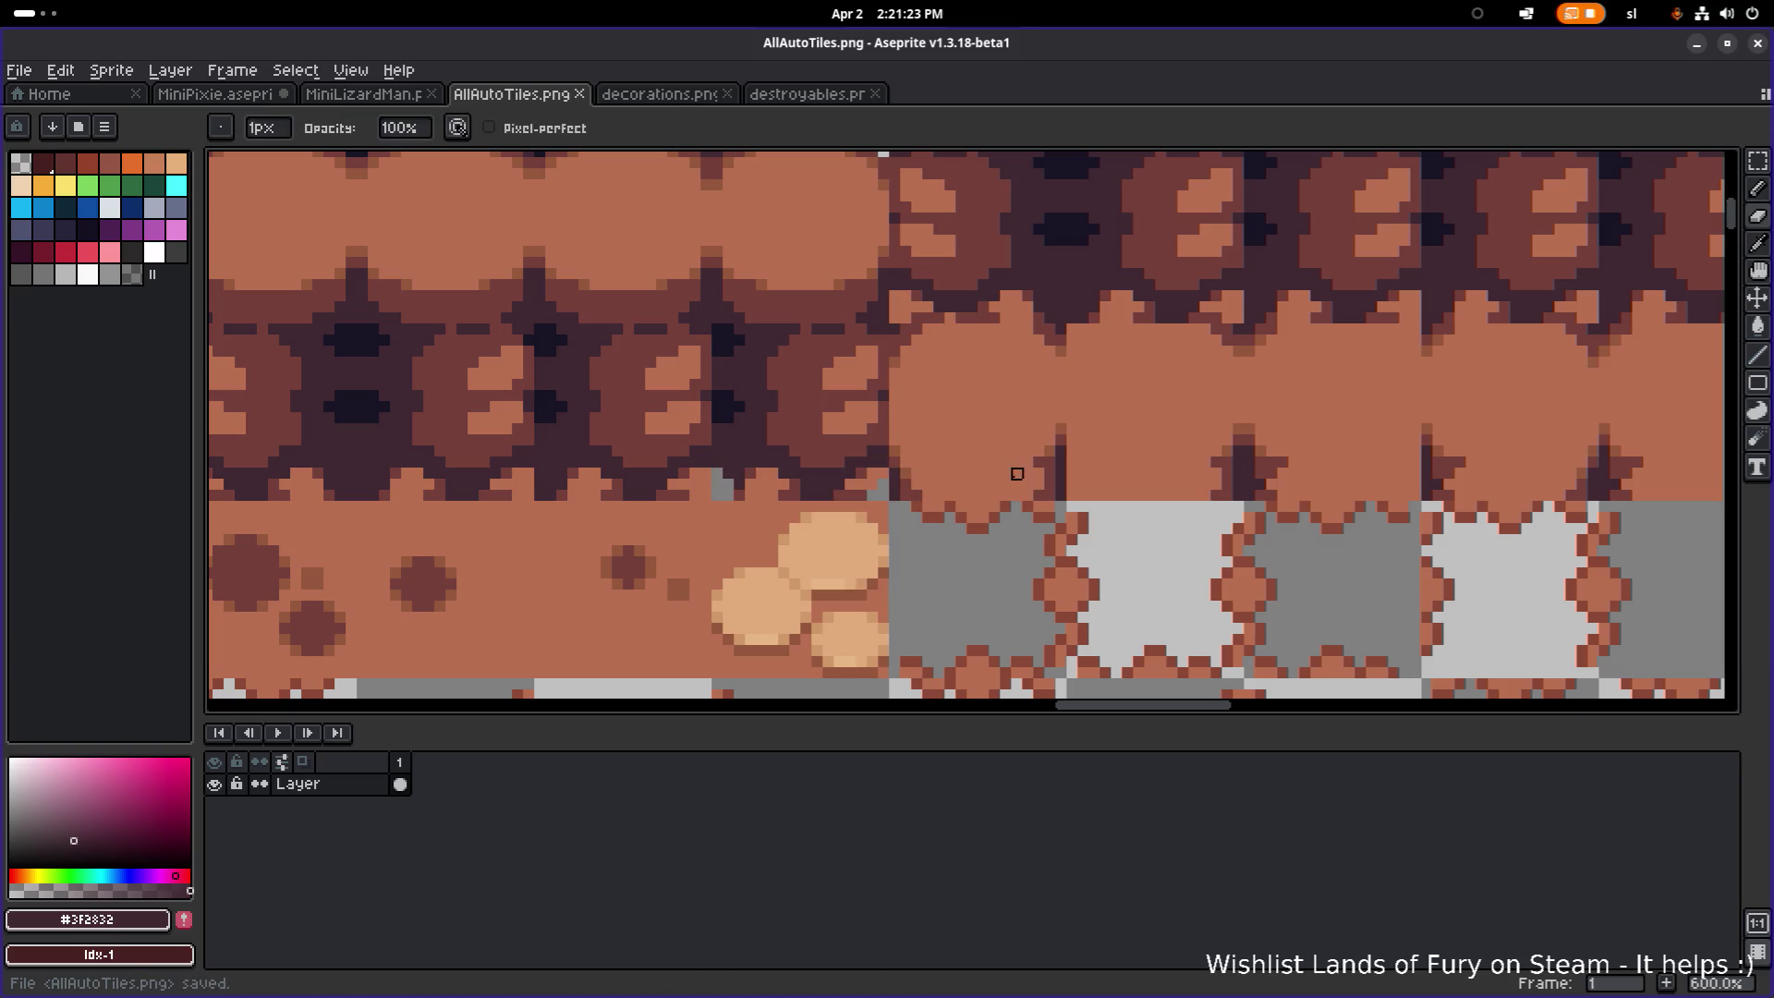
key("alt+Tab")
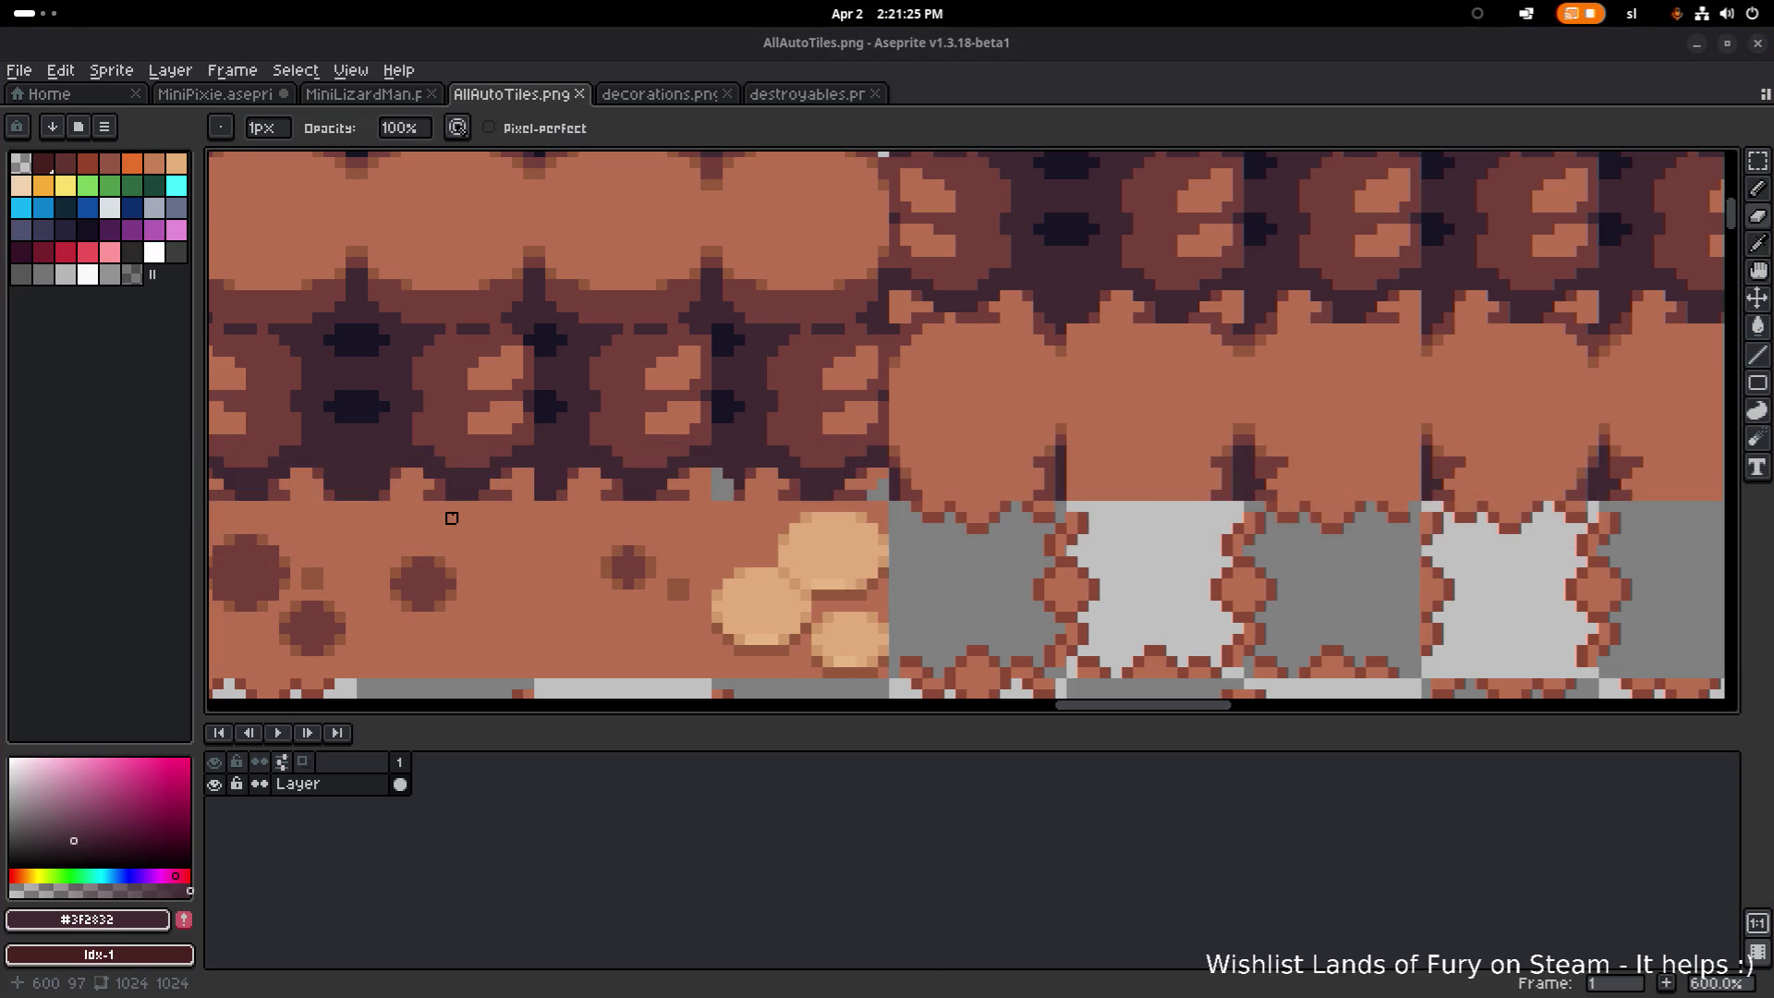
key("alt+Tab")
key("alt+Tab")
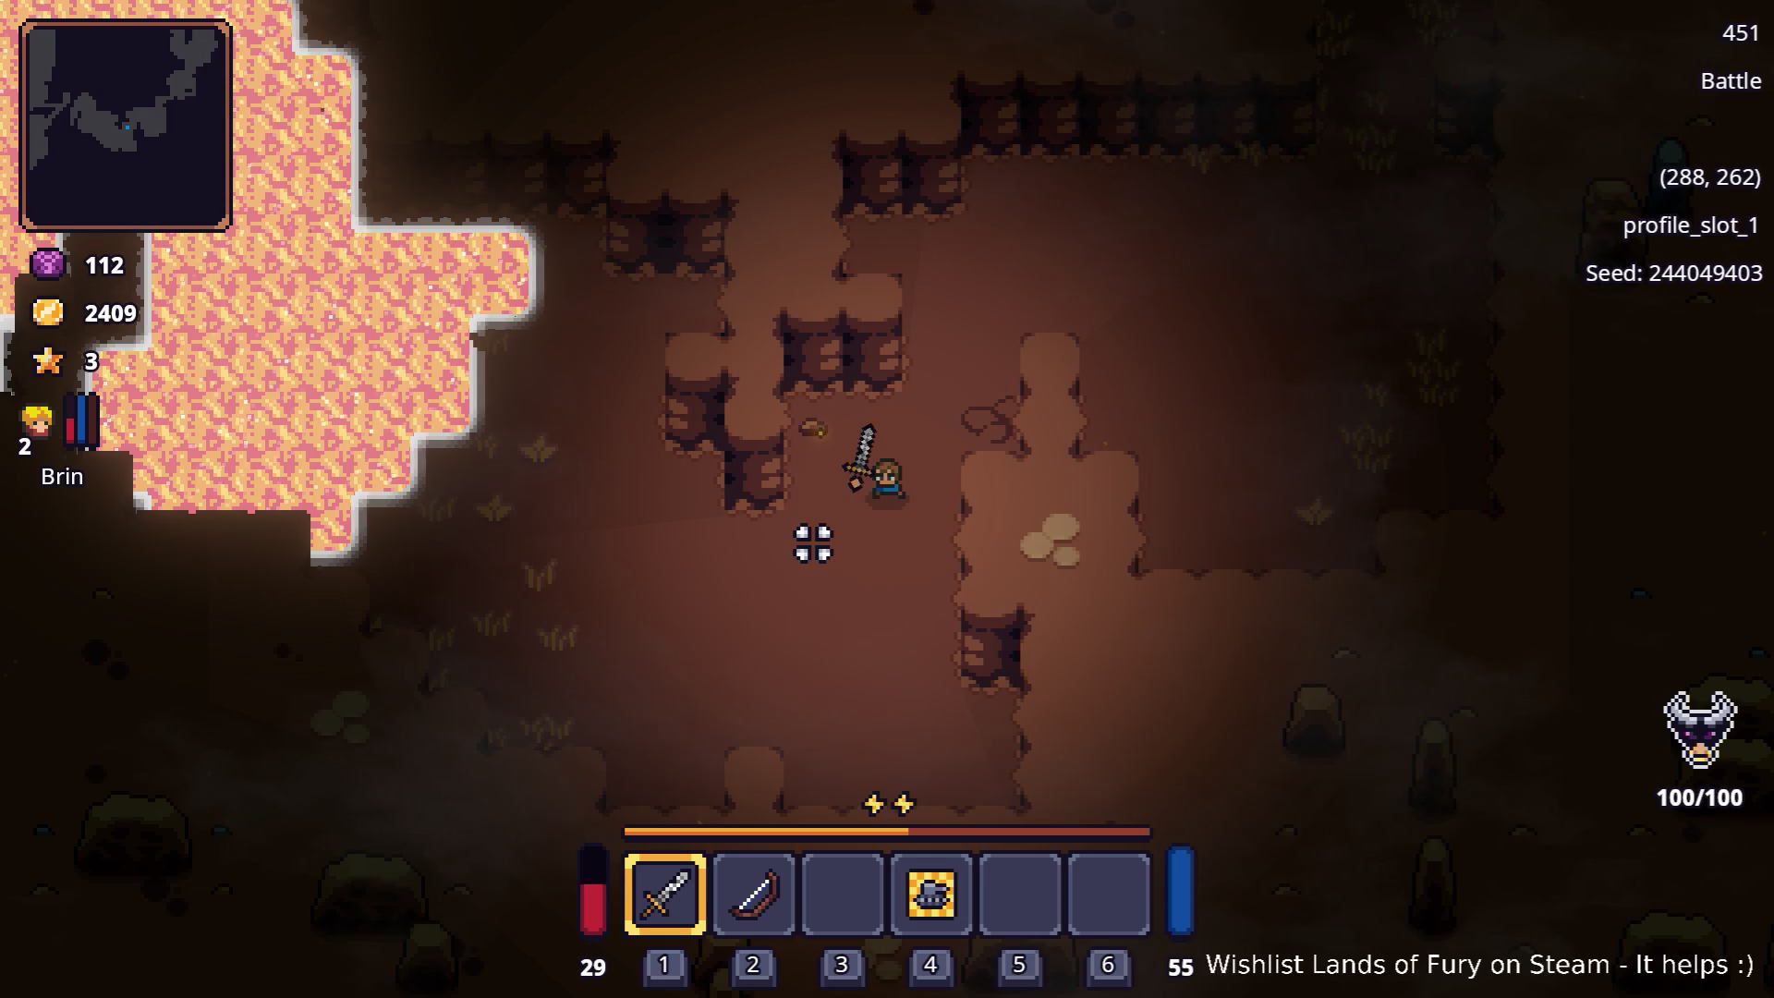
Step: Switch from the game back to Aseprite with the saved AllAutoTiles.png
key("alt+Tab")
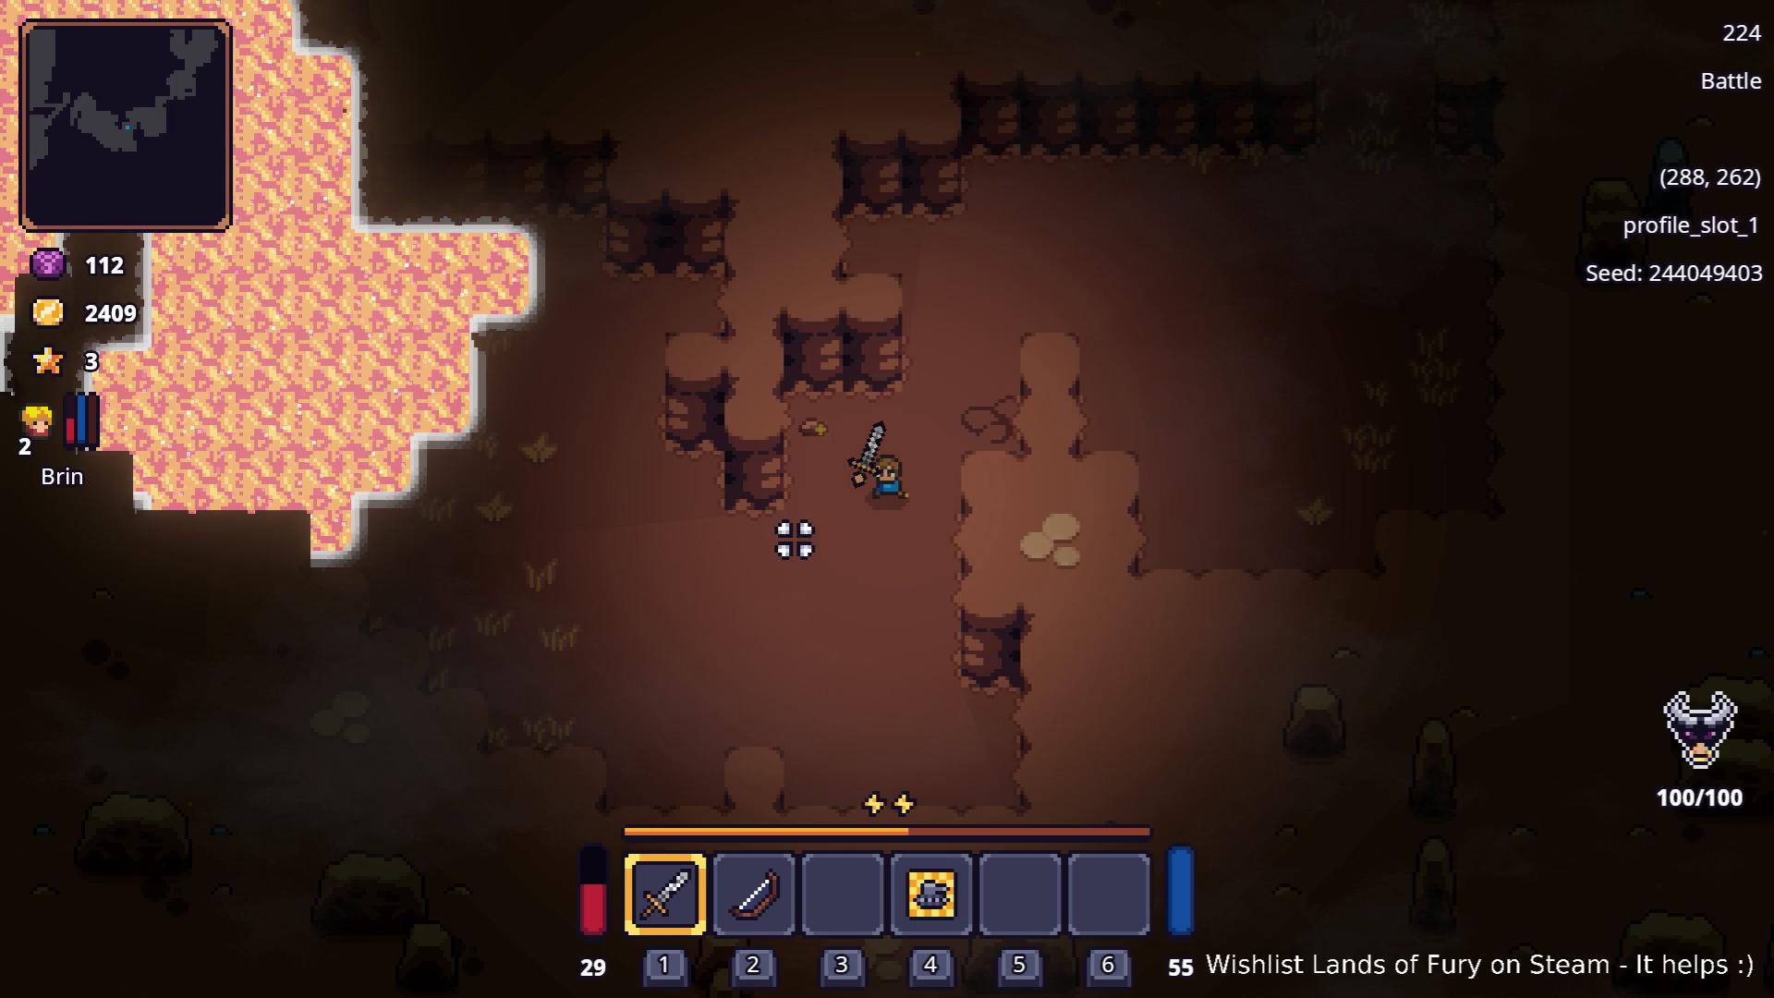
key("alt+Tab")
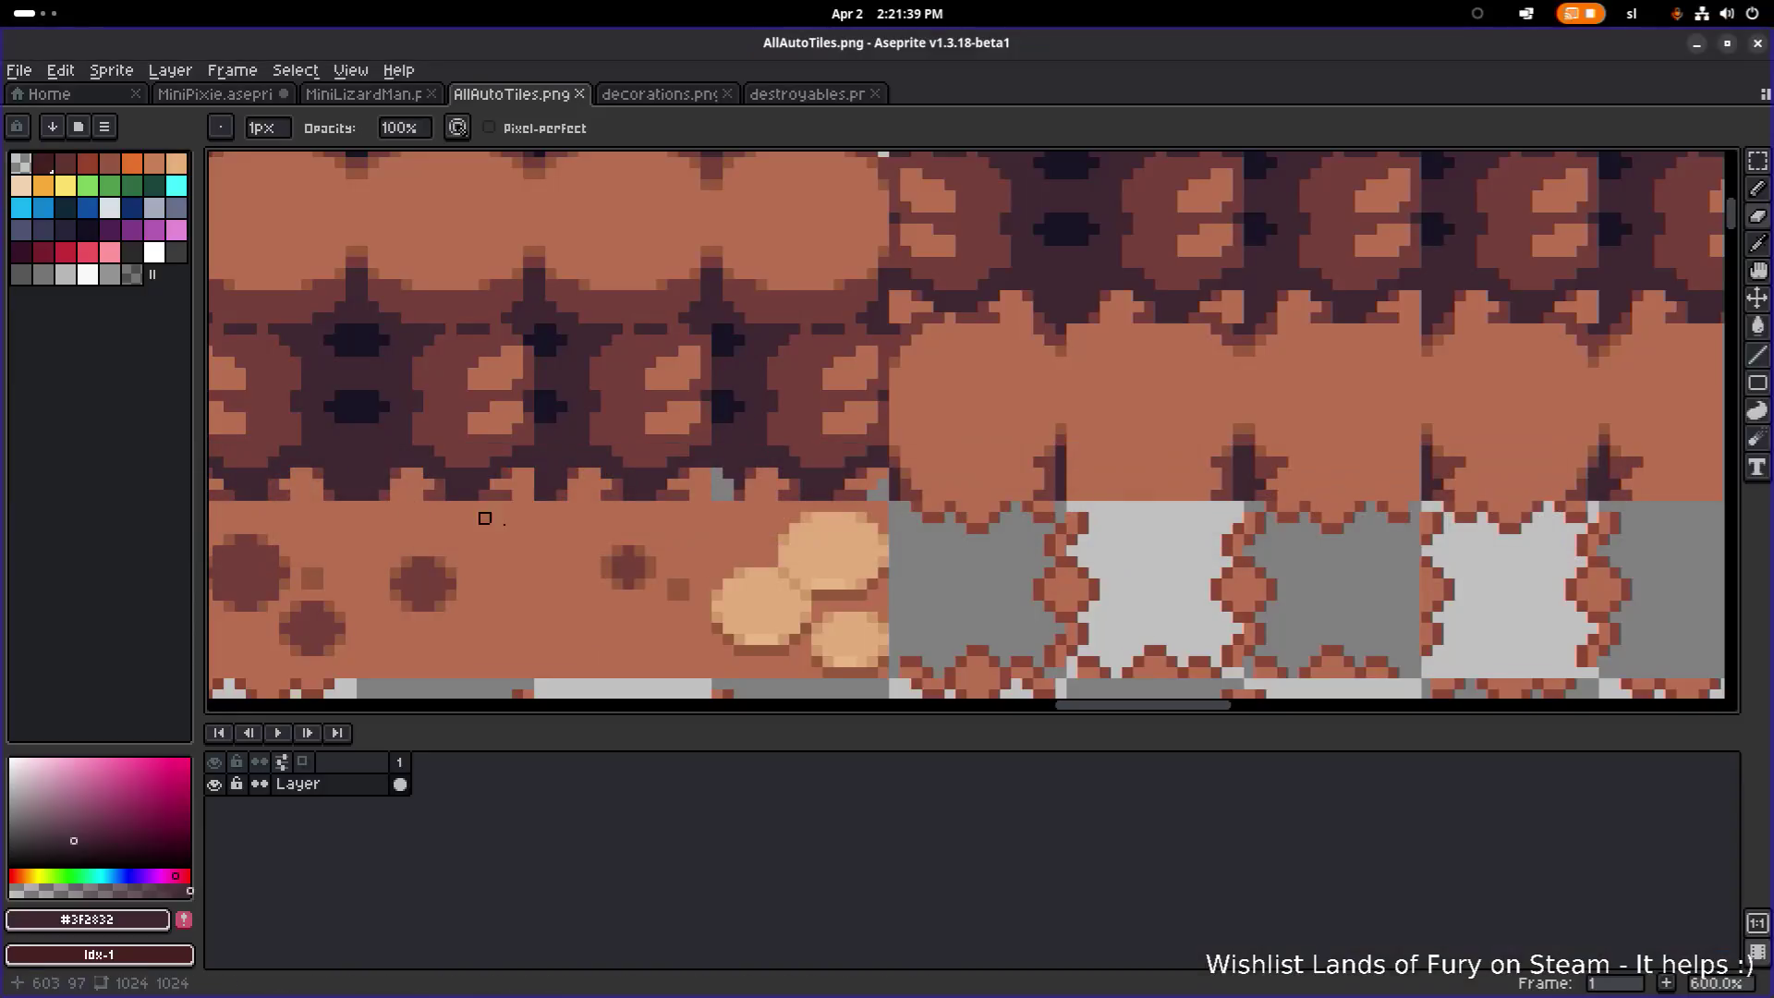
Step: Select the upper dark wall tile and clear it to transparent
scroll(794, 546, "down", 3)
scroll(806, 534, "up", 1)
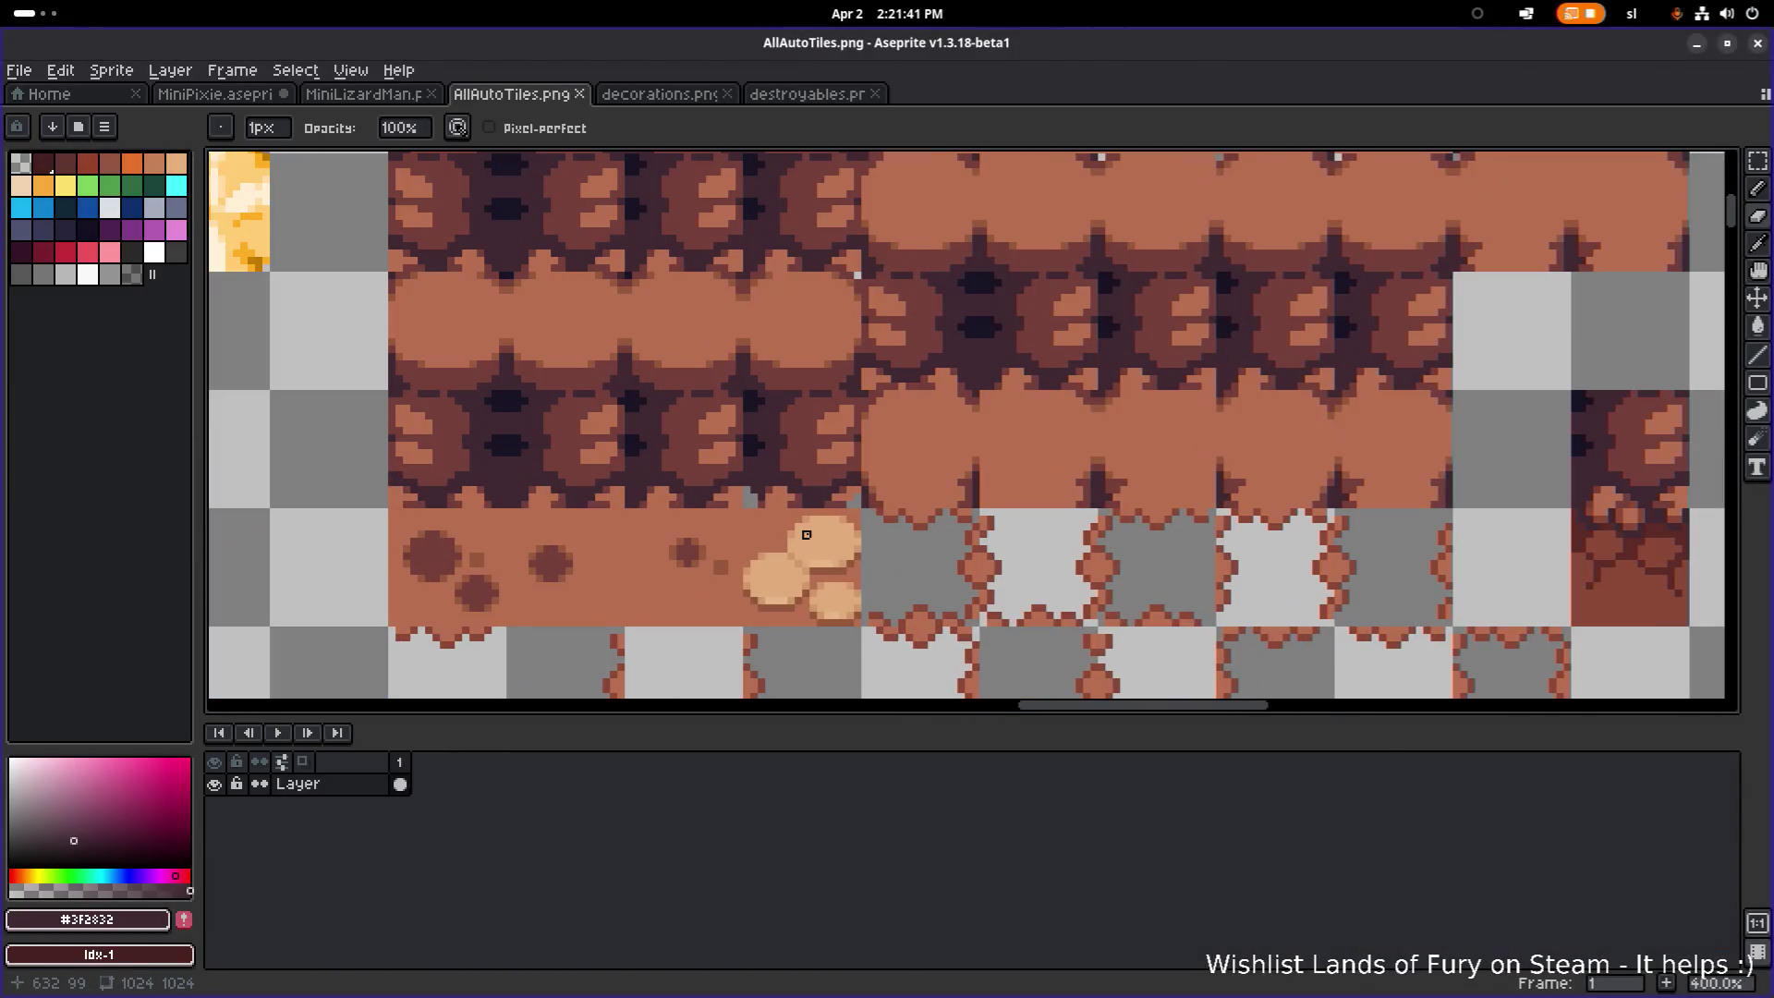
scroll(807, 534, "down", 1)
left_click_drag(835, 308, 815, 360)
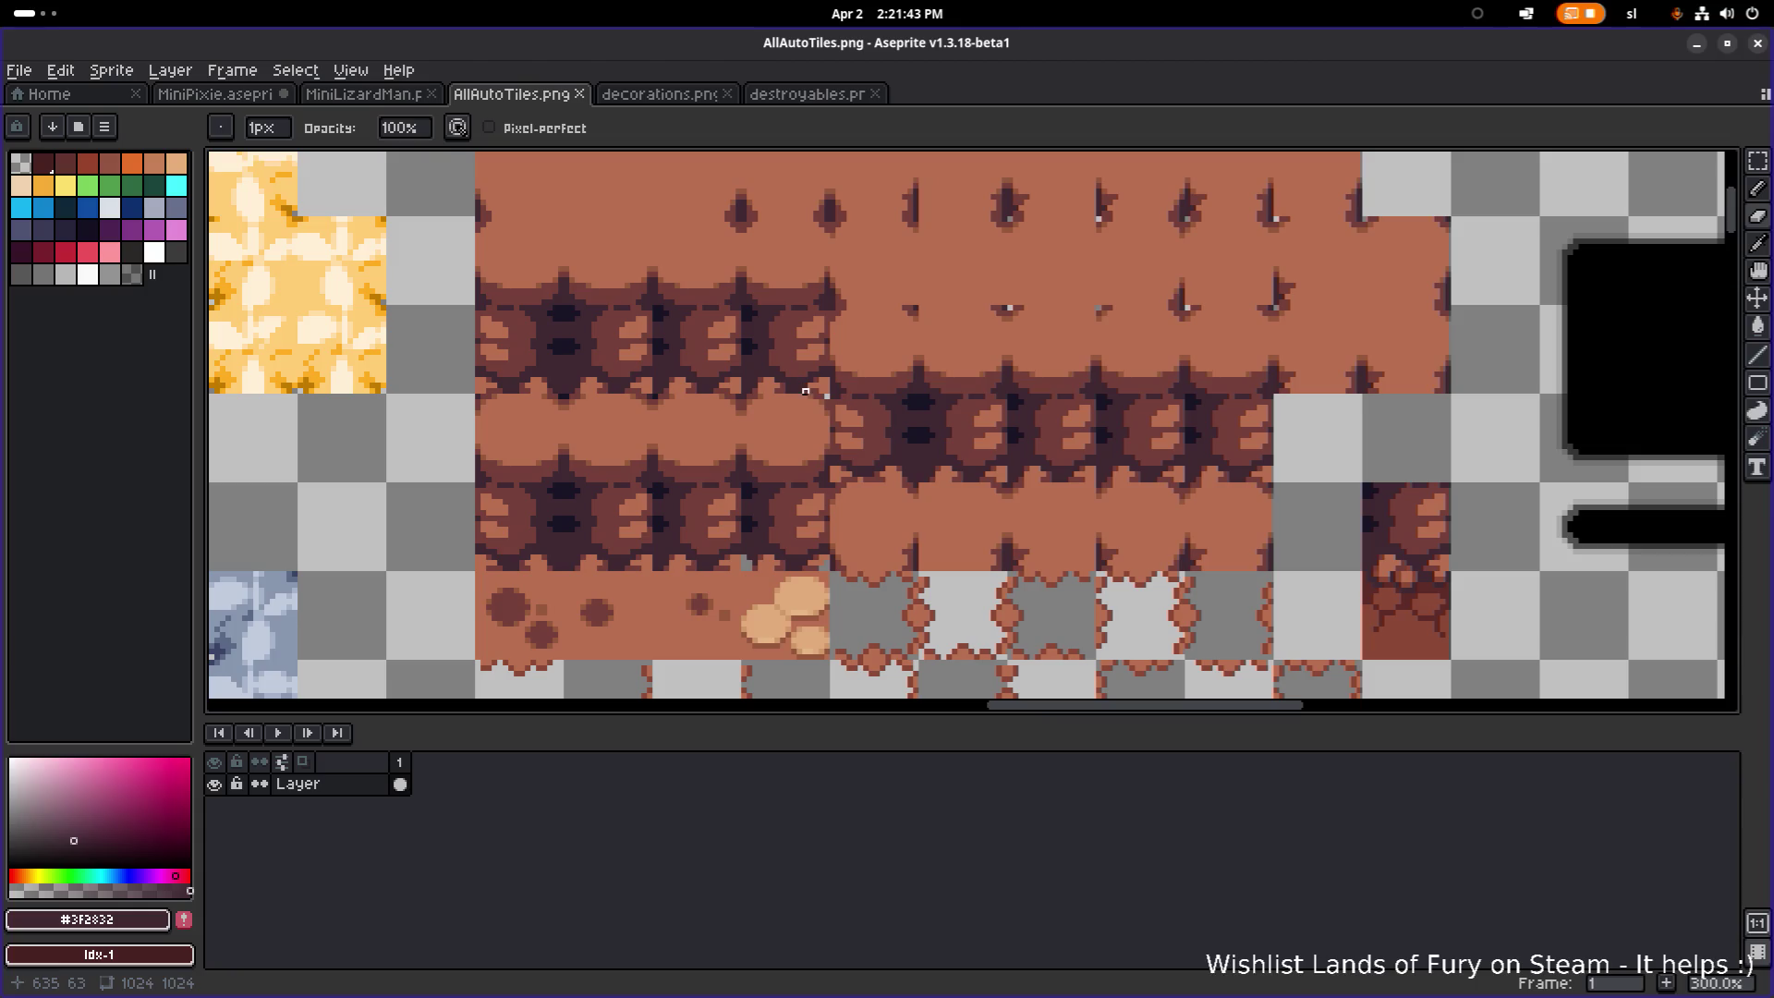
scroll(801, 401, "up", 1)
key("m")
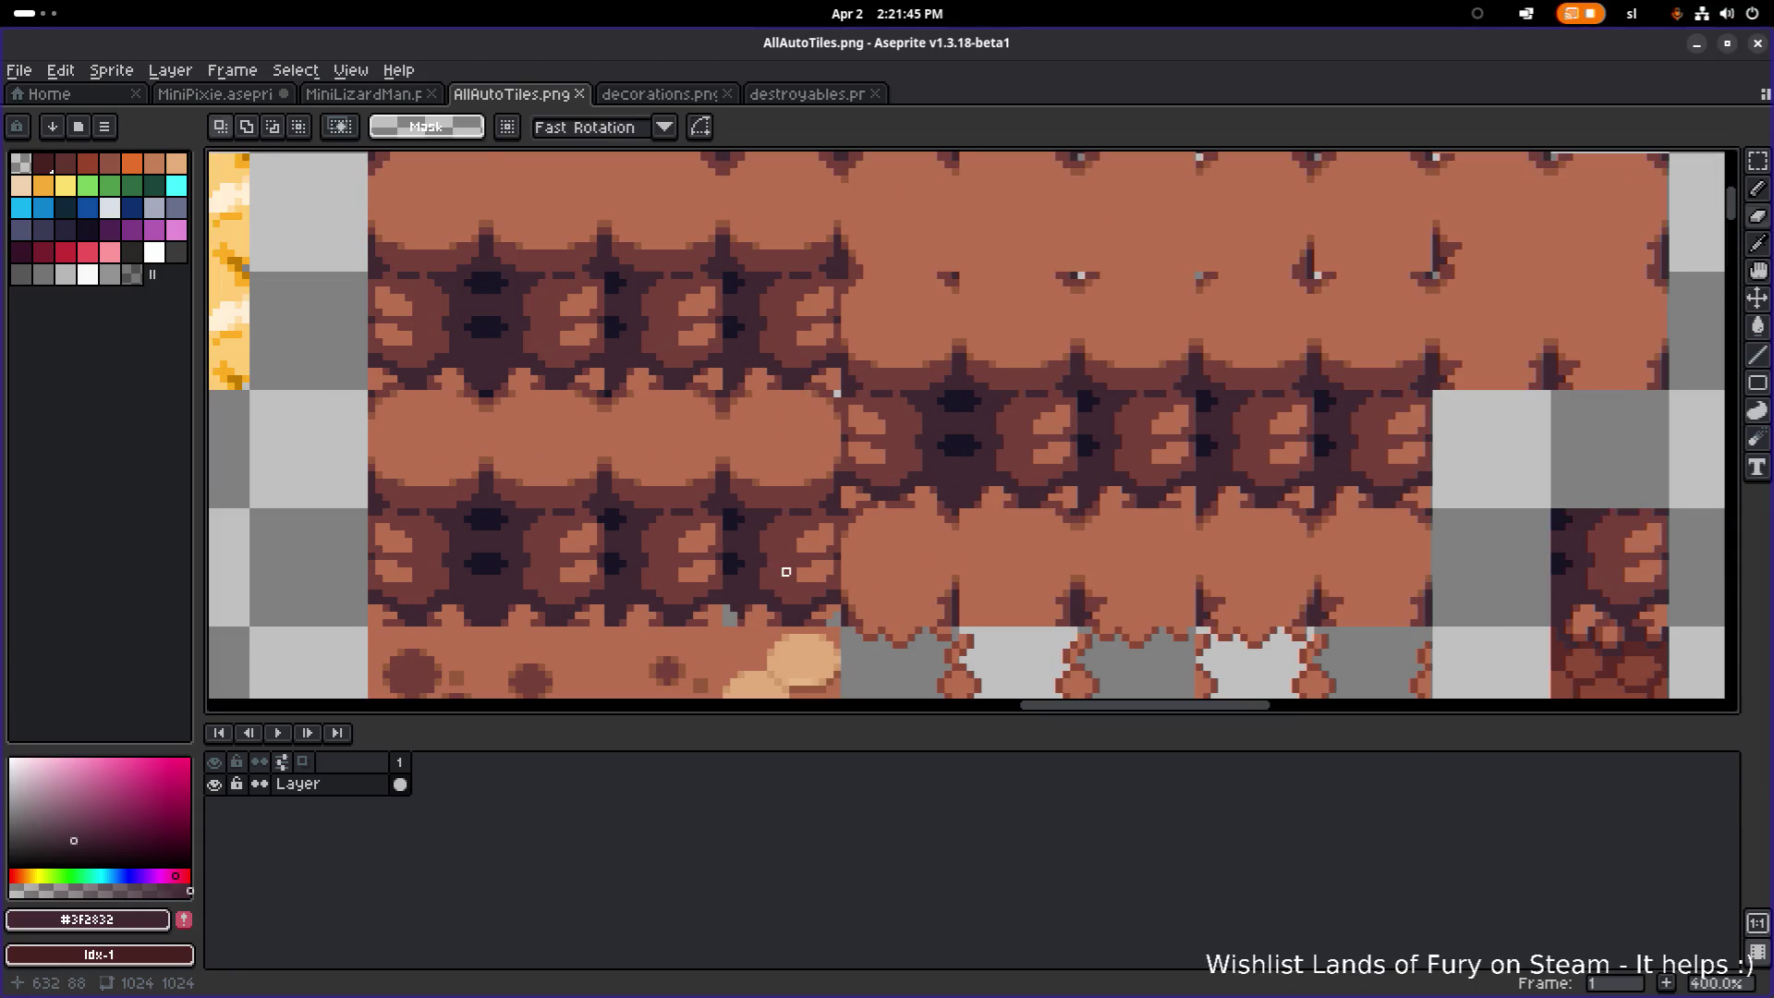
mouse_move(776, 348)
left_mouse_down()
mouse_move(792, 364)
mouse_move(778, 320)
mouse_move(804, 336)
left_mouse_up()
left_click(793, 541)
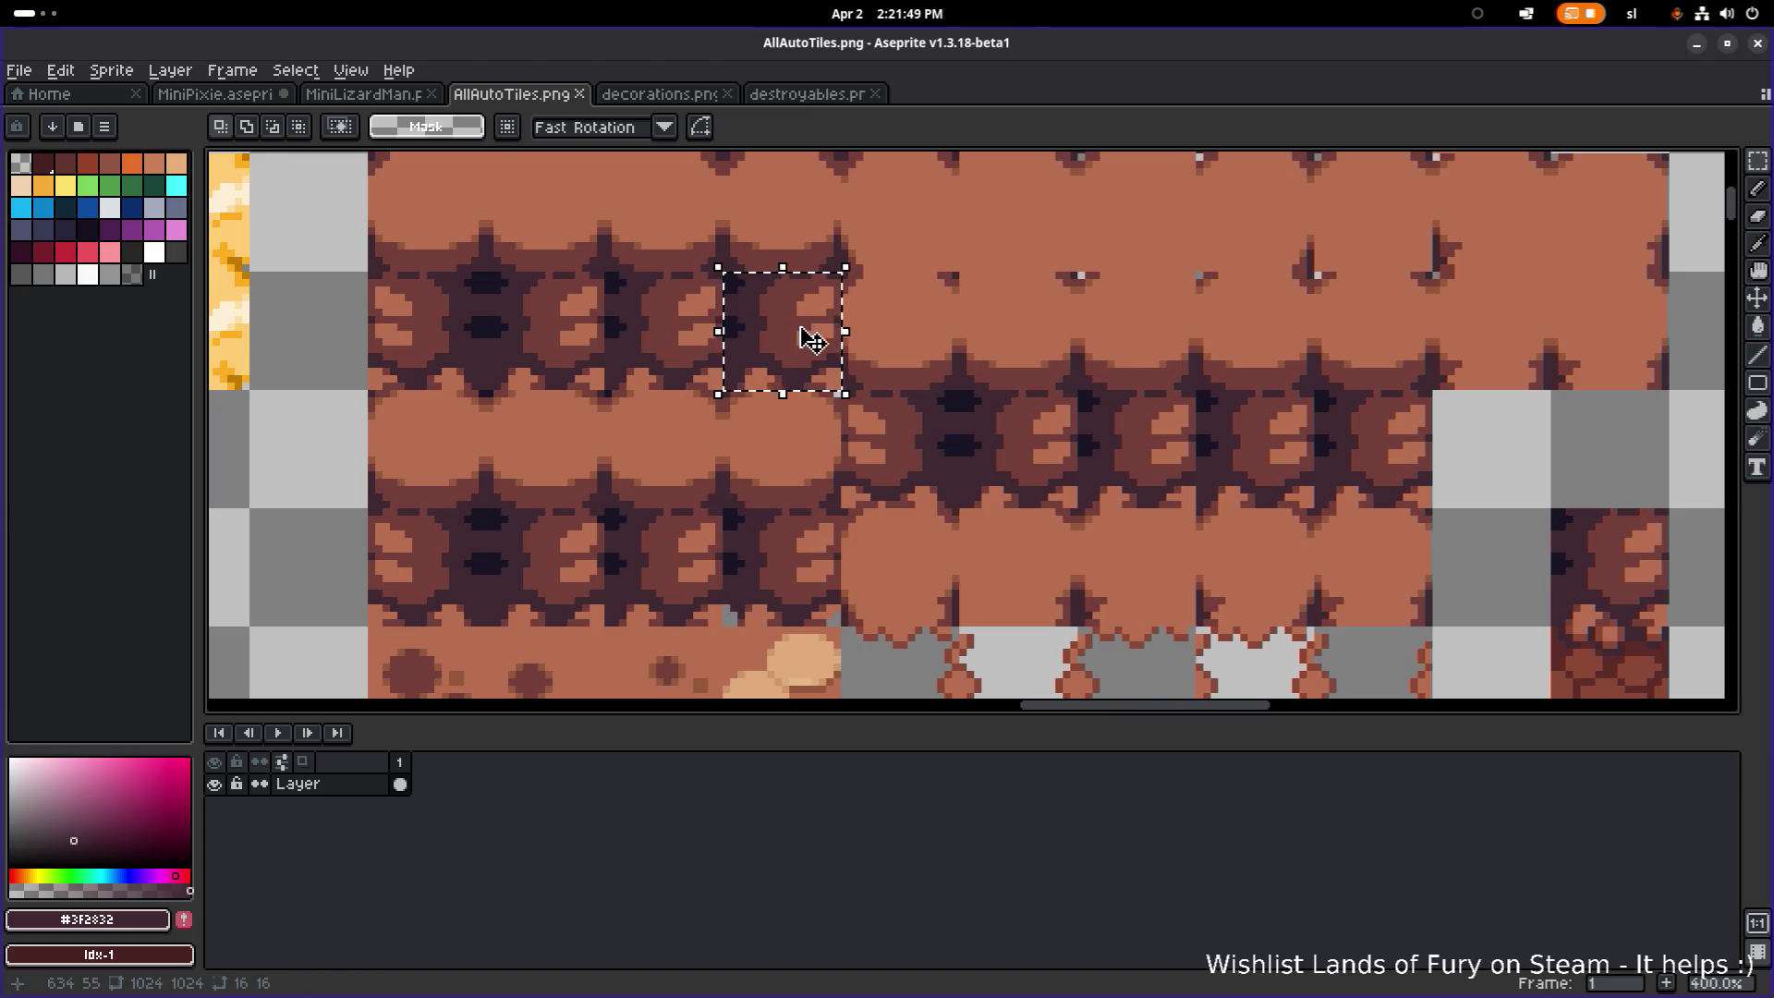
key("Delete")
Step: Copy the dark tile below into the cleared spot at 624, 48, commit, and return to the game
left_click(800, 556)
left_click_drag(804, 594, 796, 363)
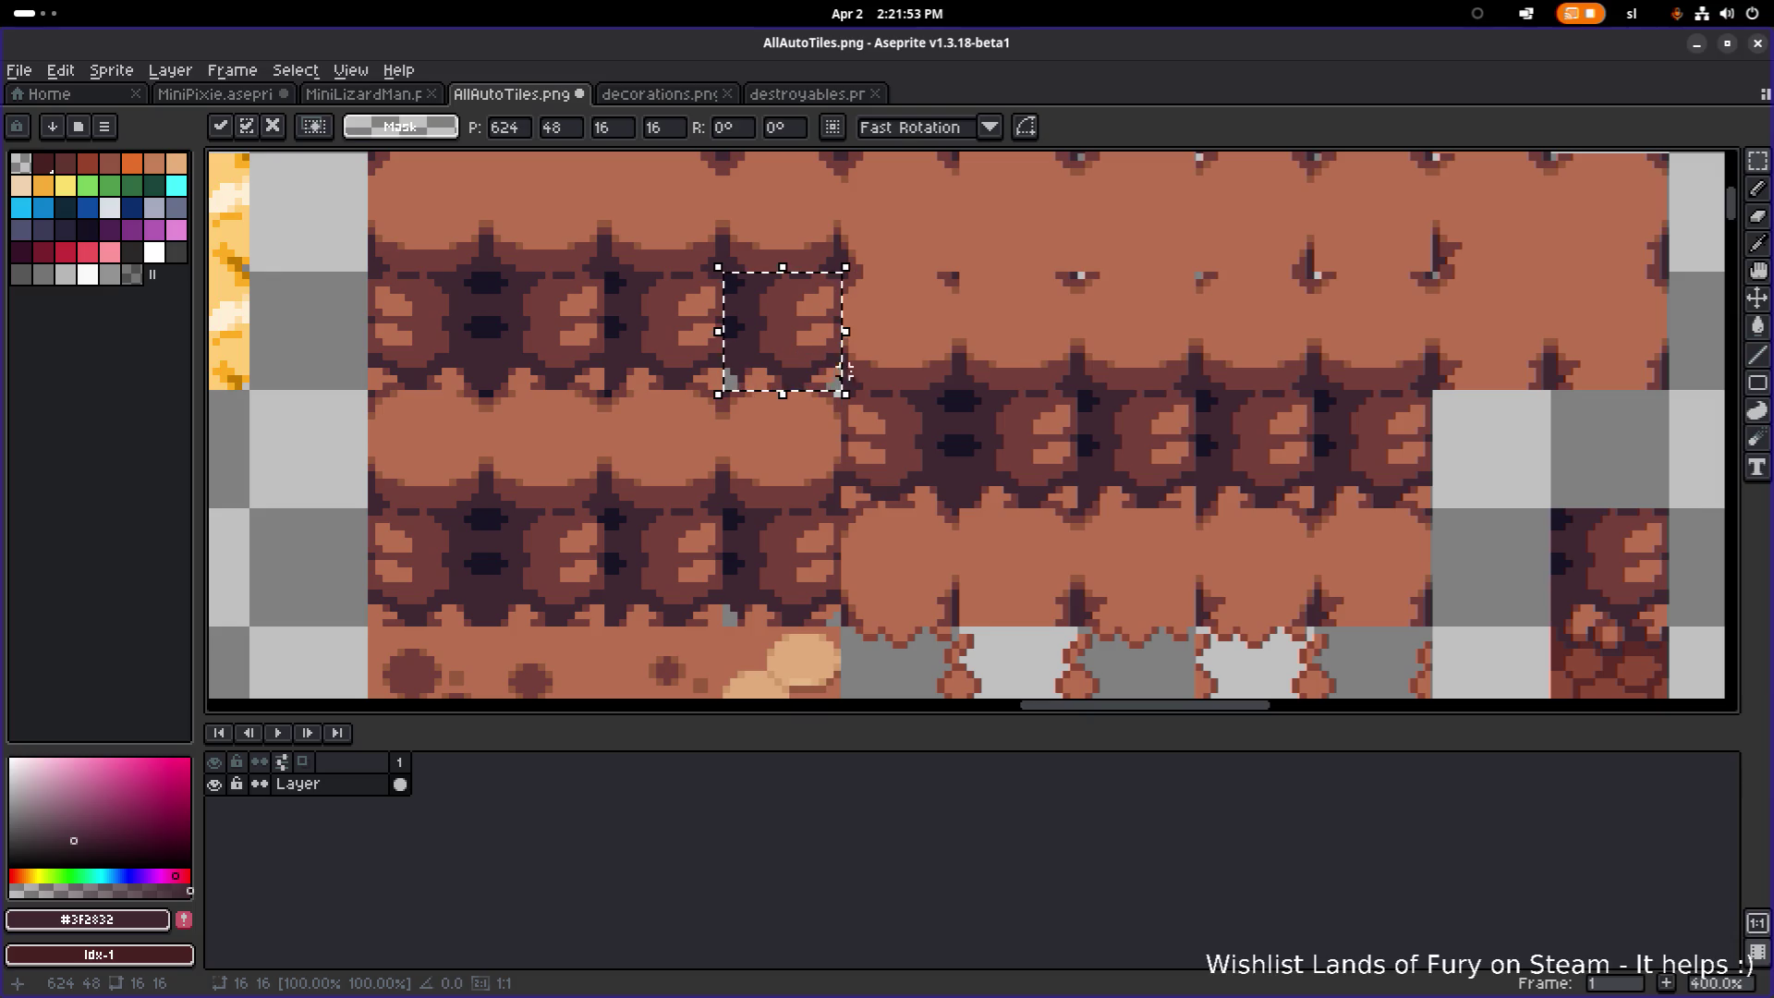
key("Return")
key("alt+Tab")
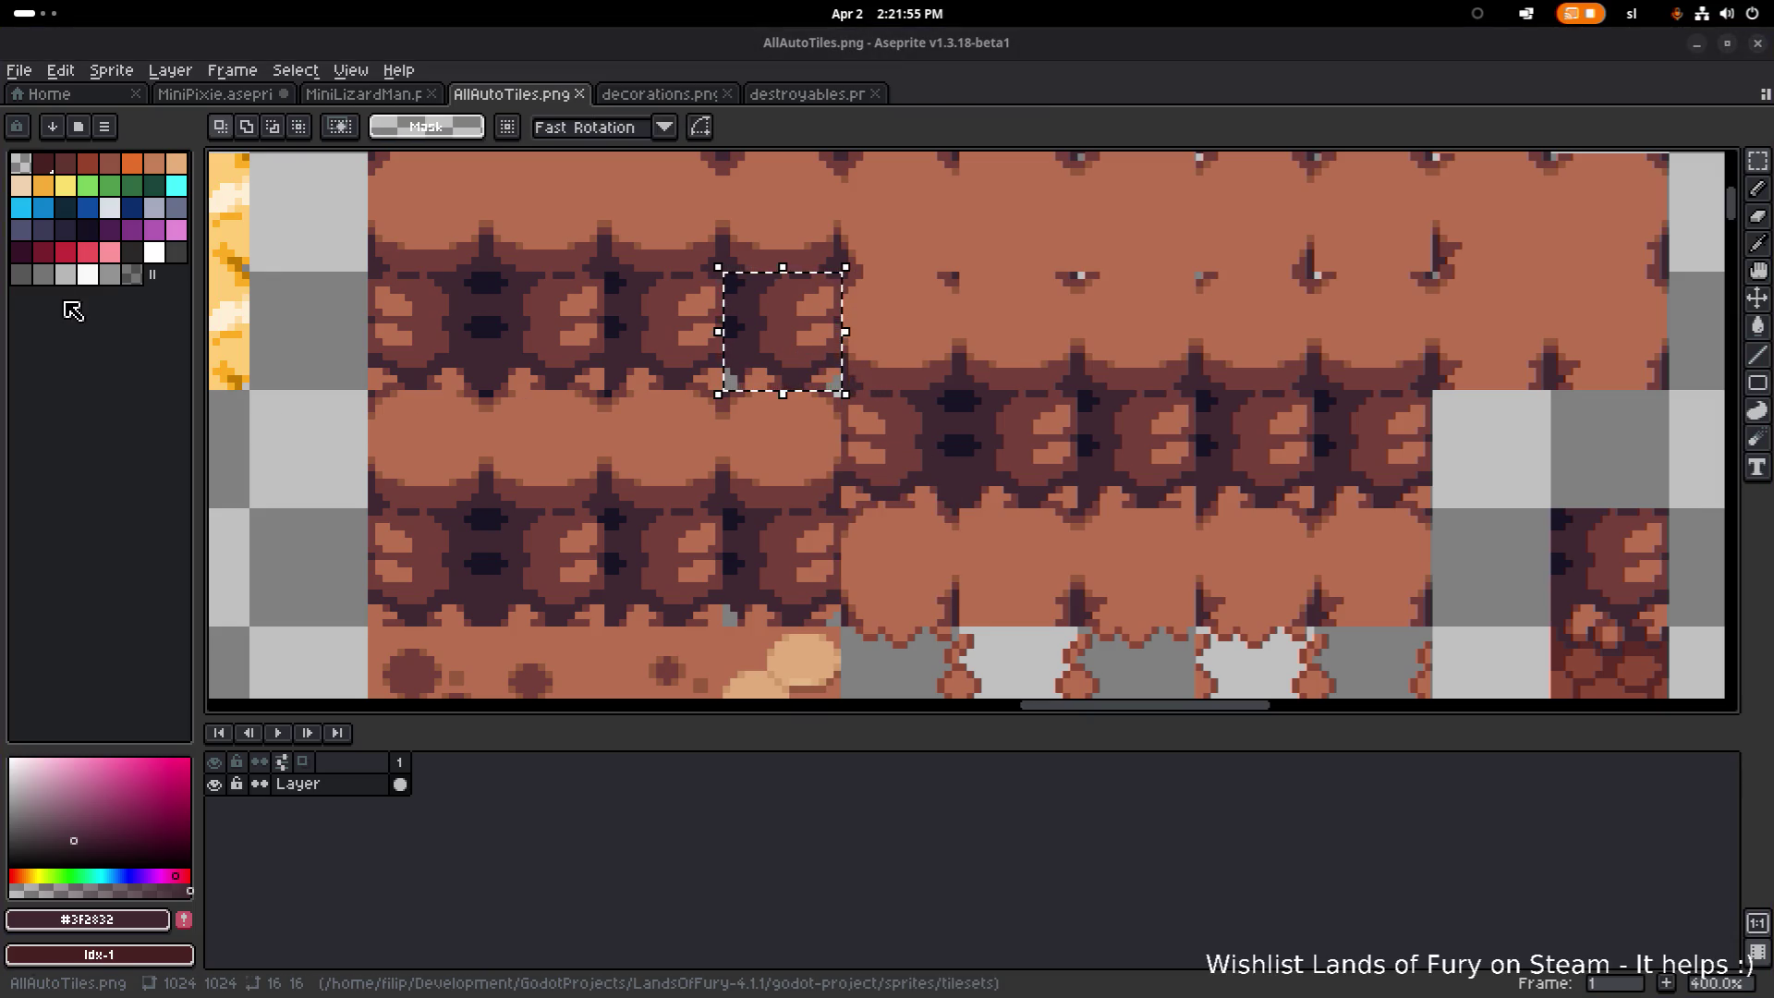
left_click(368, 497)
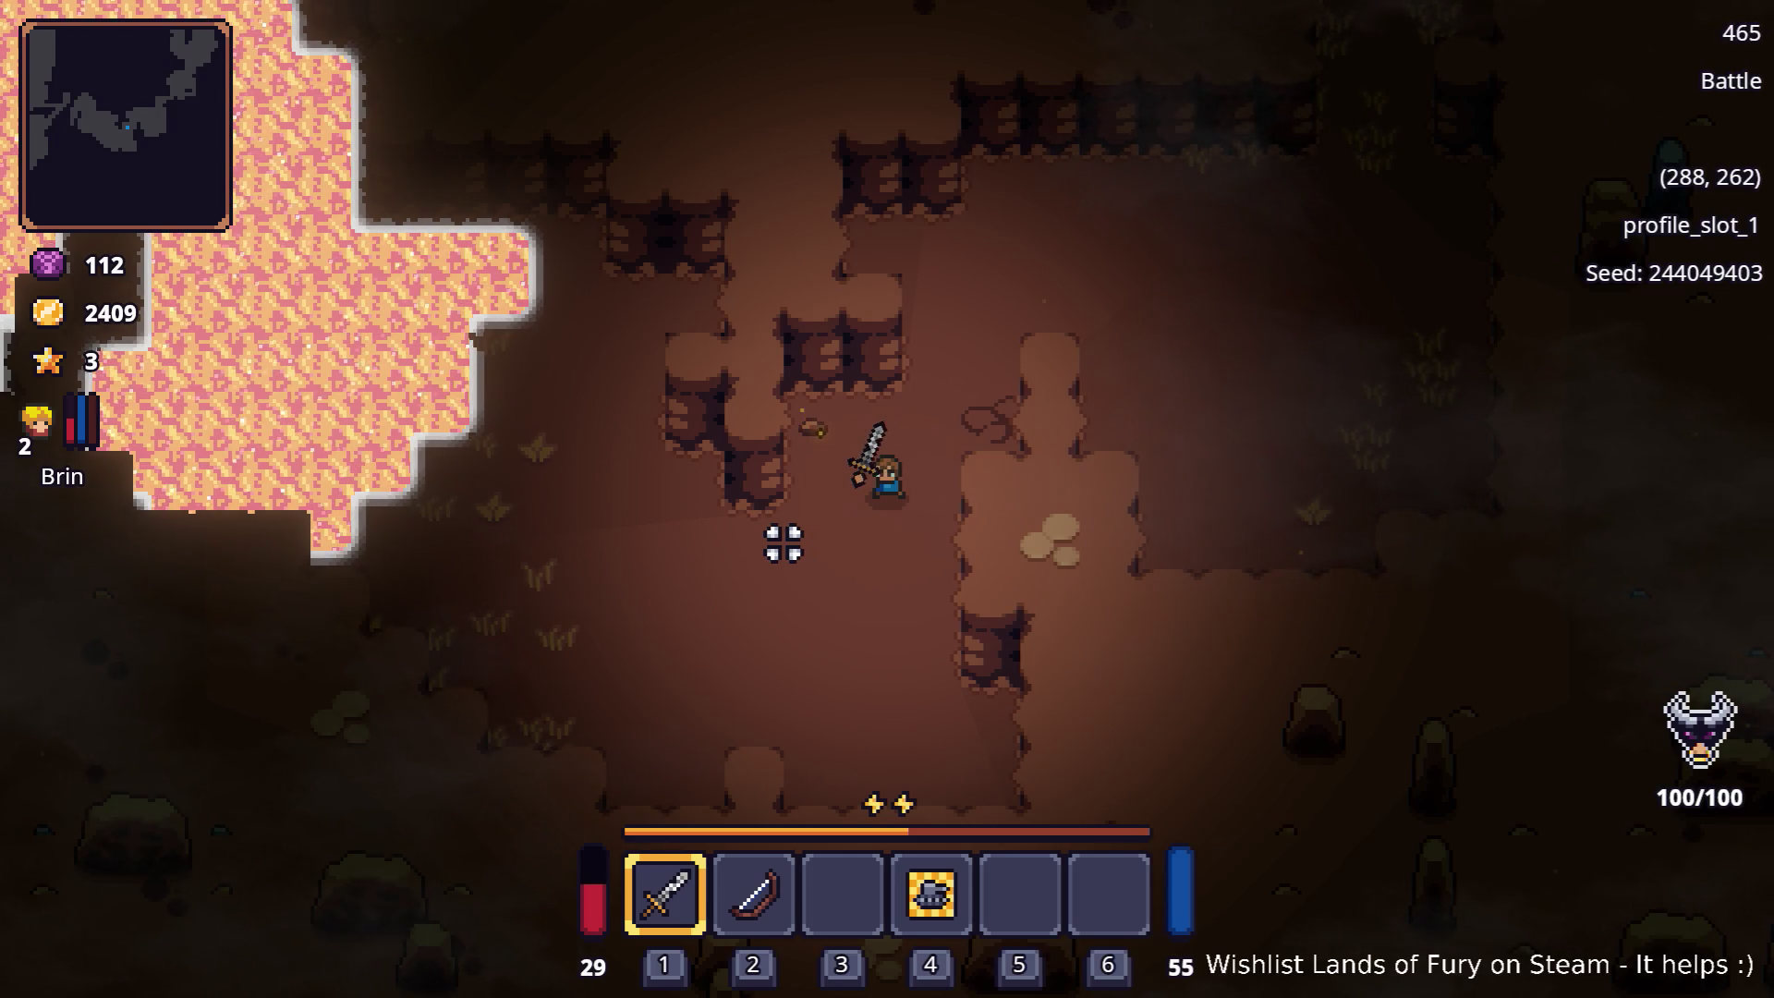
Step: Swing the sword beside the lava, then switch back to Aseprite
left_click(714, 488)
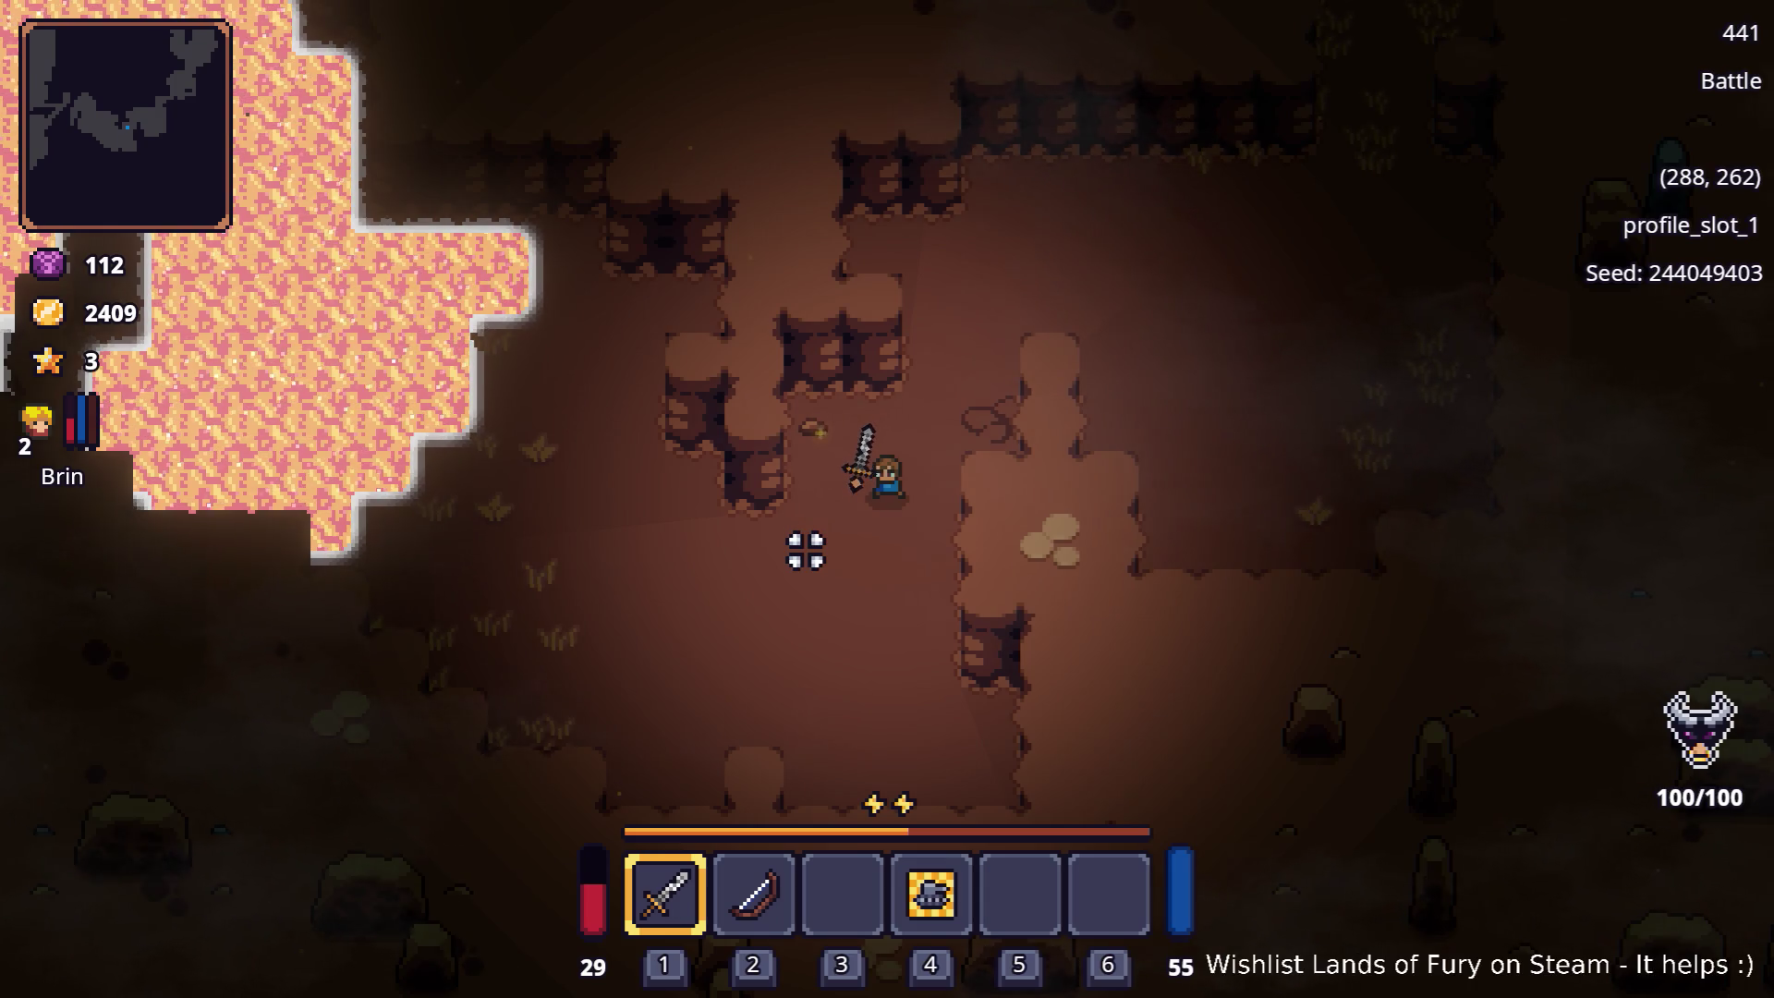
key("super")
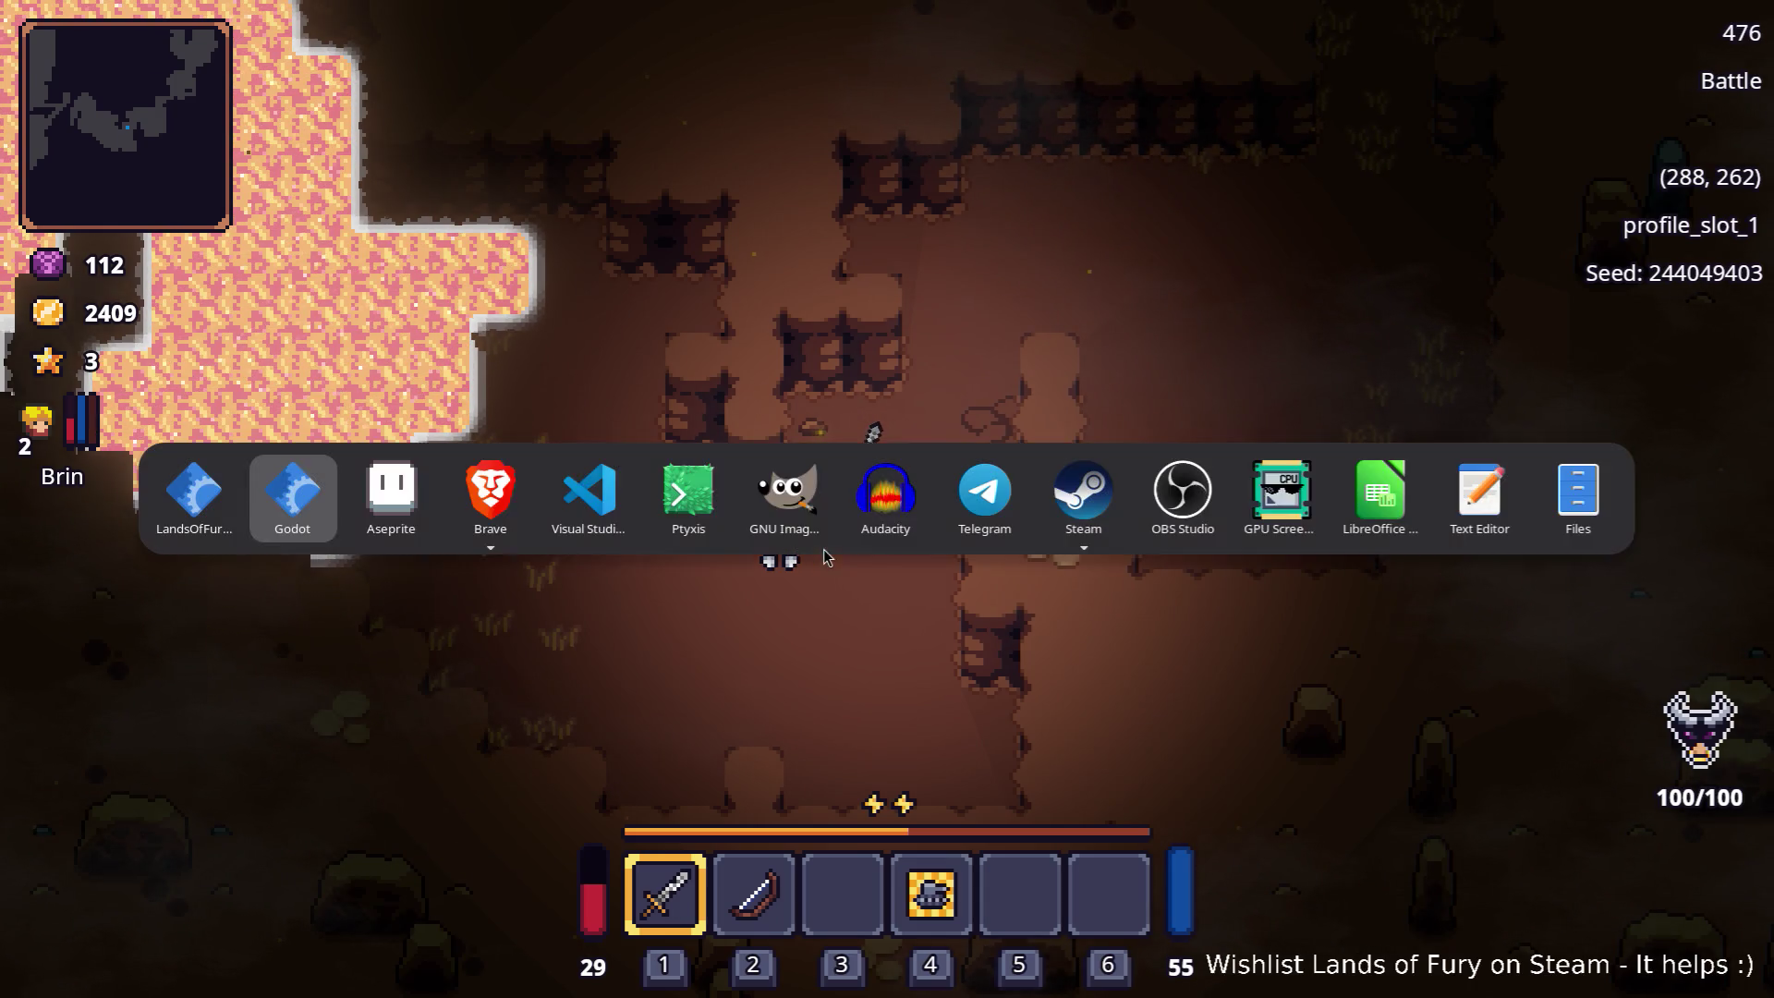
left_click(413, 473)
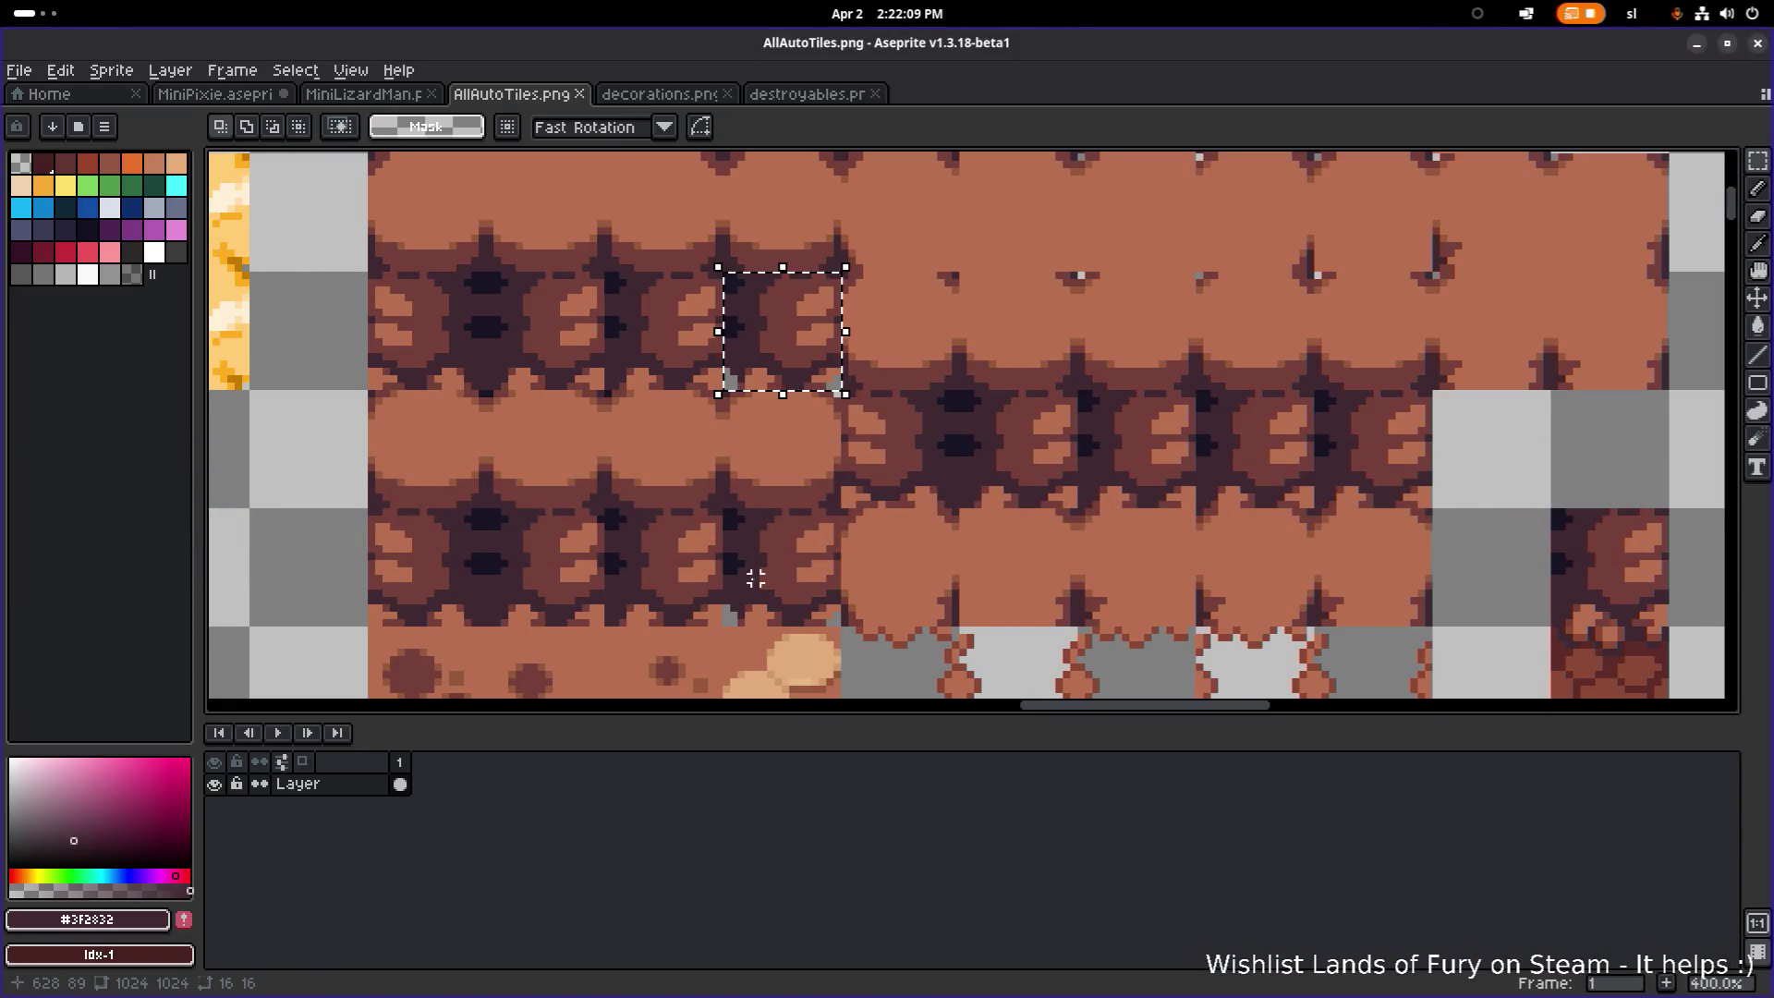
Step: Pick the light brown #b86f50 floor colour and paint the grey corner pixel with it
left_click_drag(752, 578, 762, 509)
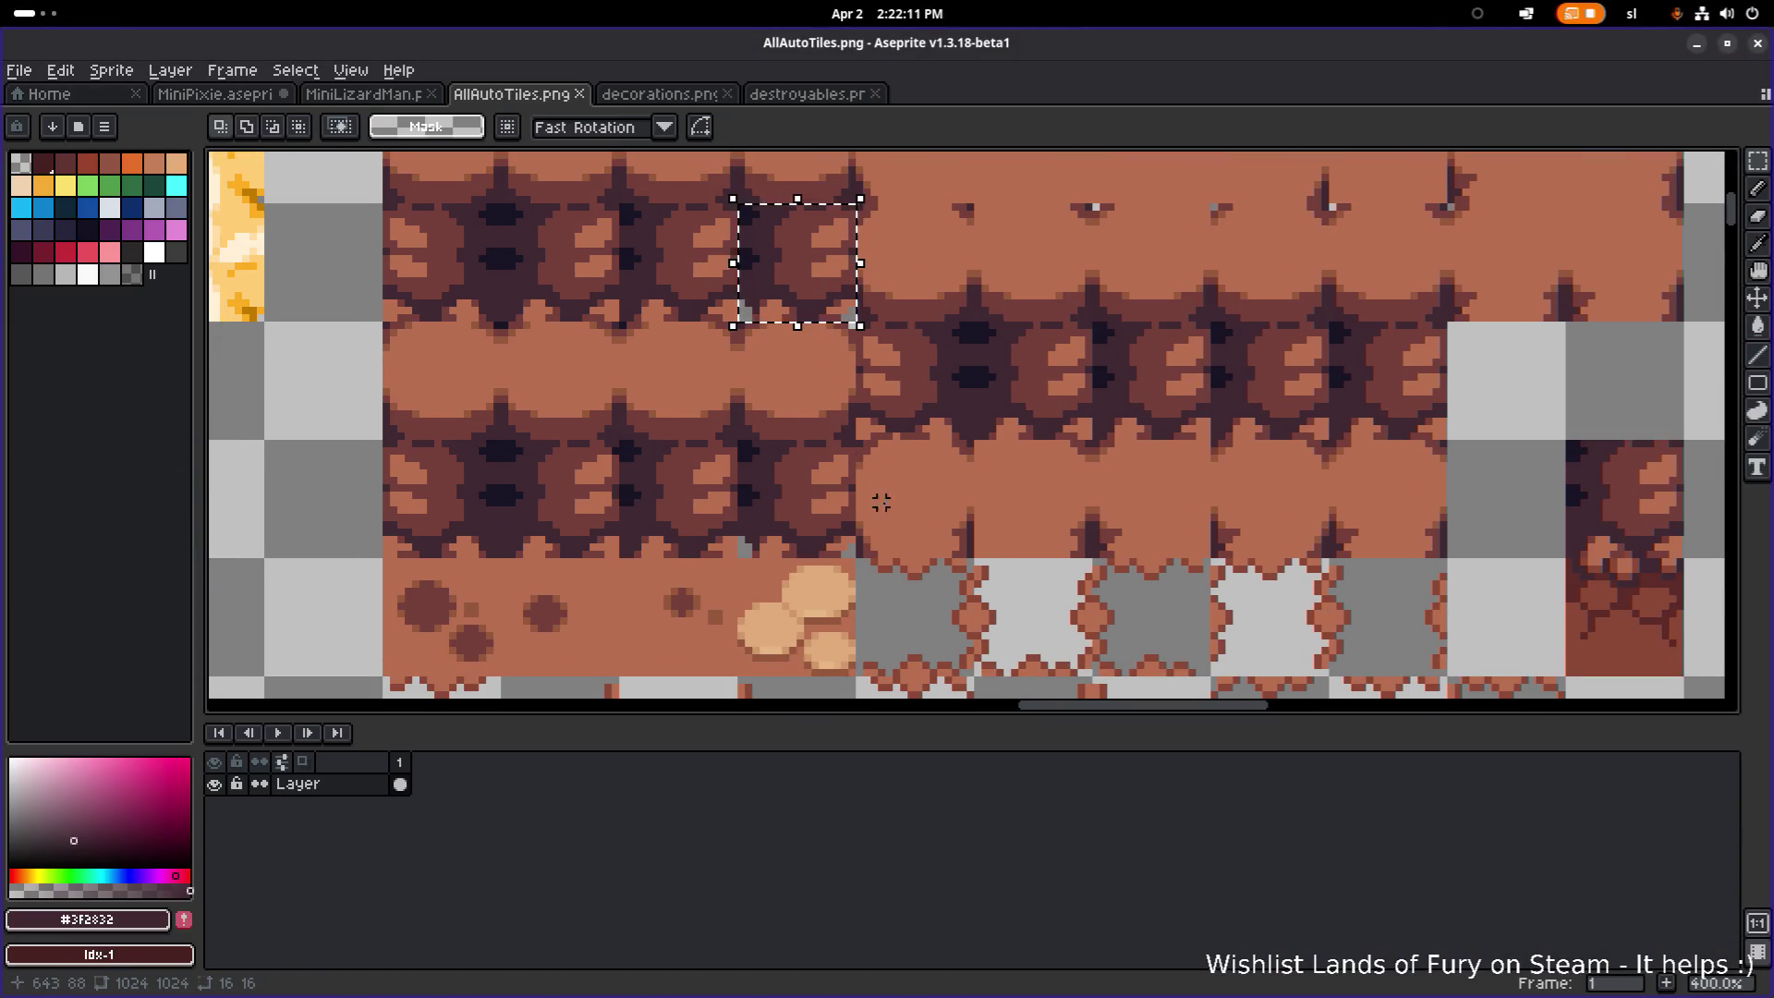
key("i")
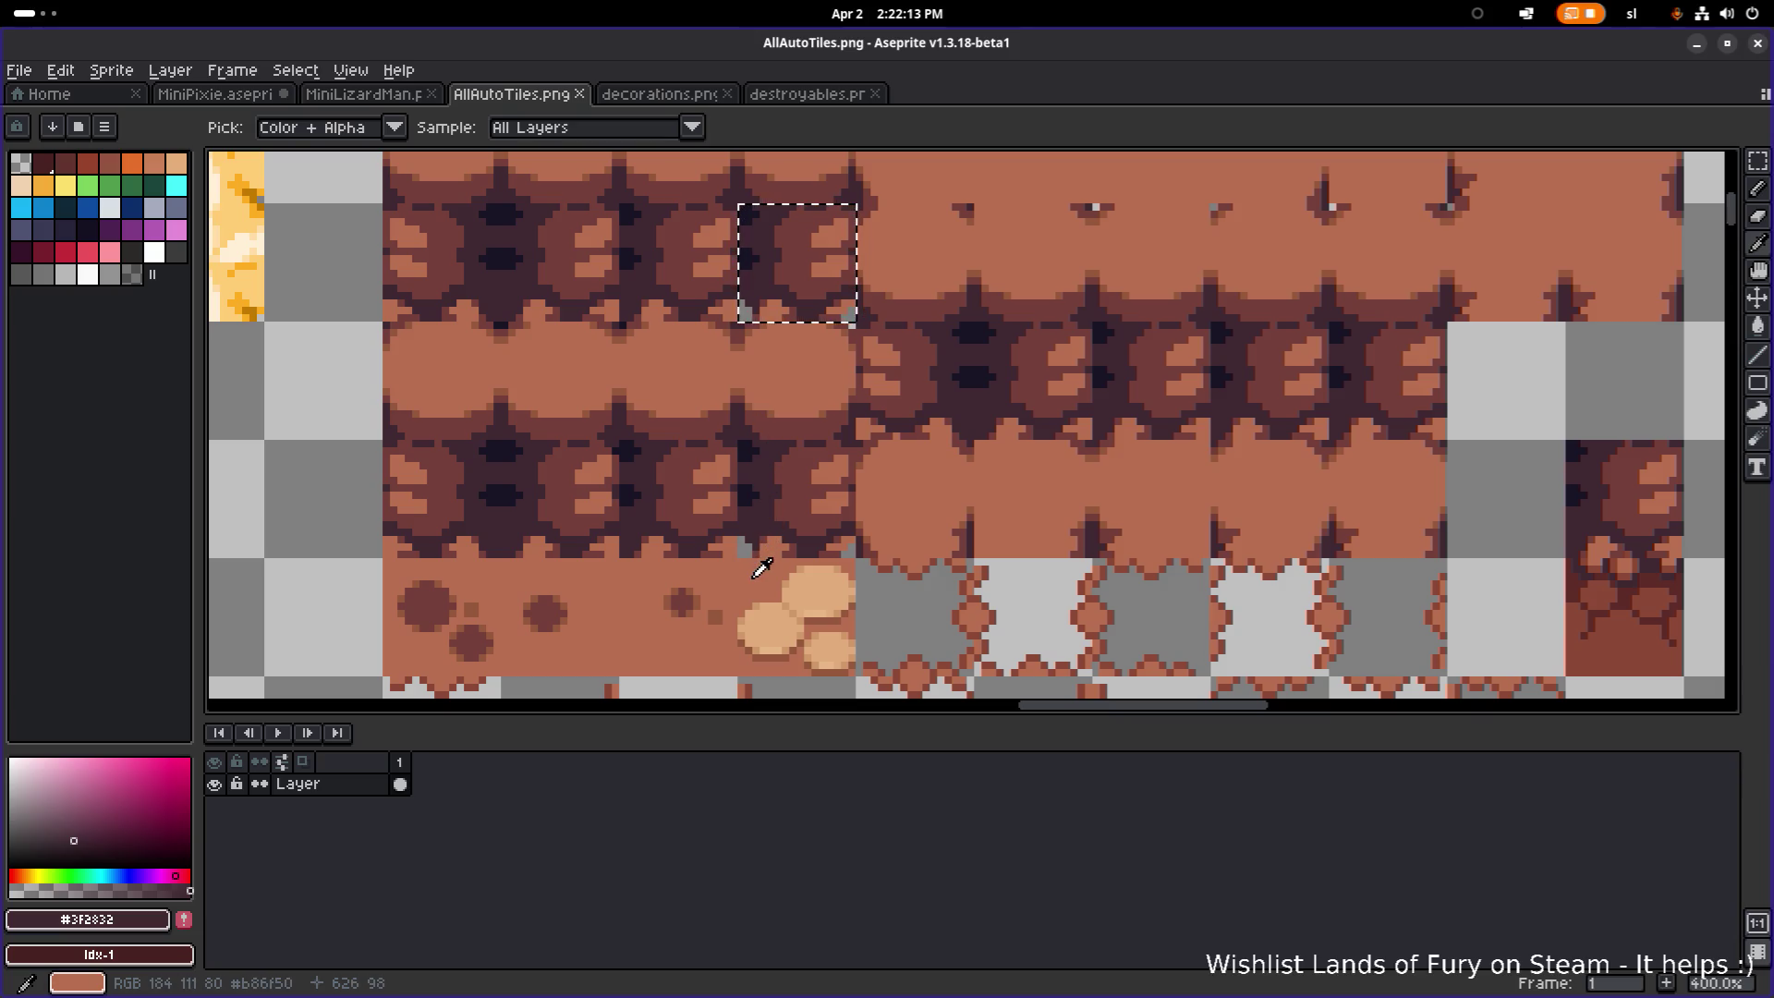
left_click(756, 575)
scroll(744, 296, "up", 5)
key("b")
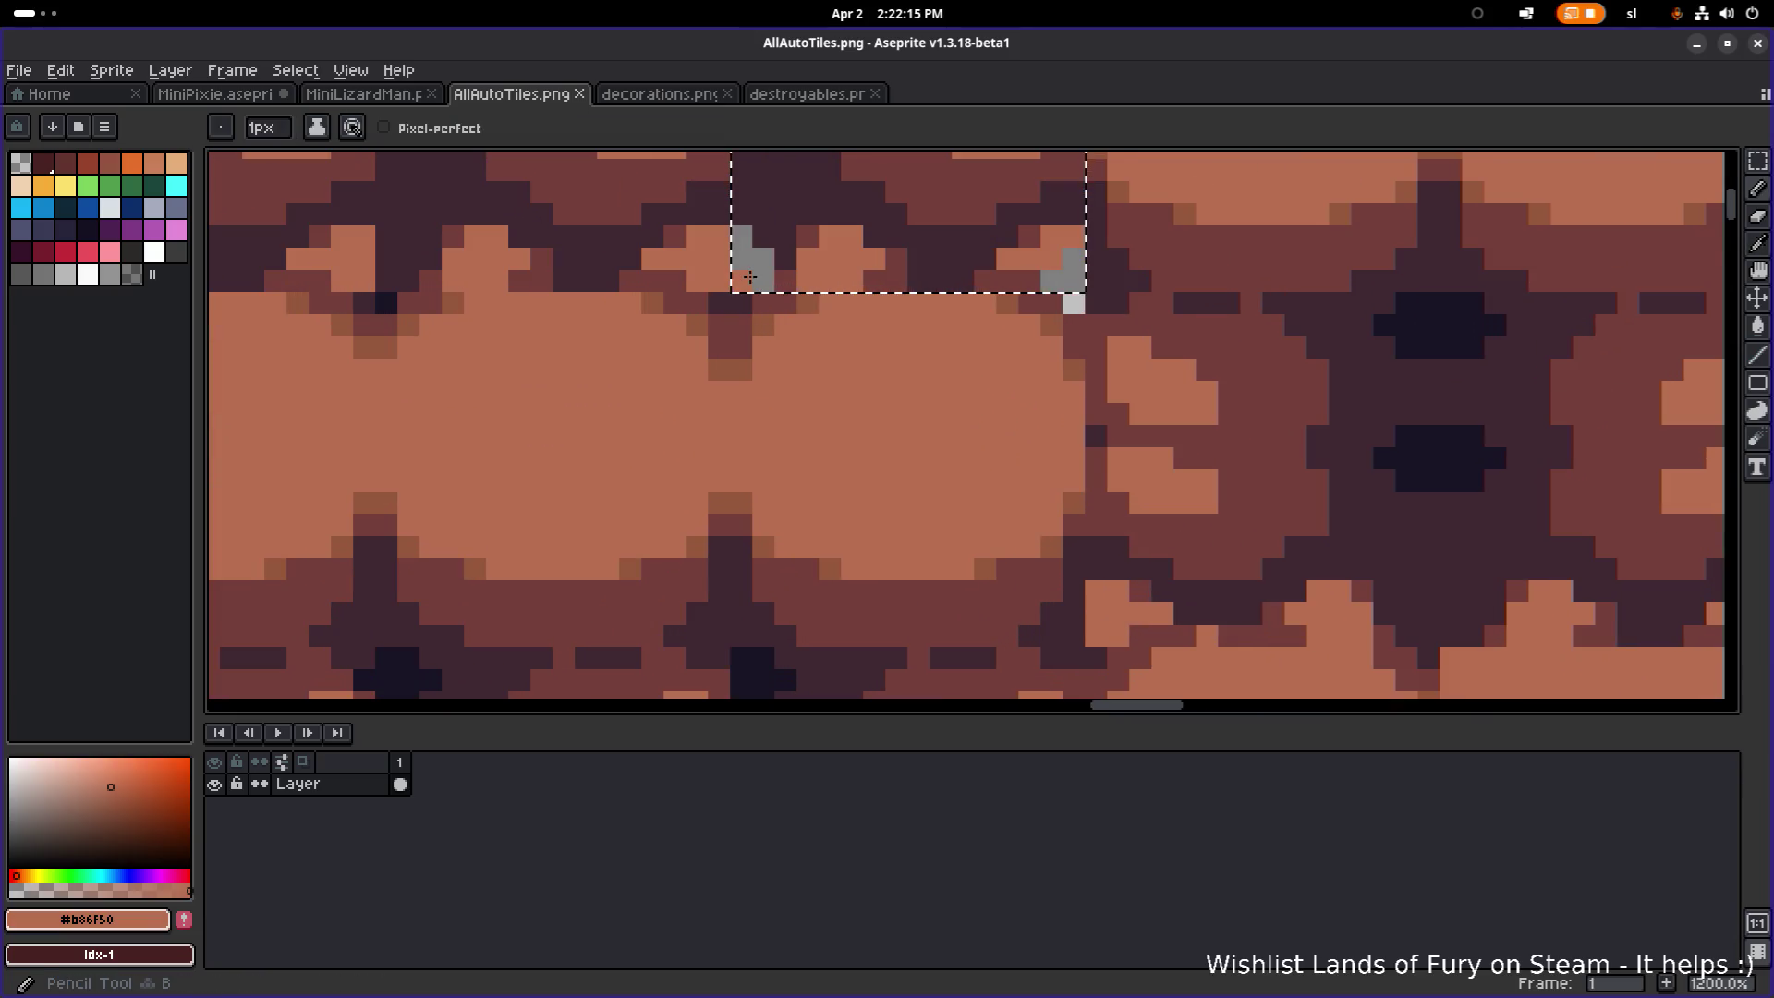
left_click(742, 244)
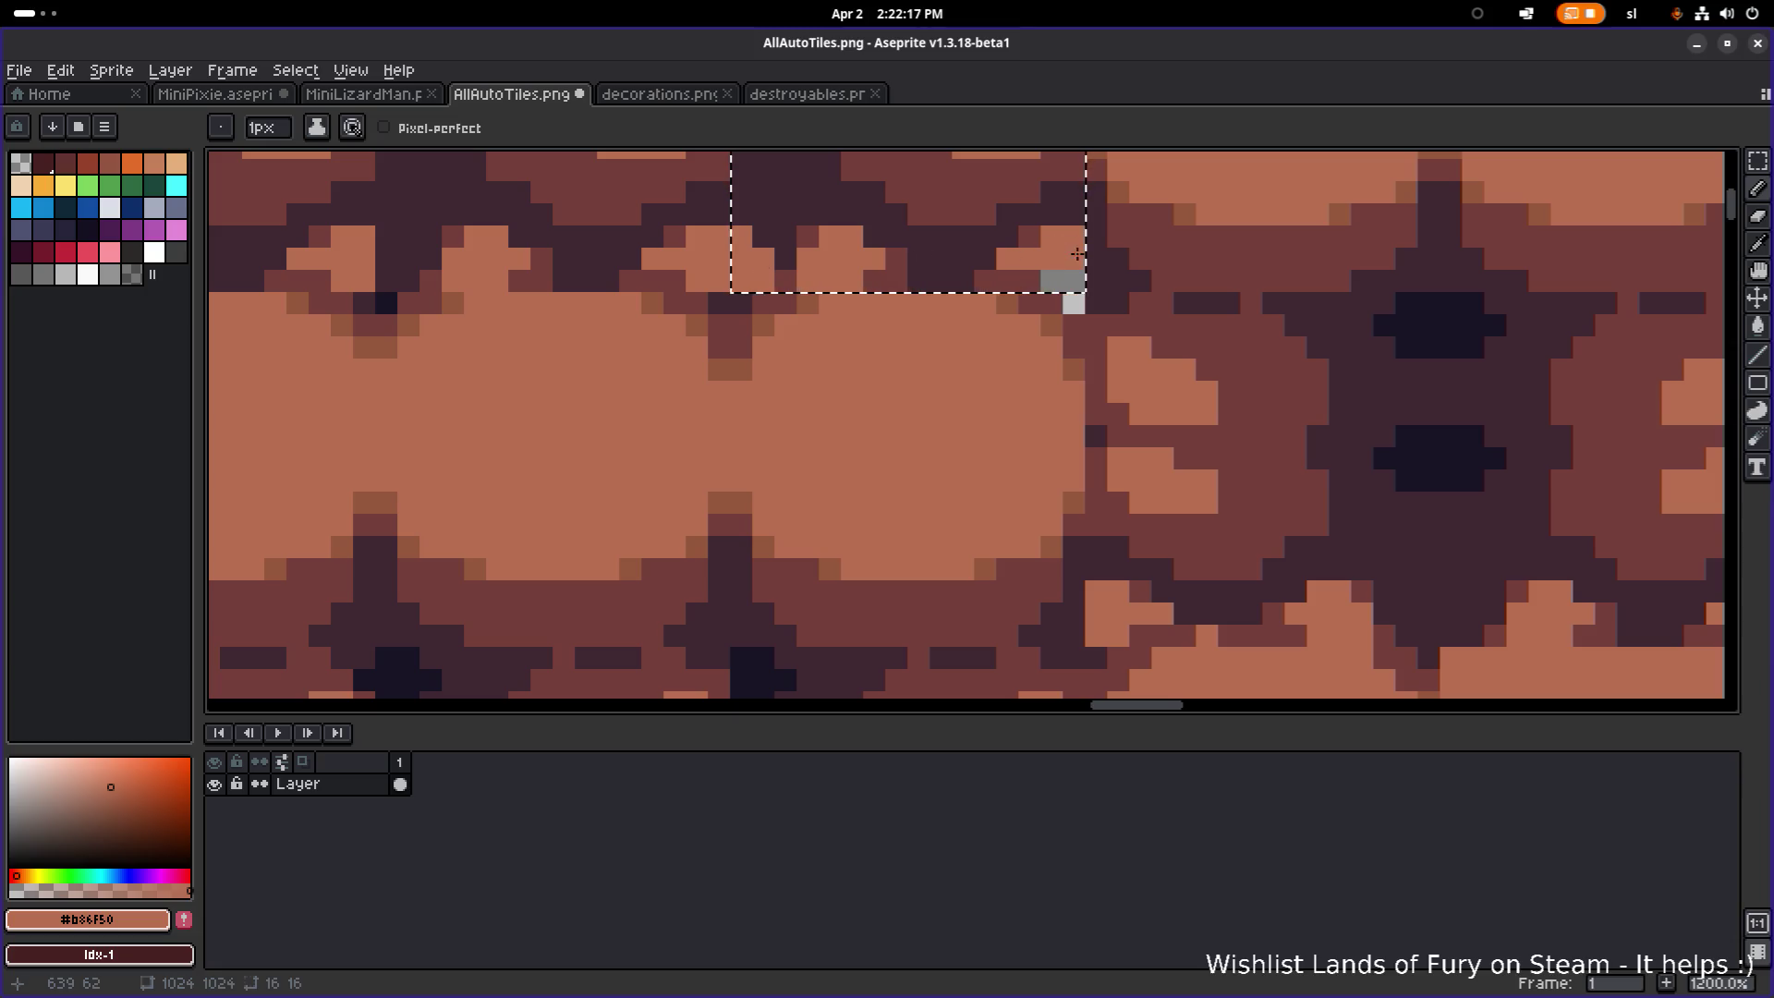
scroll(1063, 286, "down", 2)
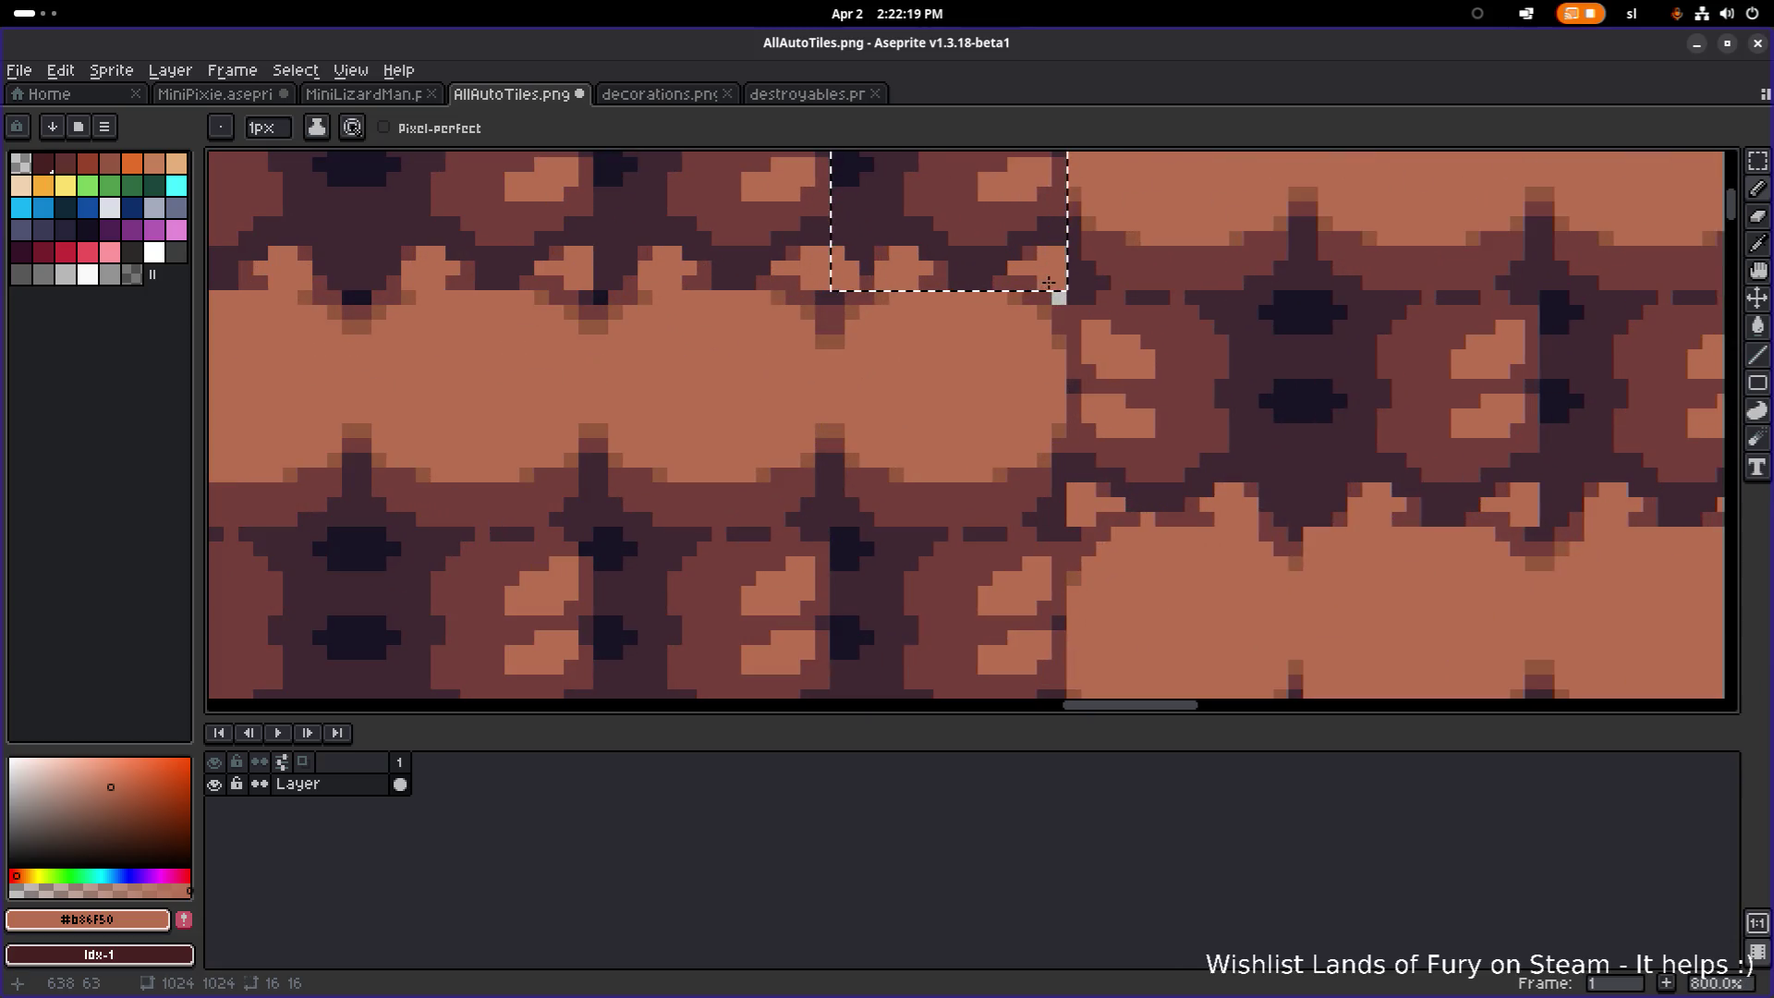
Step: Undo the recent pencil and selection edits on the tile sheet
key("alt+Tab")
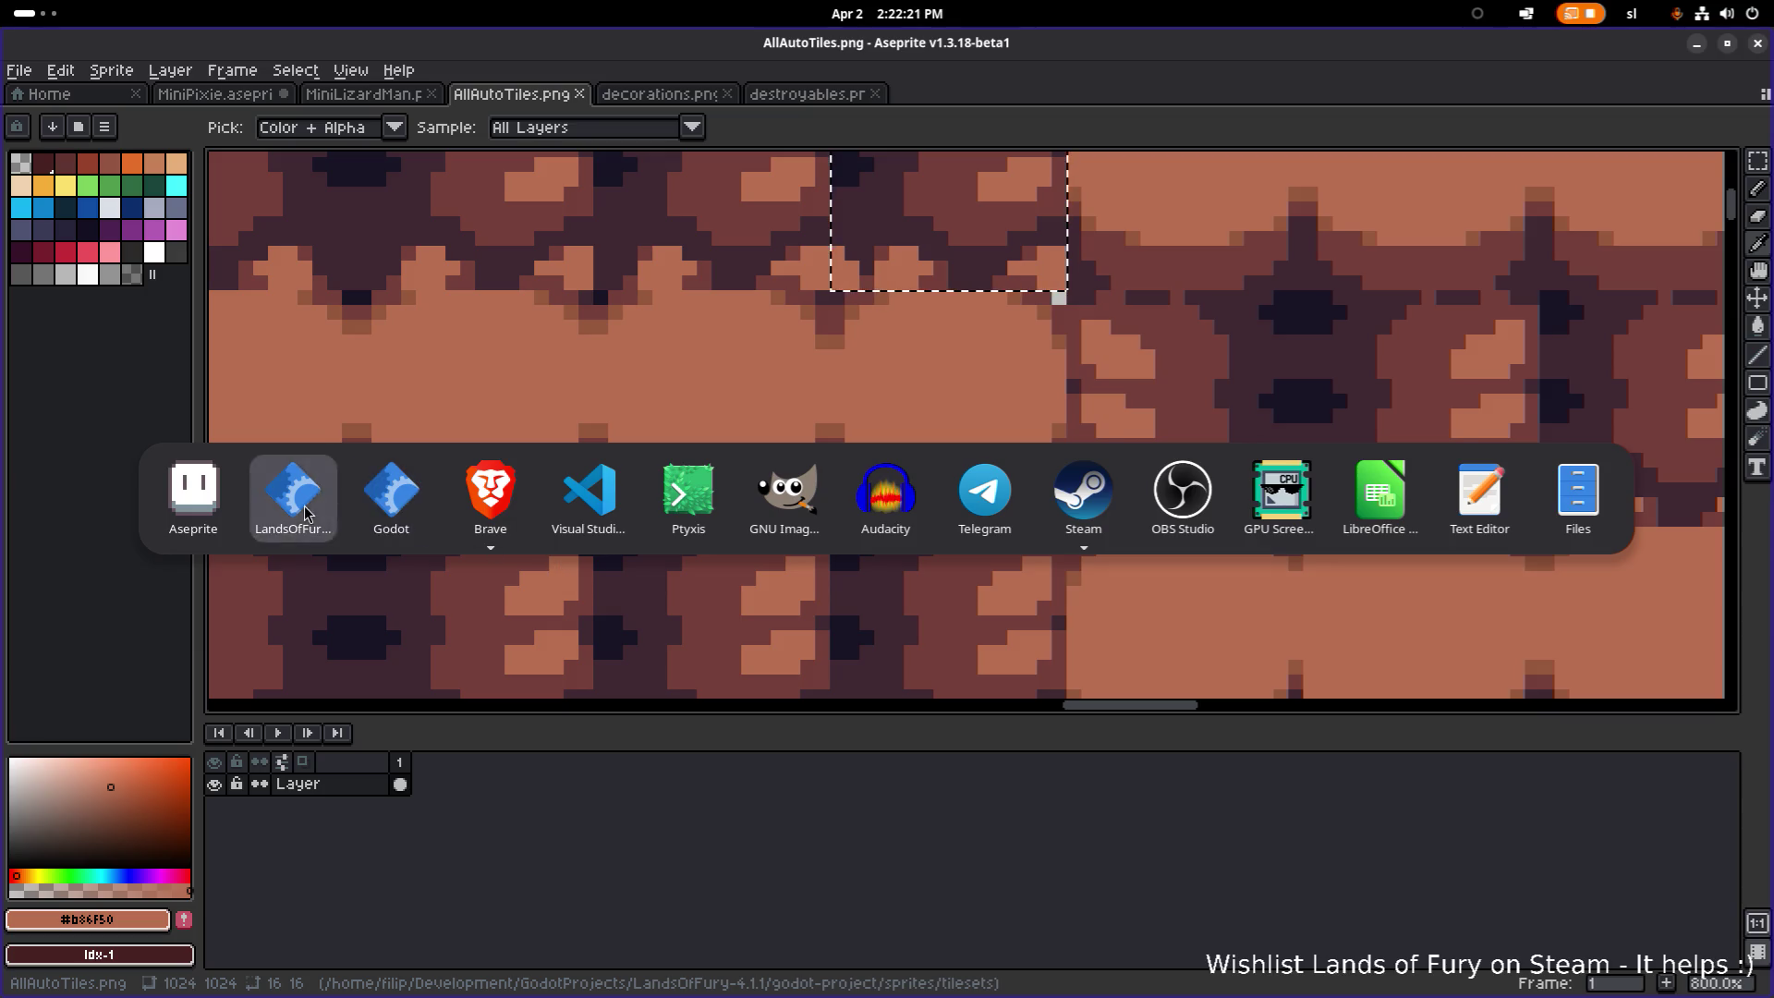
key("Escape")
scroll(507, 499, "down", 3)
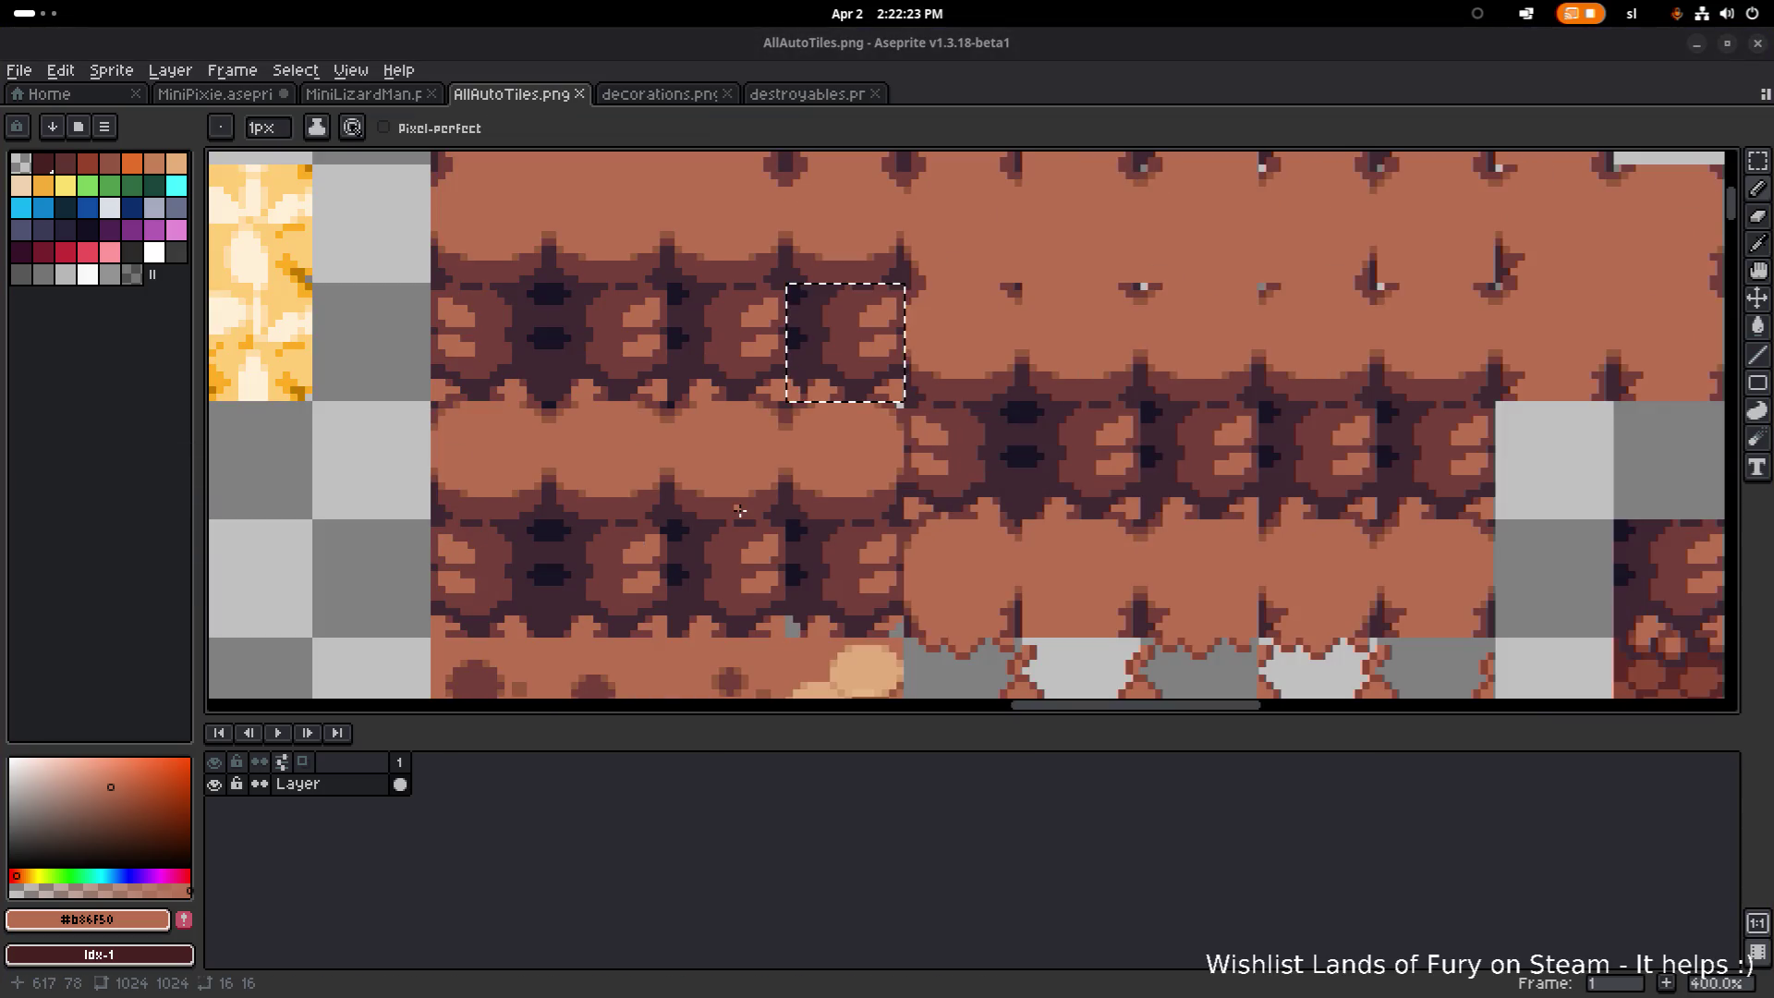
scroll(801, 585, "down", 1)
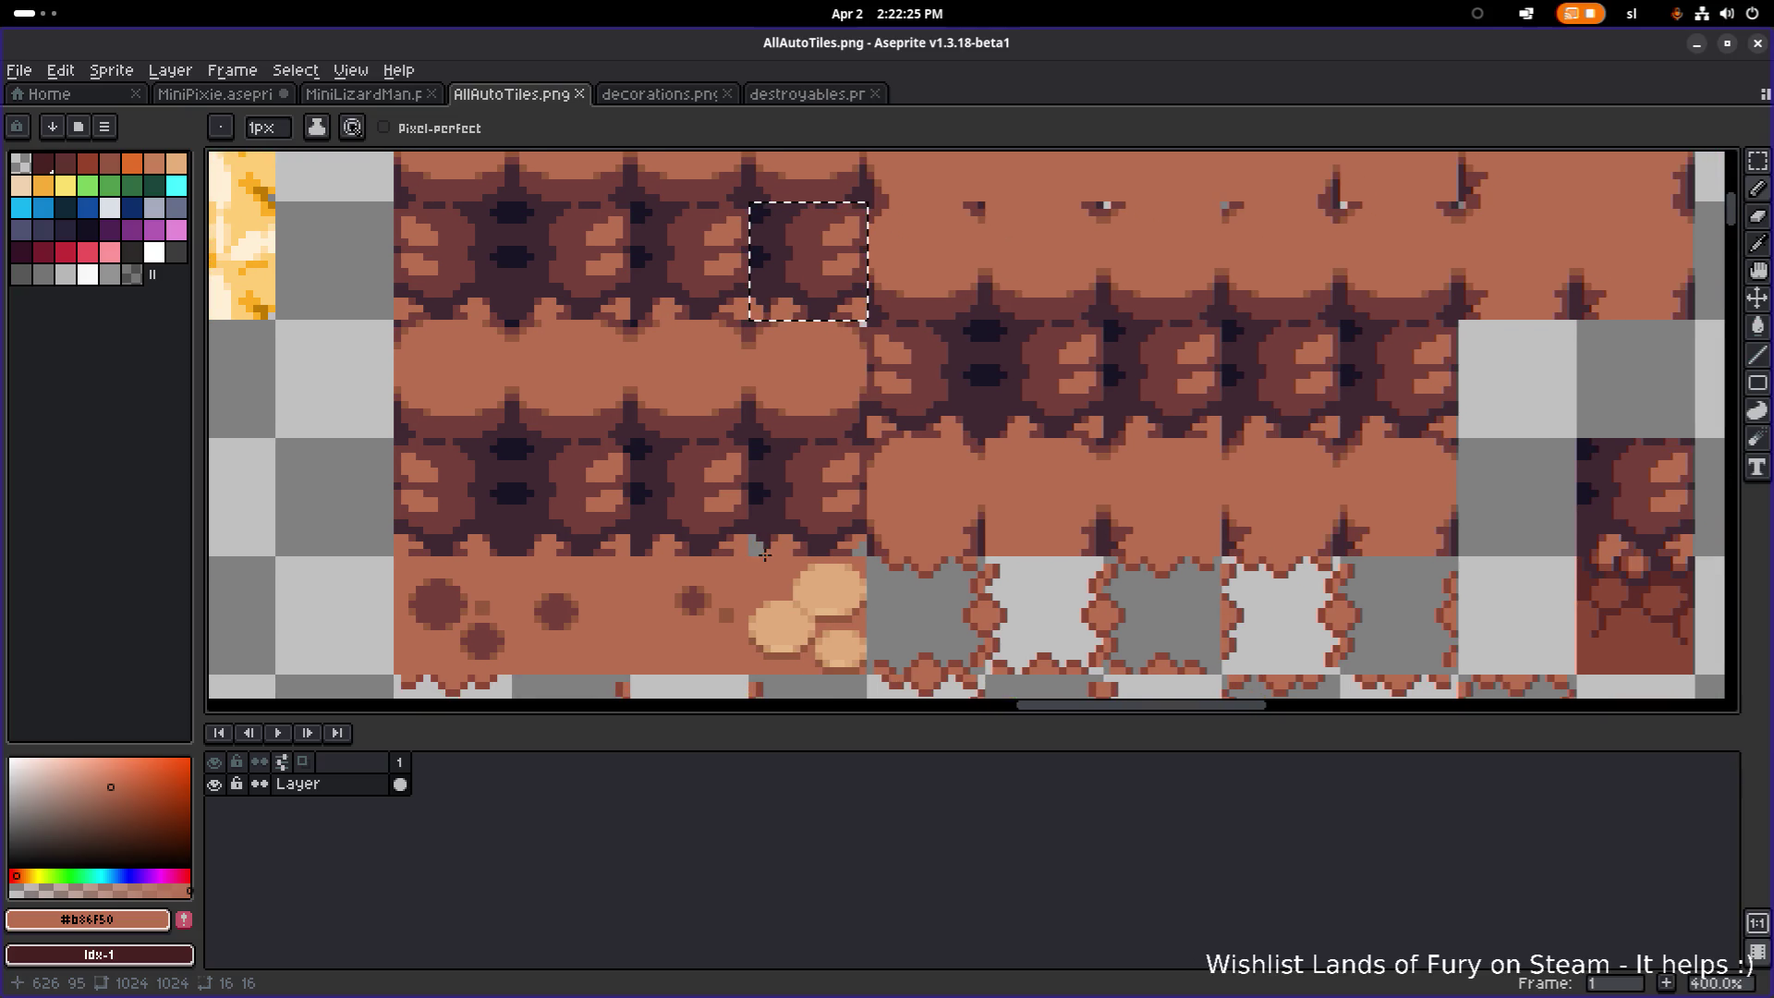
key("m")
key("ctrl+z")
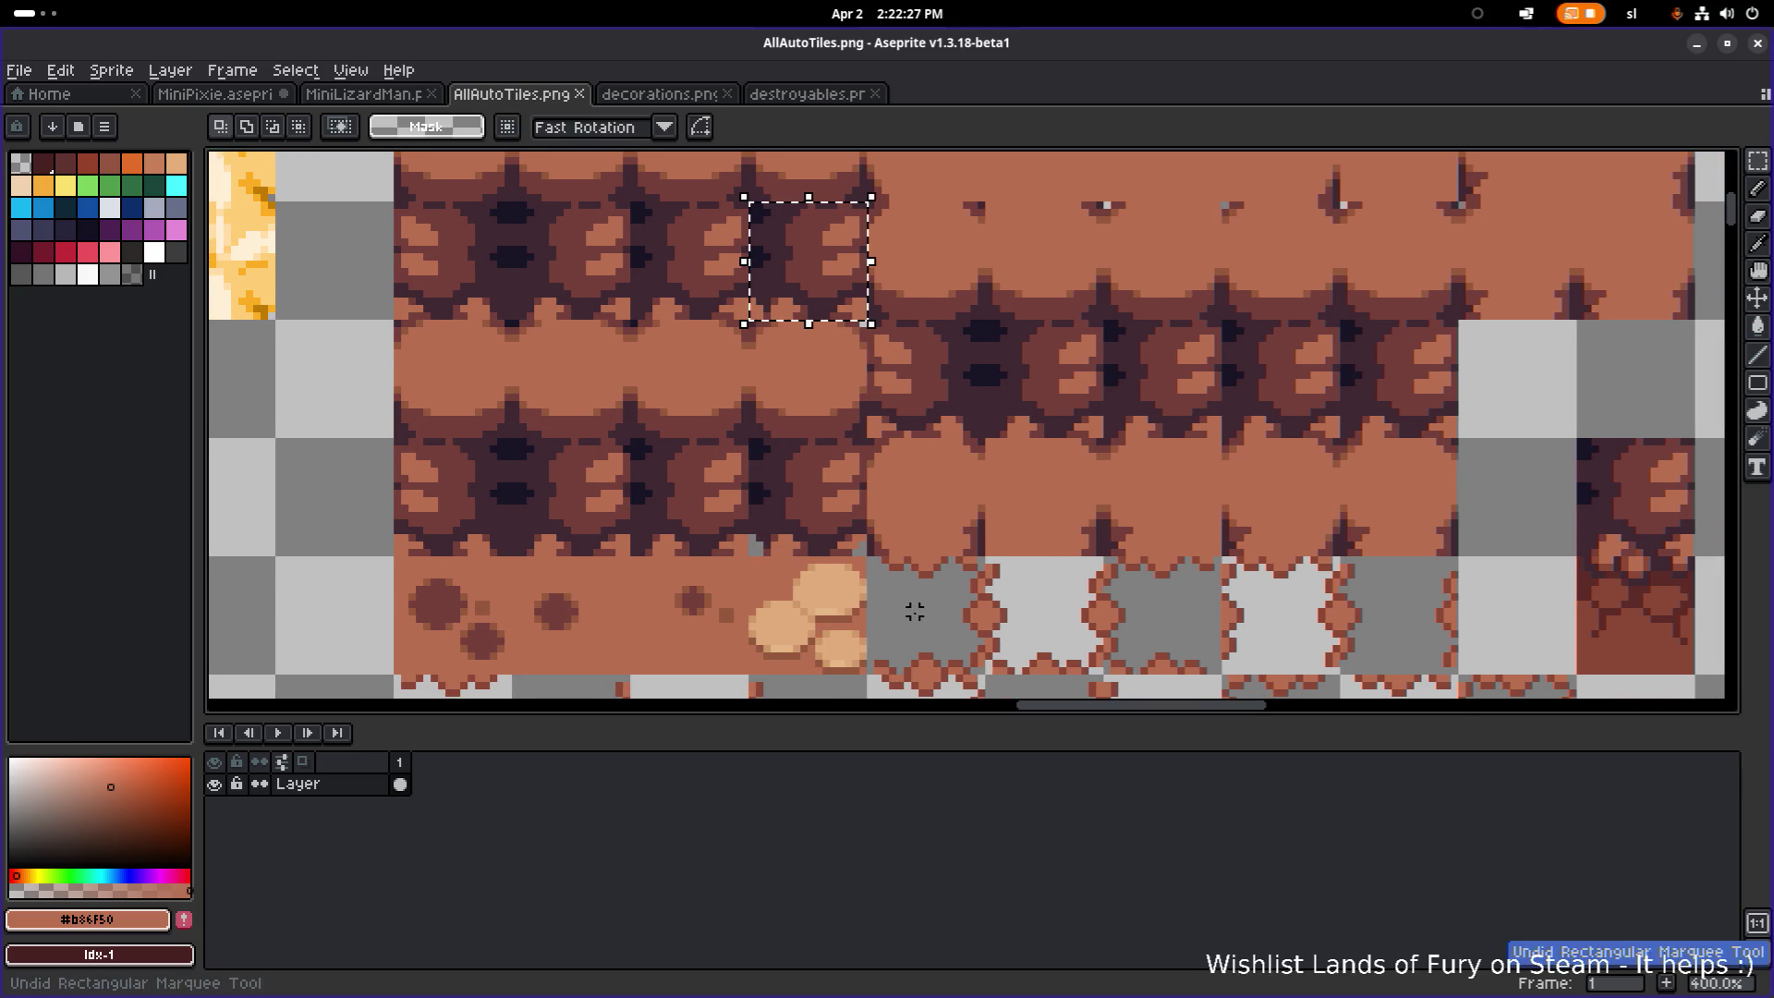
key("ctrl+z")
key("ctrl+z")
key("ctrl+z")
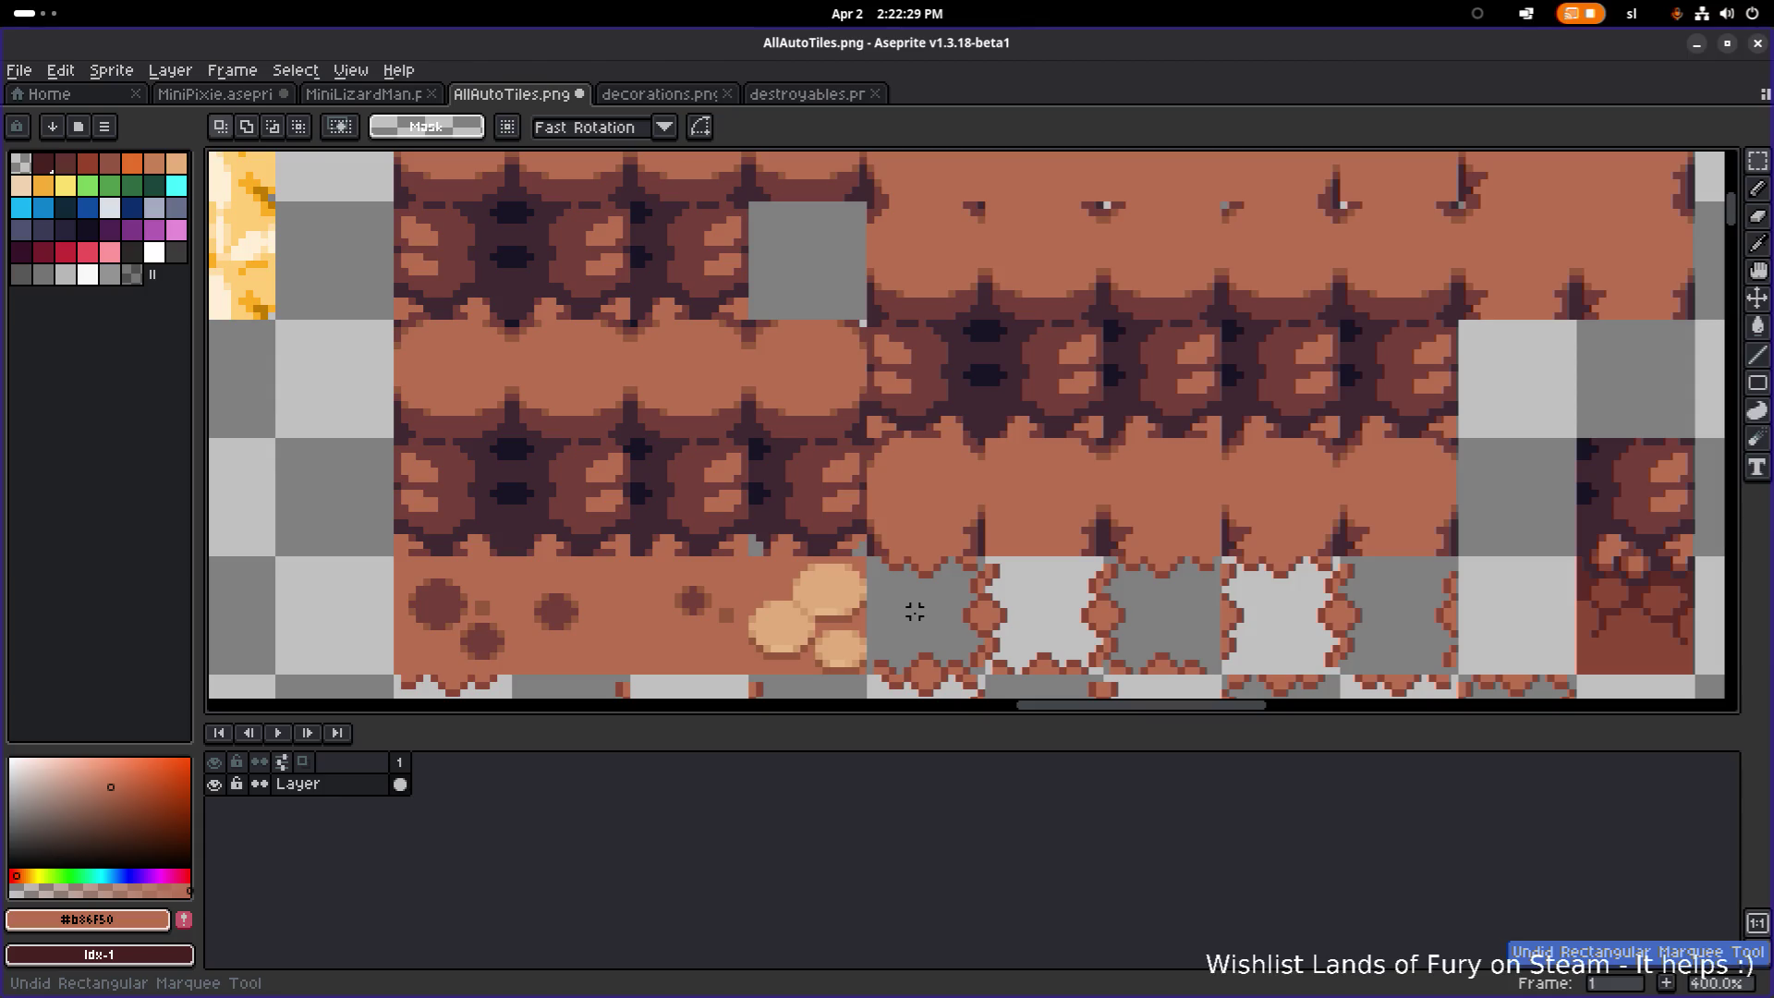
key("ctrl+z")
key("ctrl+z")
key("ctrl+z")
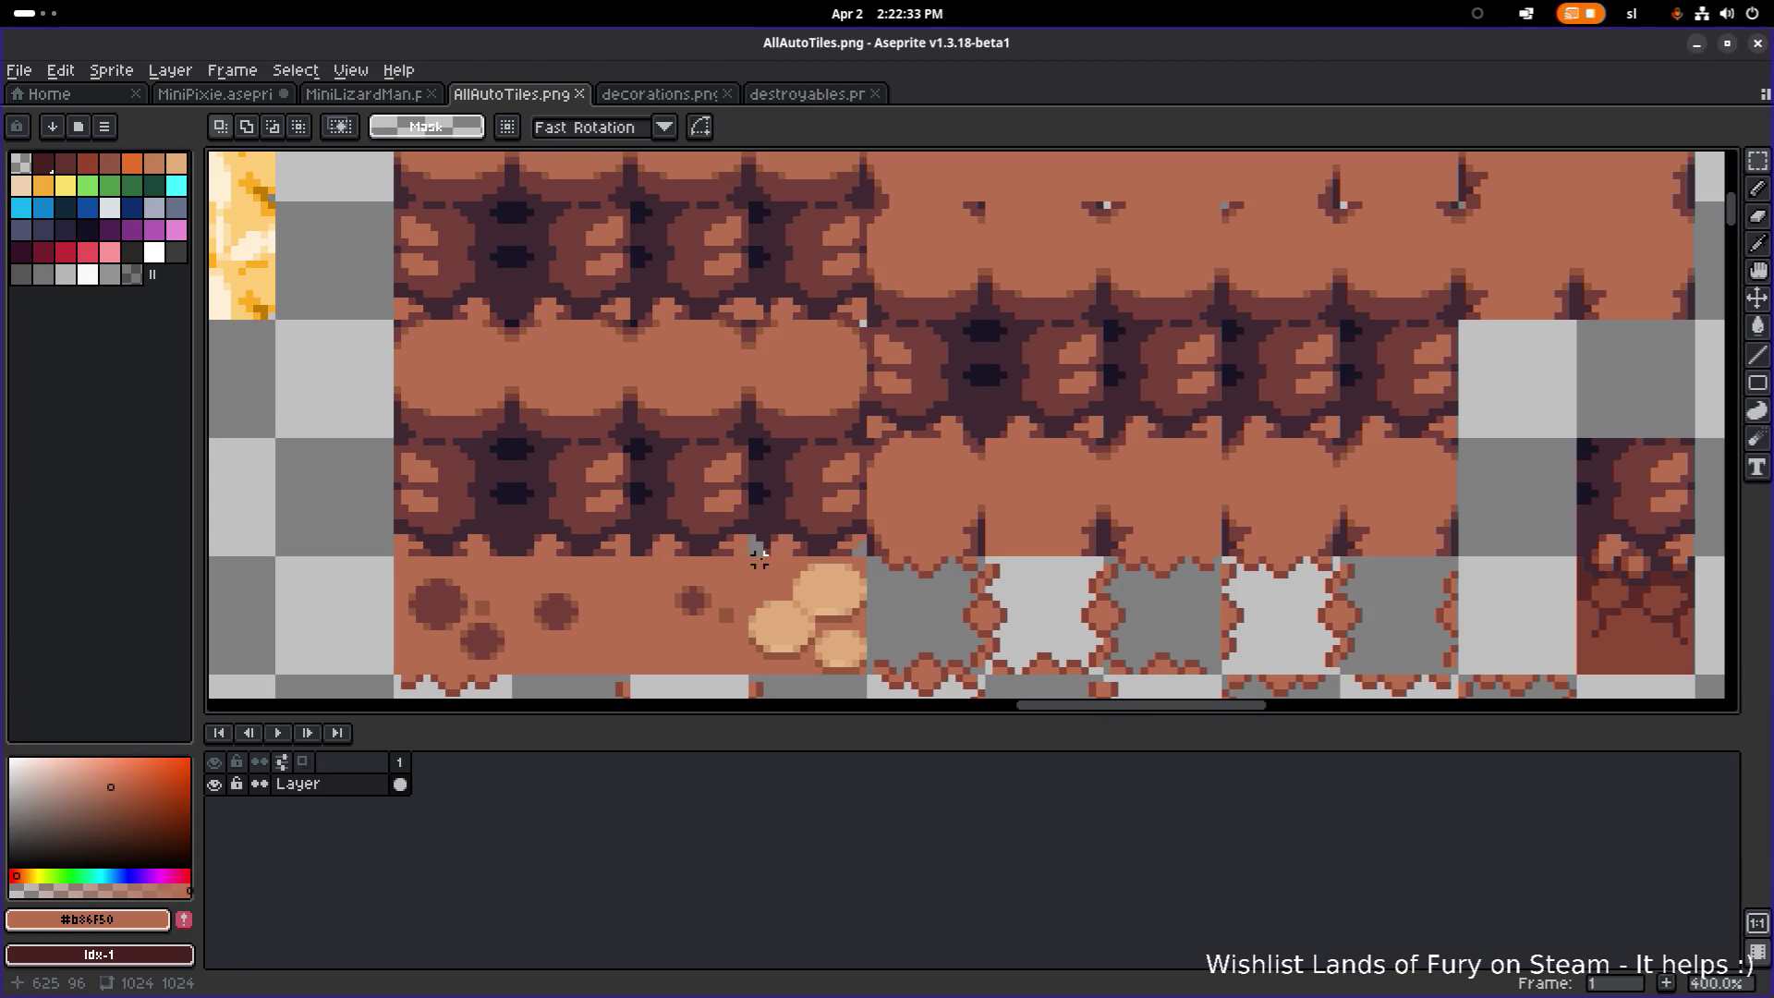
scroll(767, 559, "up", 2)
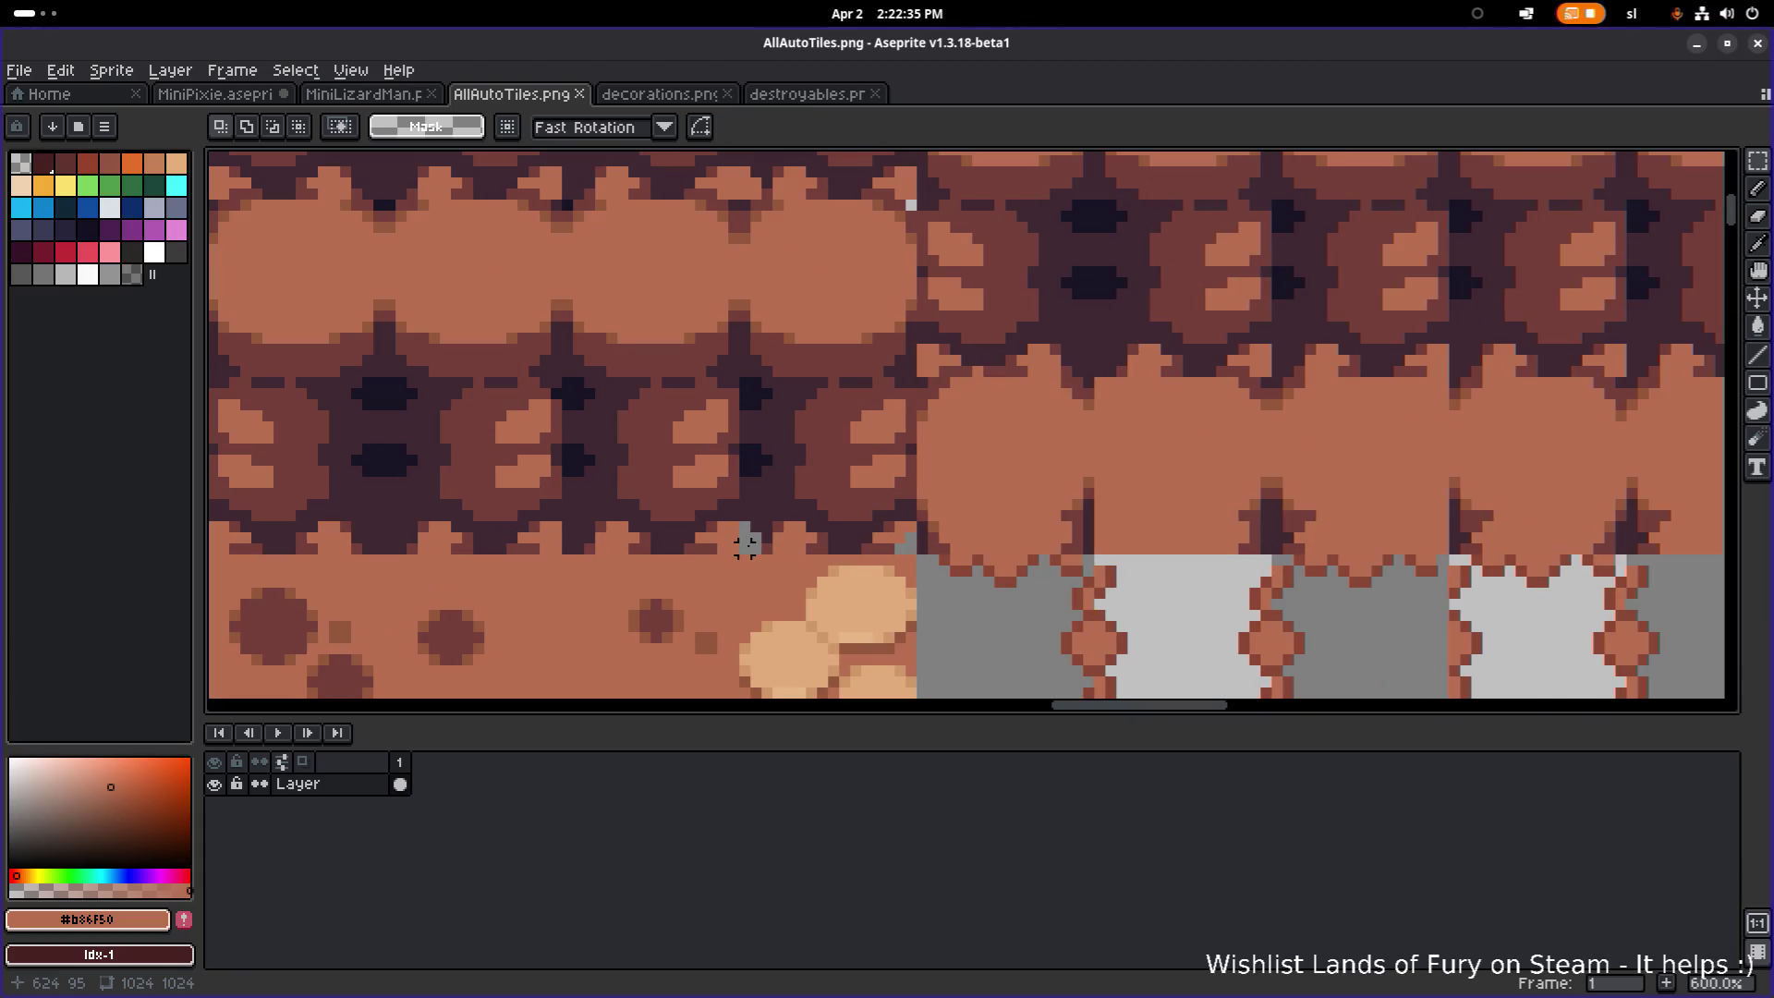
Step: Switch to the Paint Bucket, save AllAutoTiles.png, and bring the game forward
key("g")
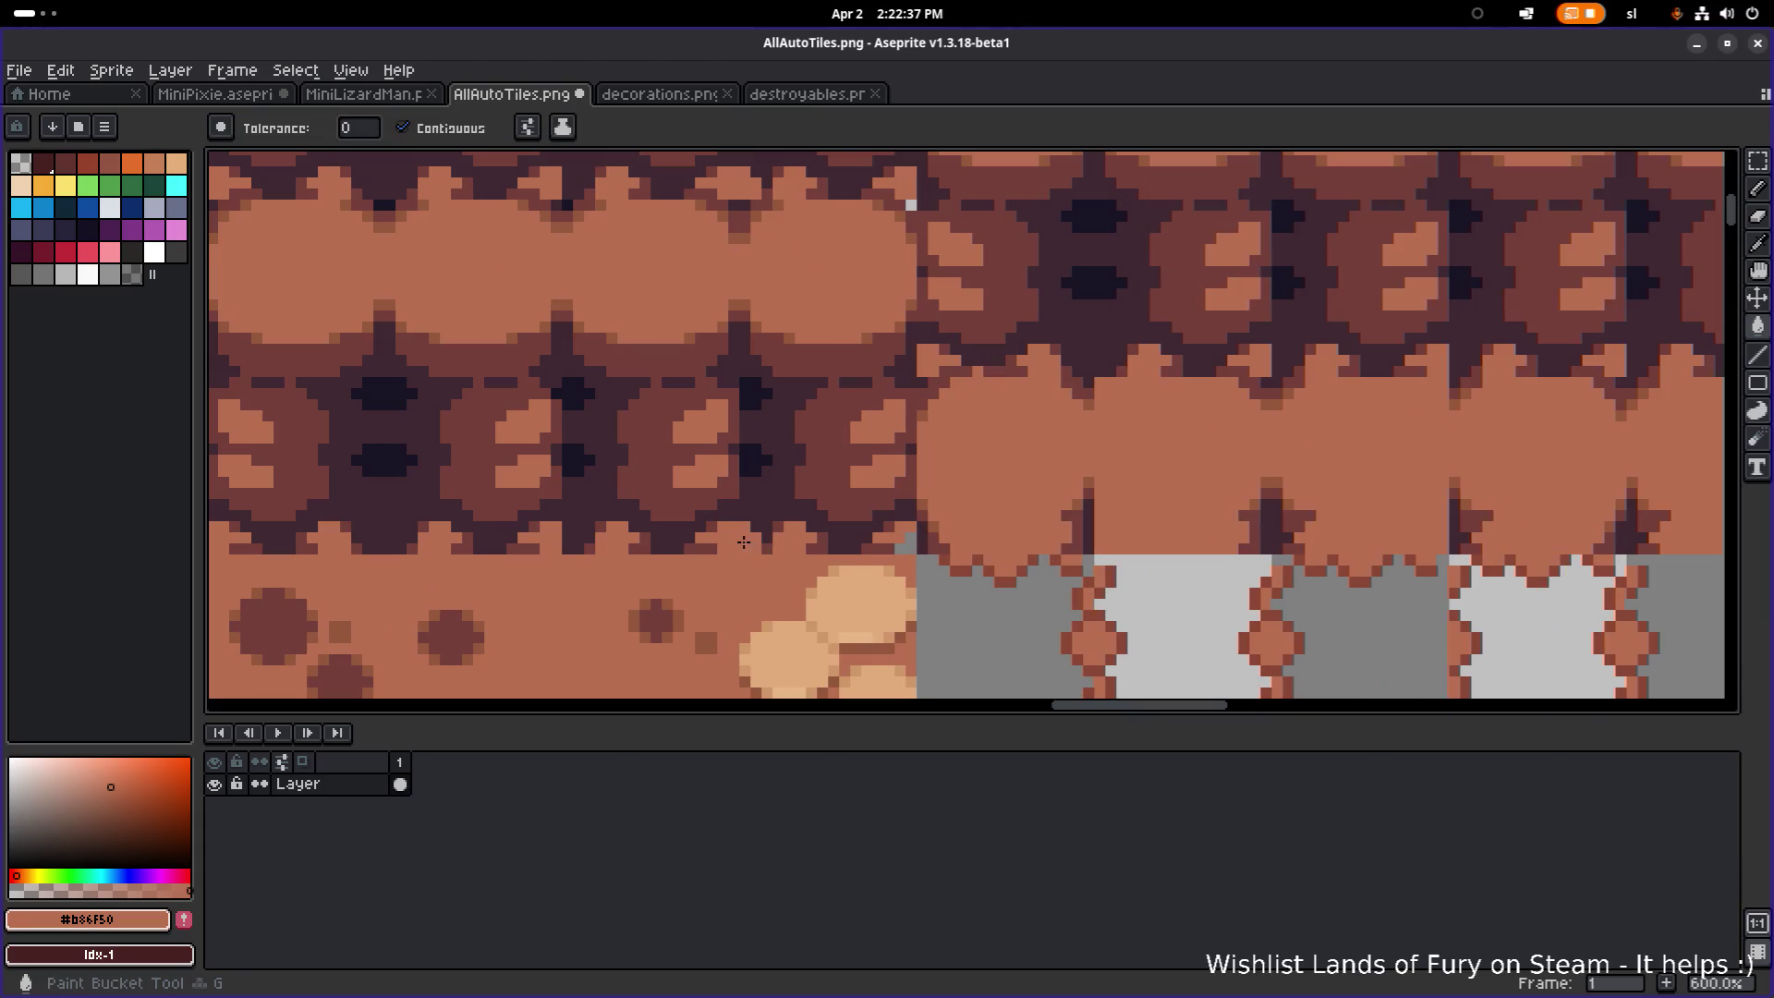
key("ctrl+s")
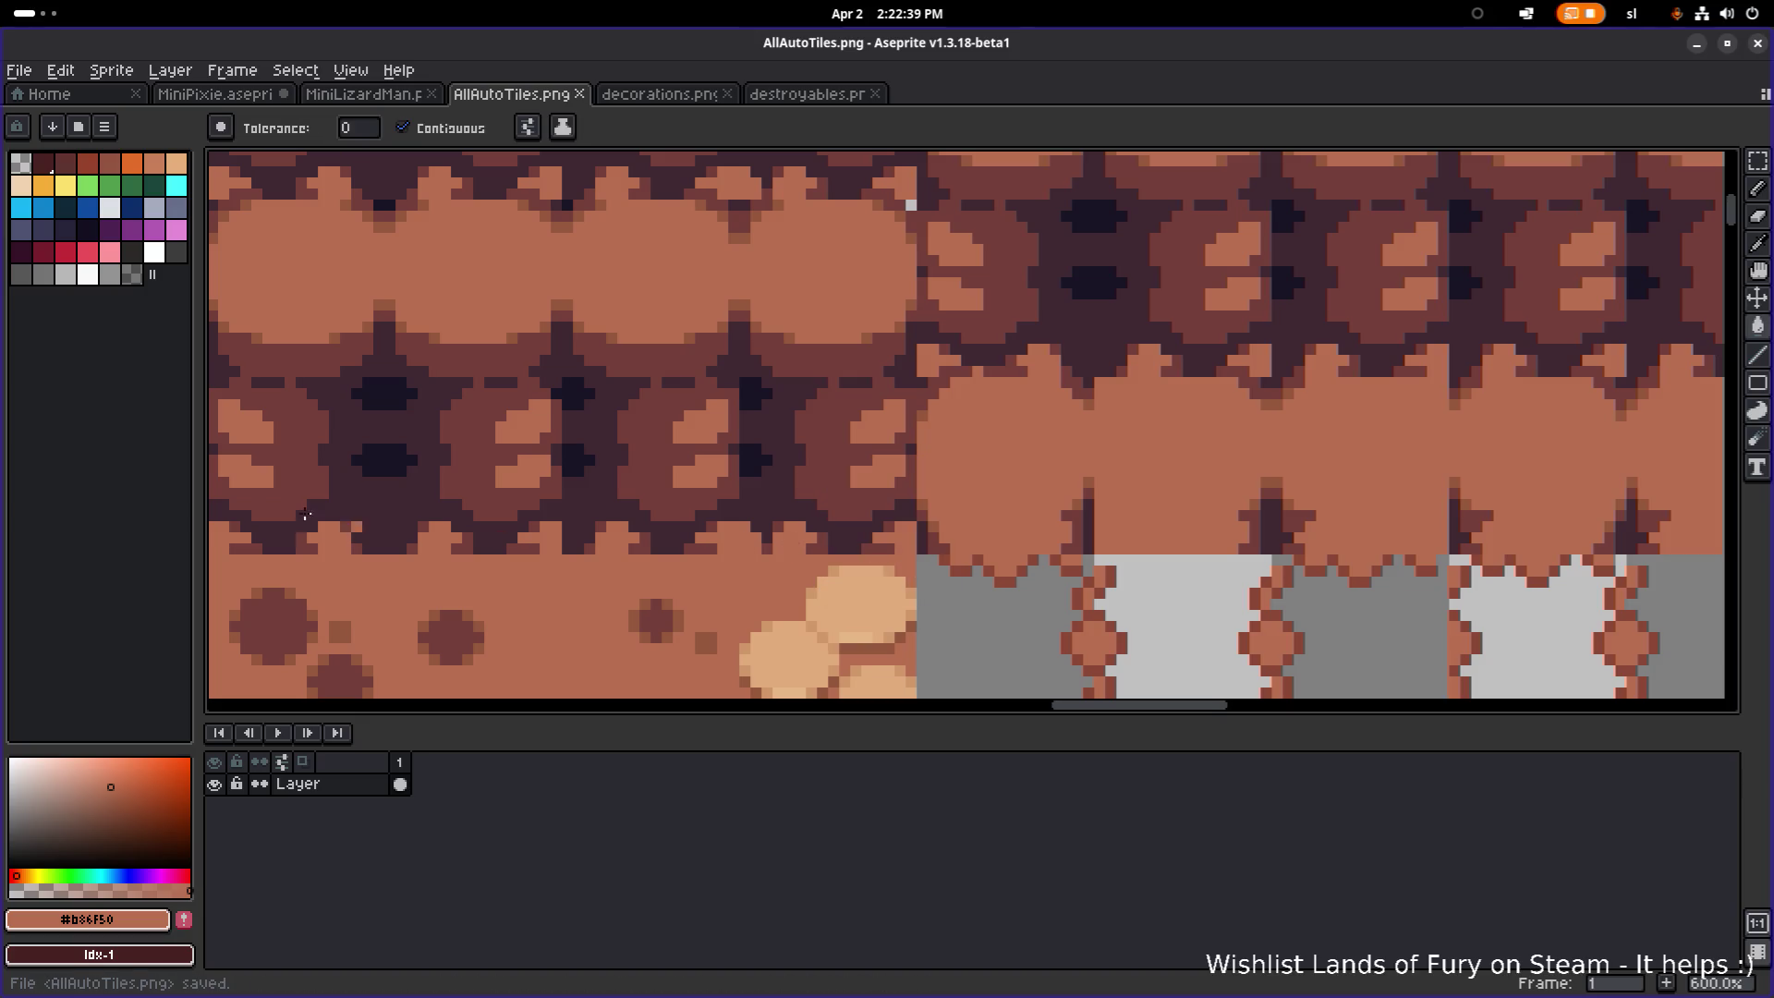
key("alt+Tab")
key("alt+Tab")
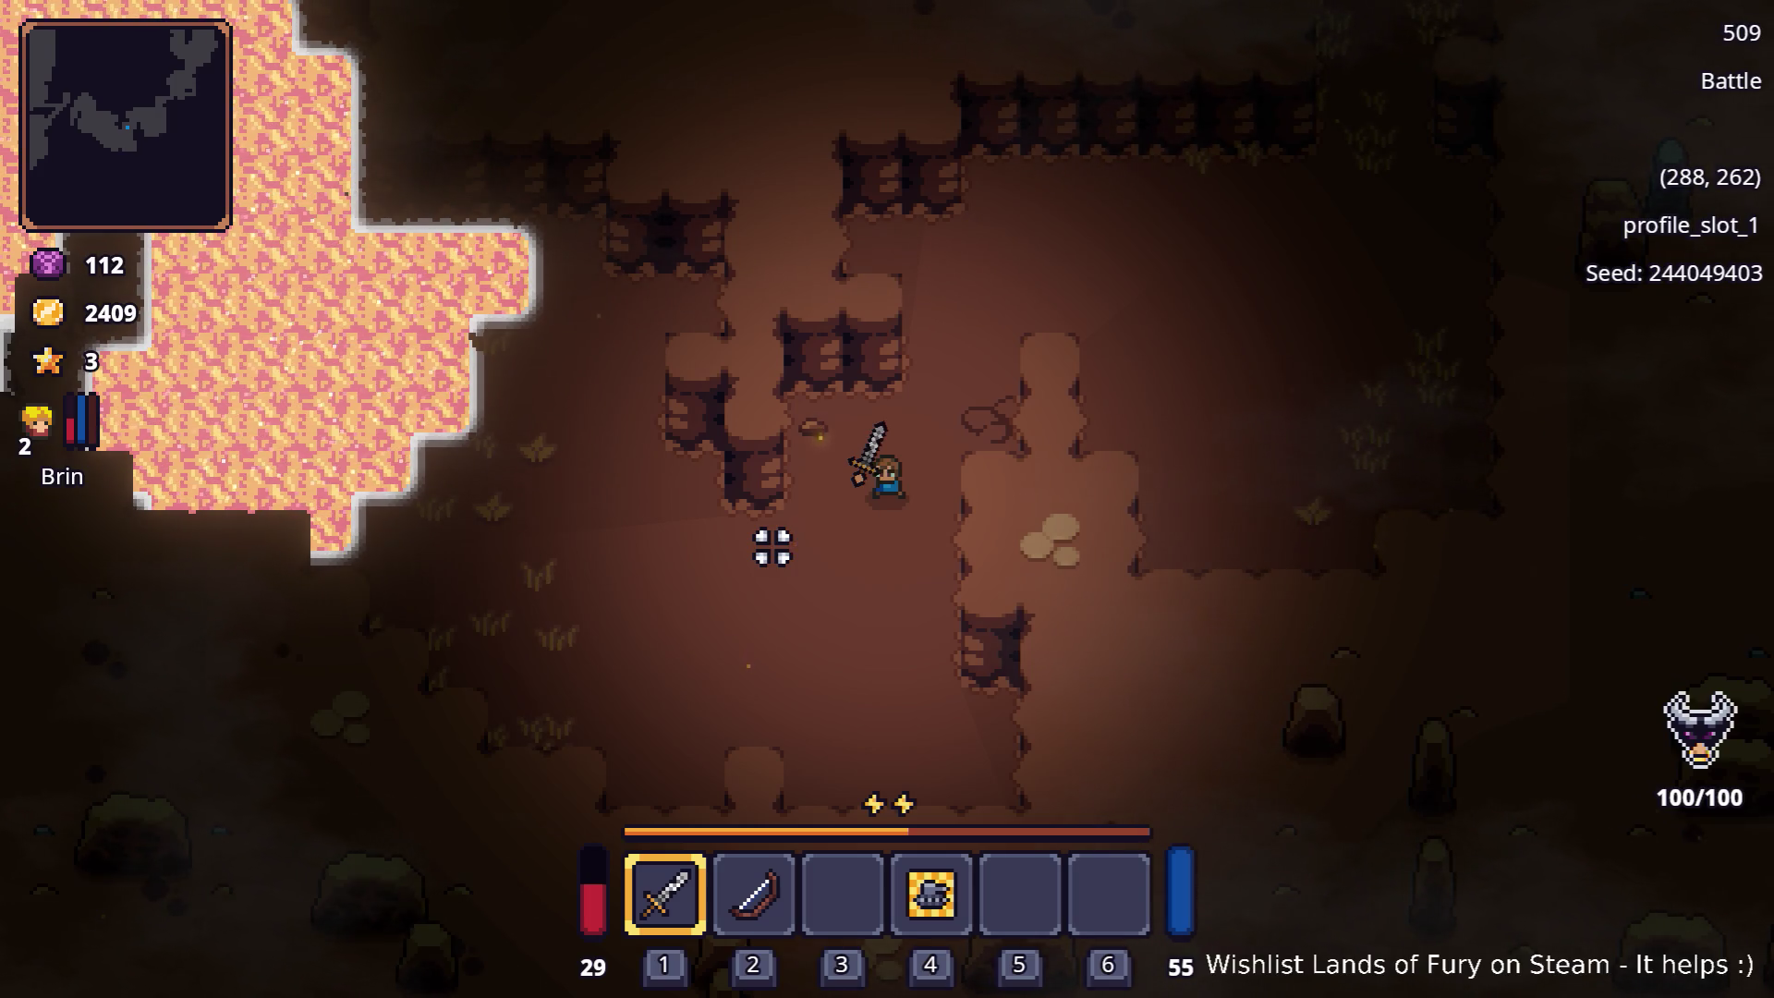
Step: Watch the cave beside the glowing pink-orange lava field, then open the app switcher
key("super")
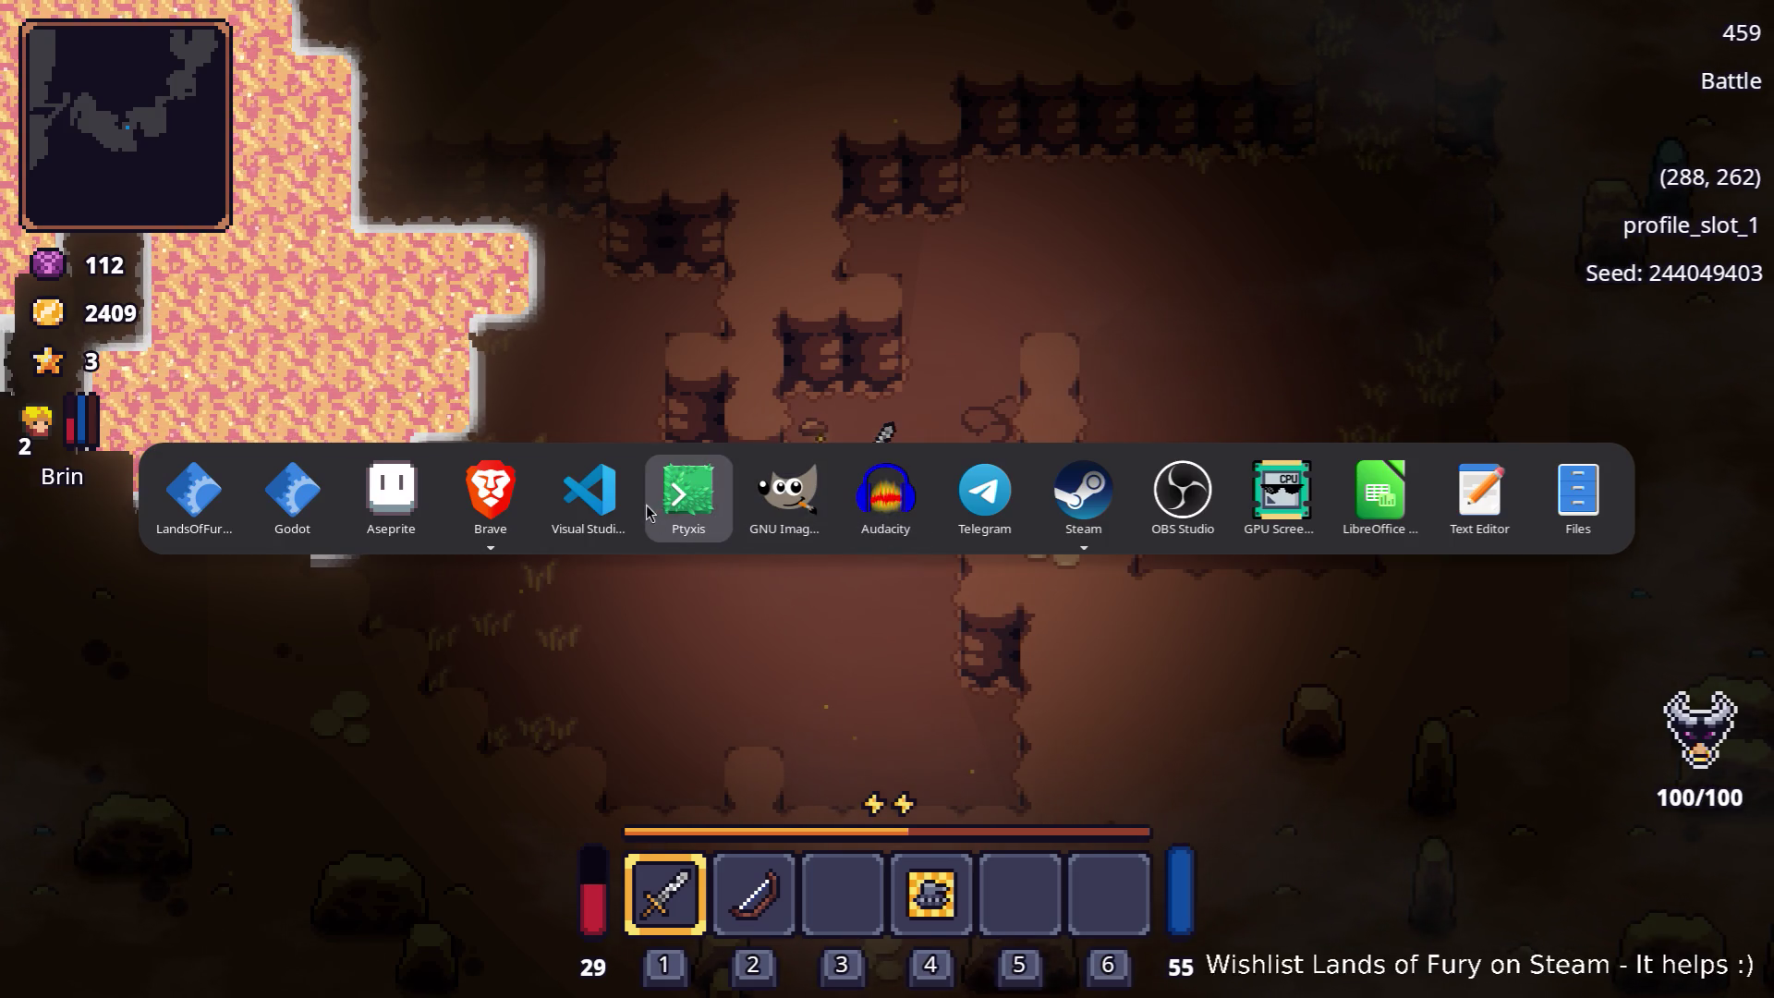
left_click(393, 490)
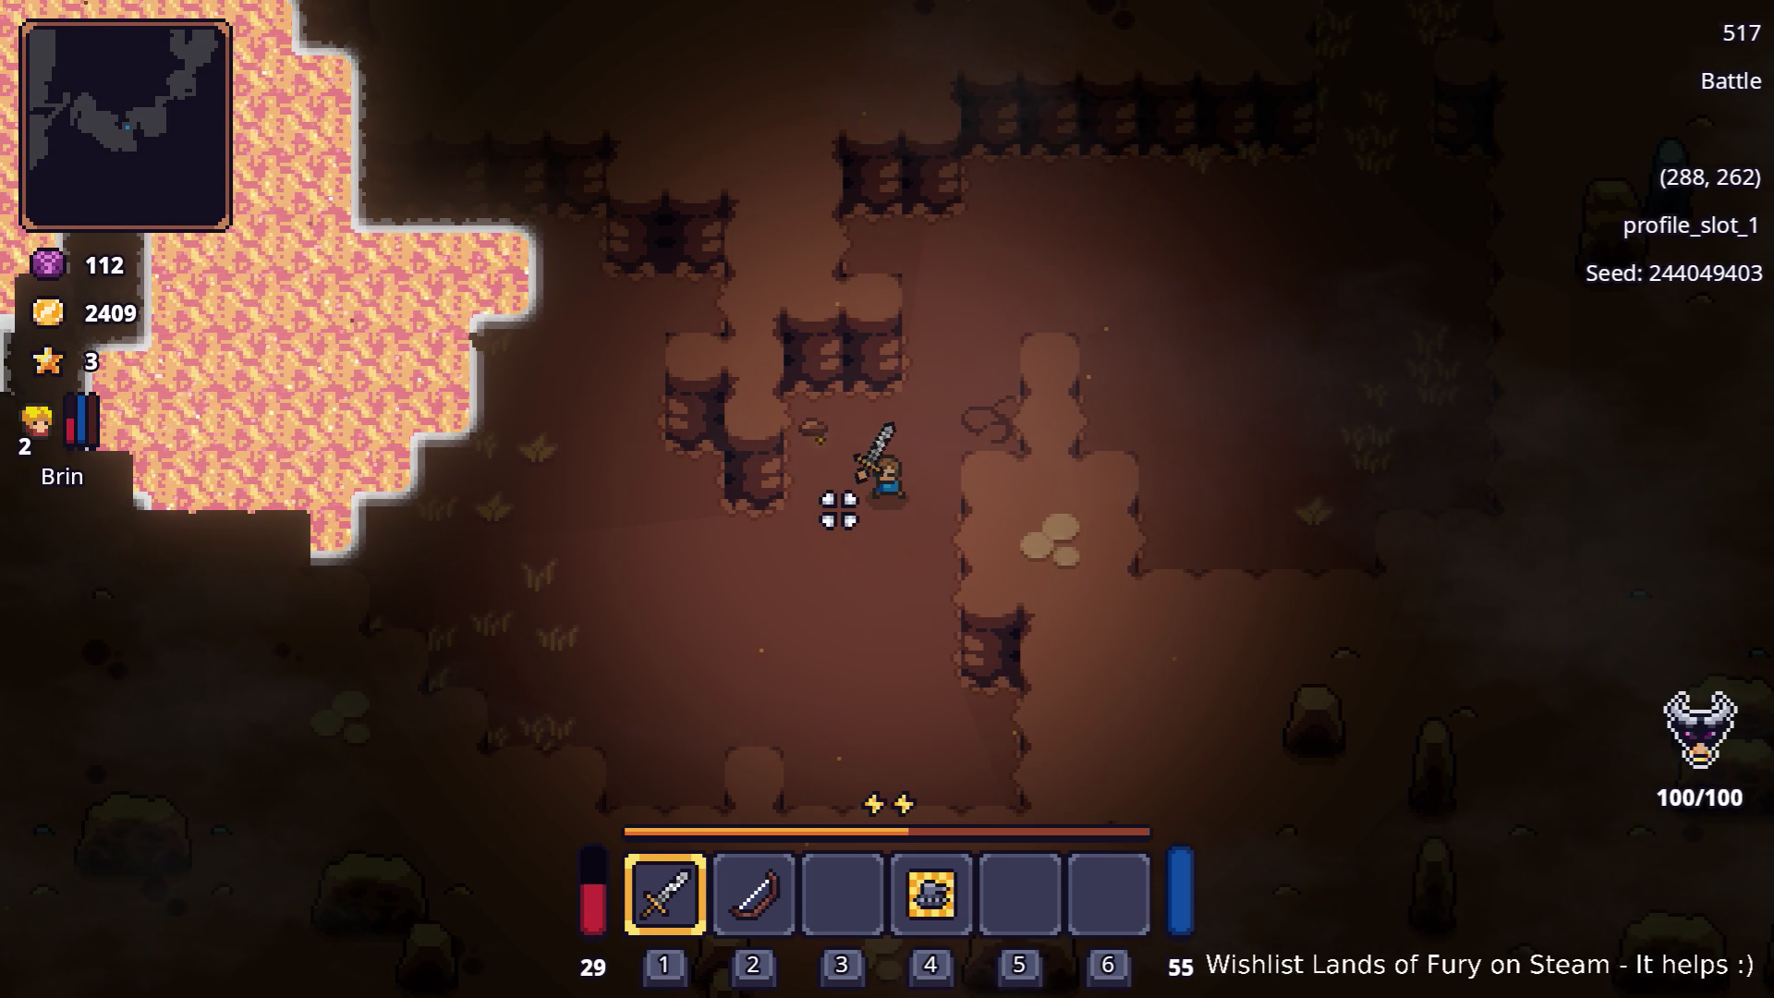
key("alt+Tab")
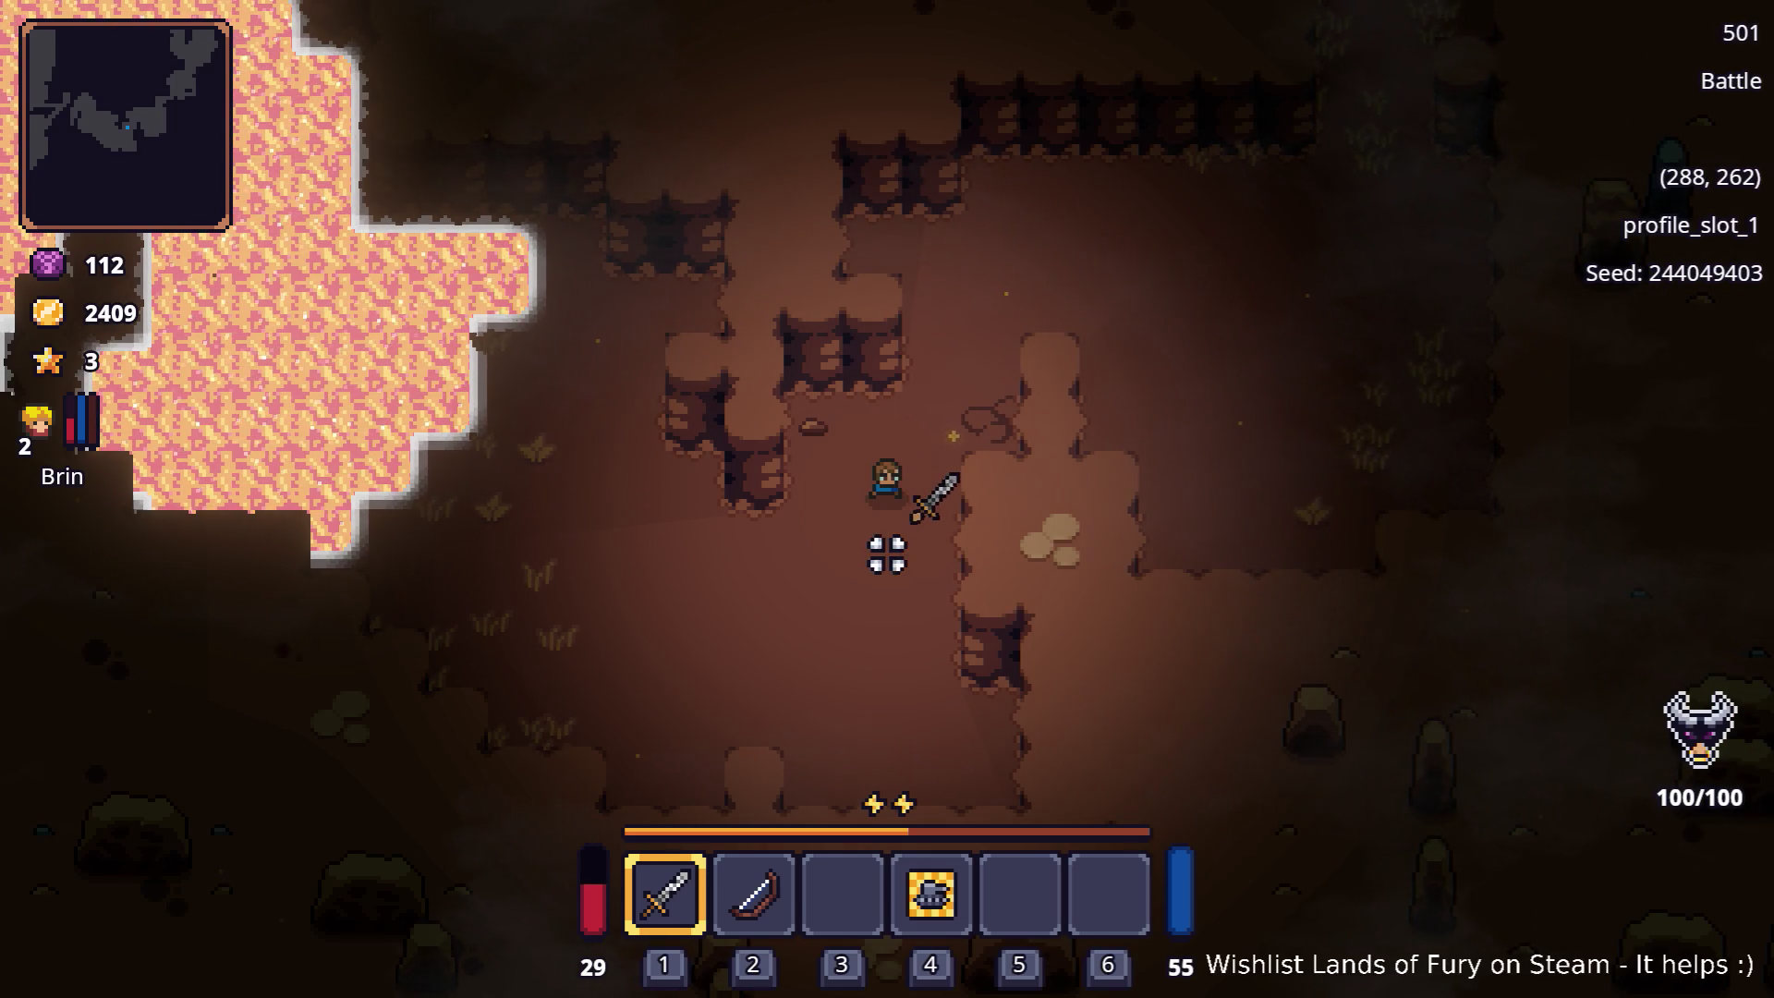
key("alt+Tab")
key("alt+Tab")
key("alt+Tab")
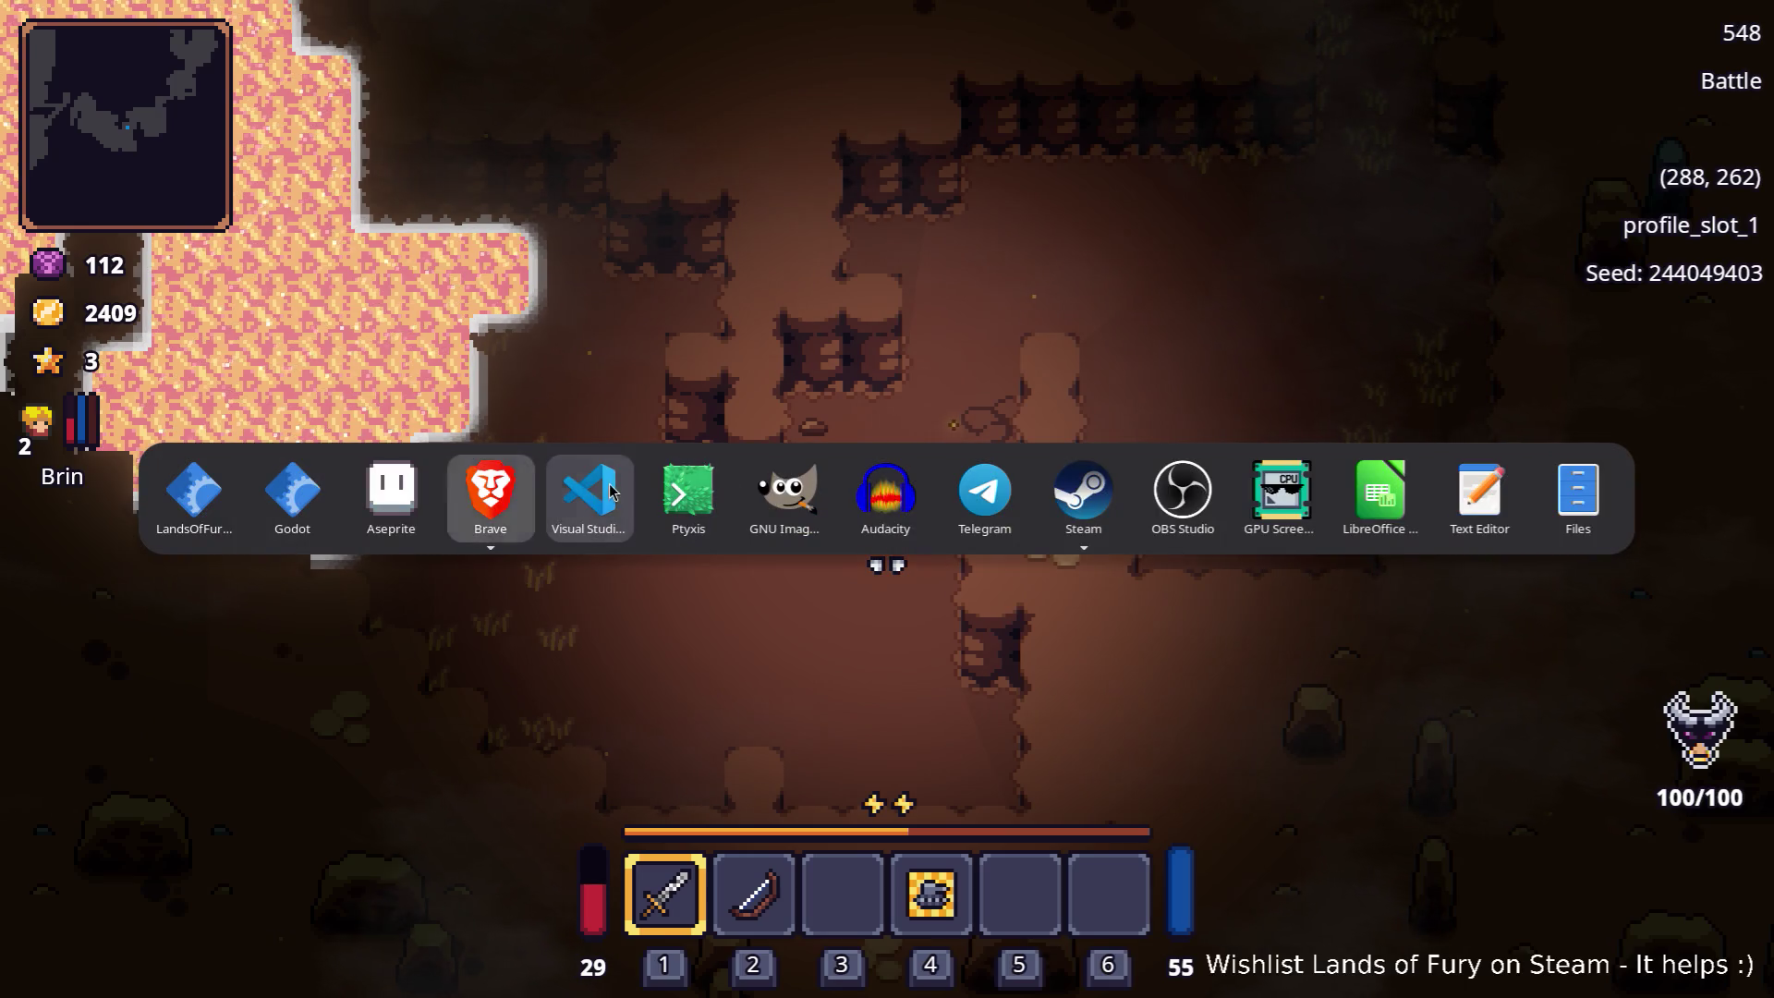
Step: Read through water.gdshader in the text editor to its end, then return to the running game
key("Escape")
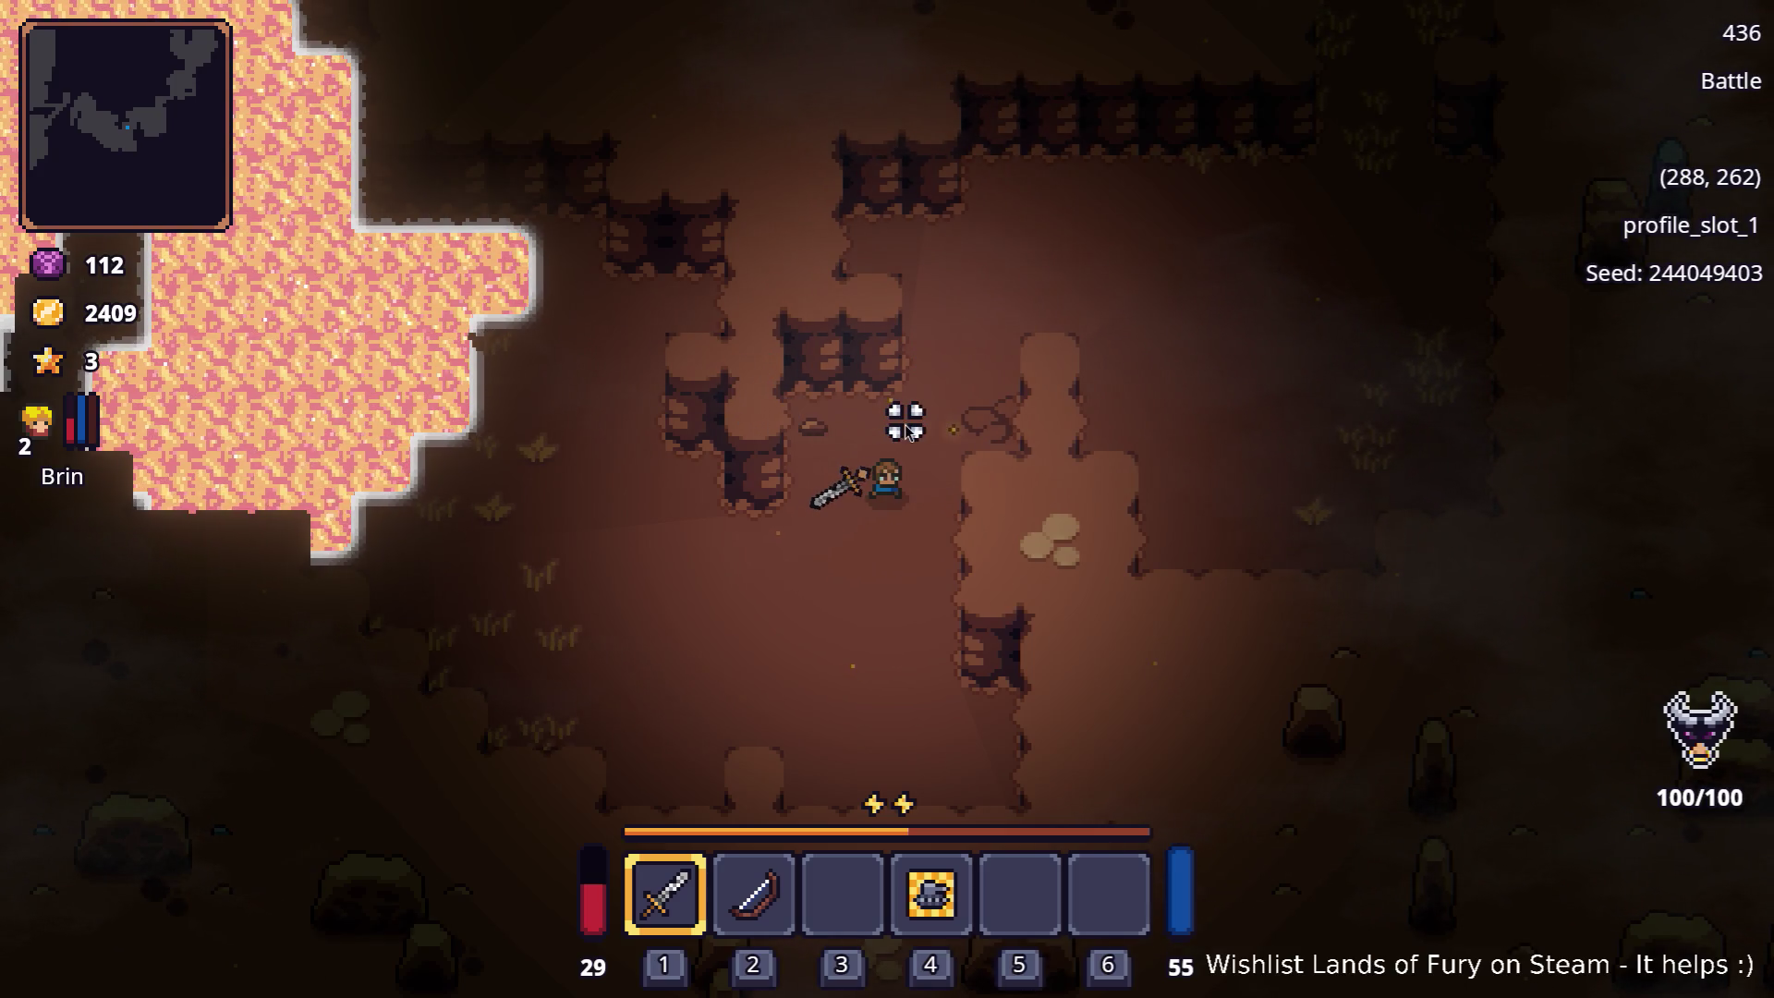
key("alt+Tab")
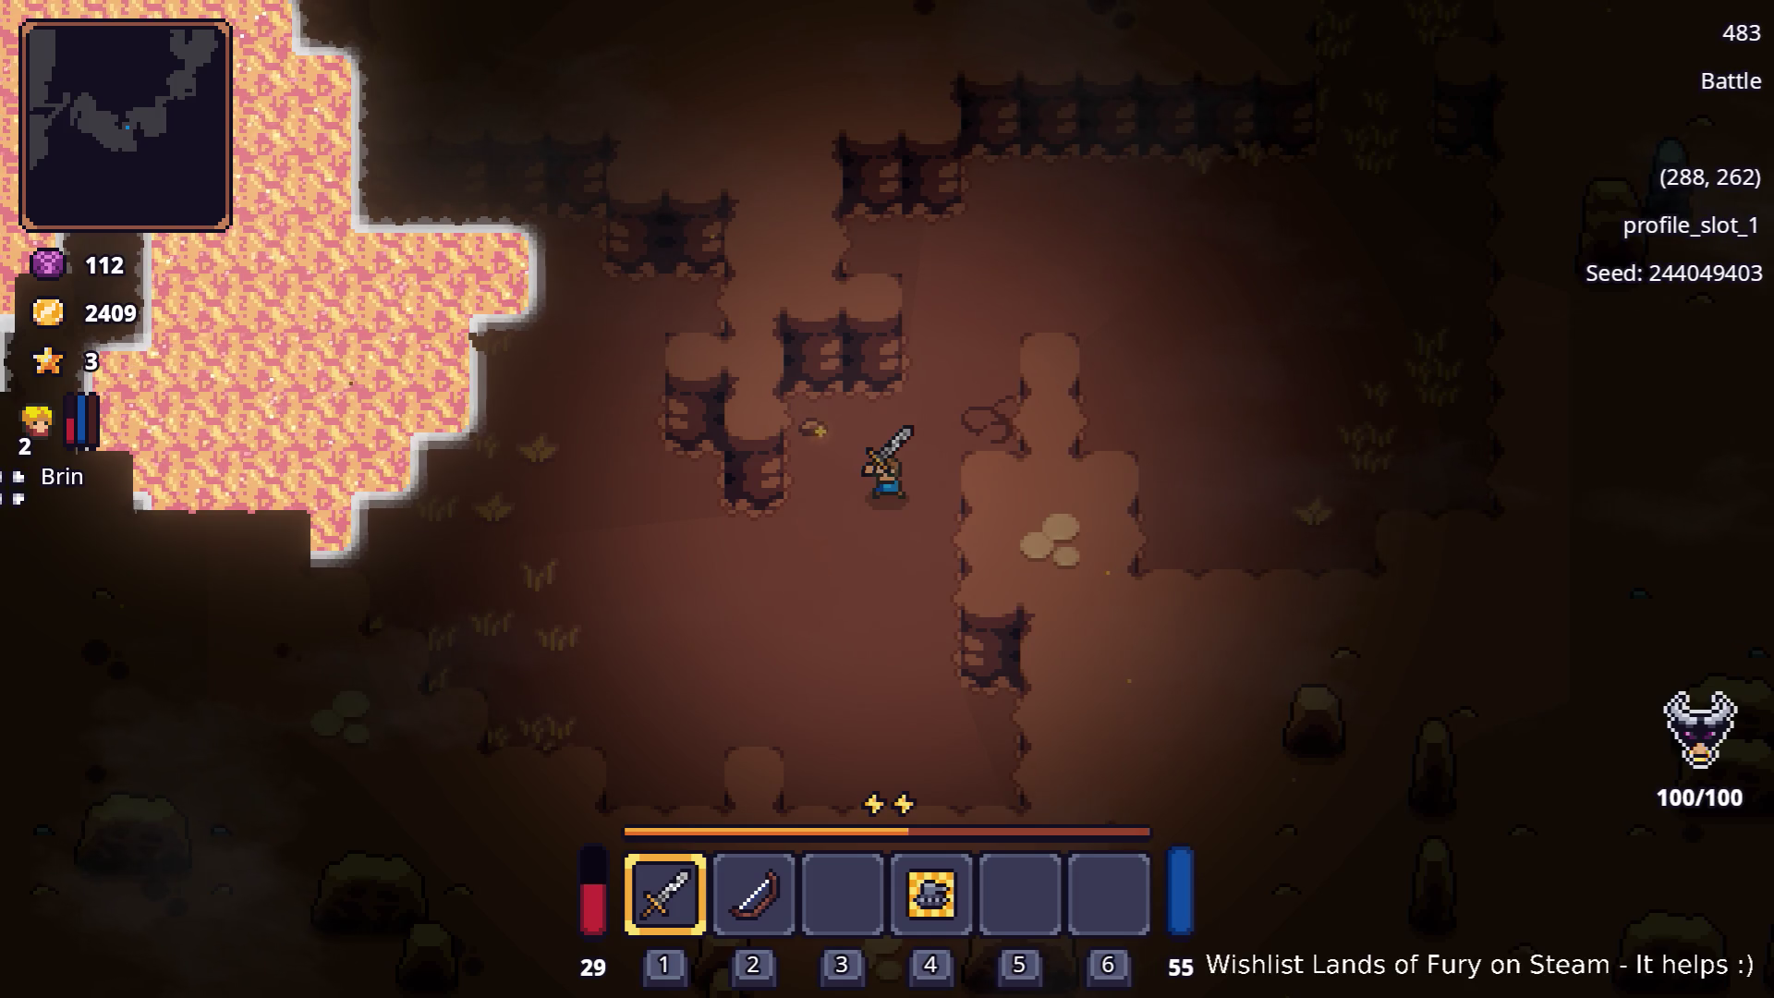
key("alt+Tab")
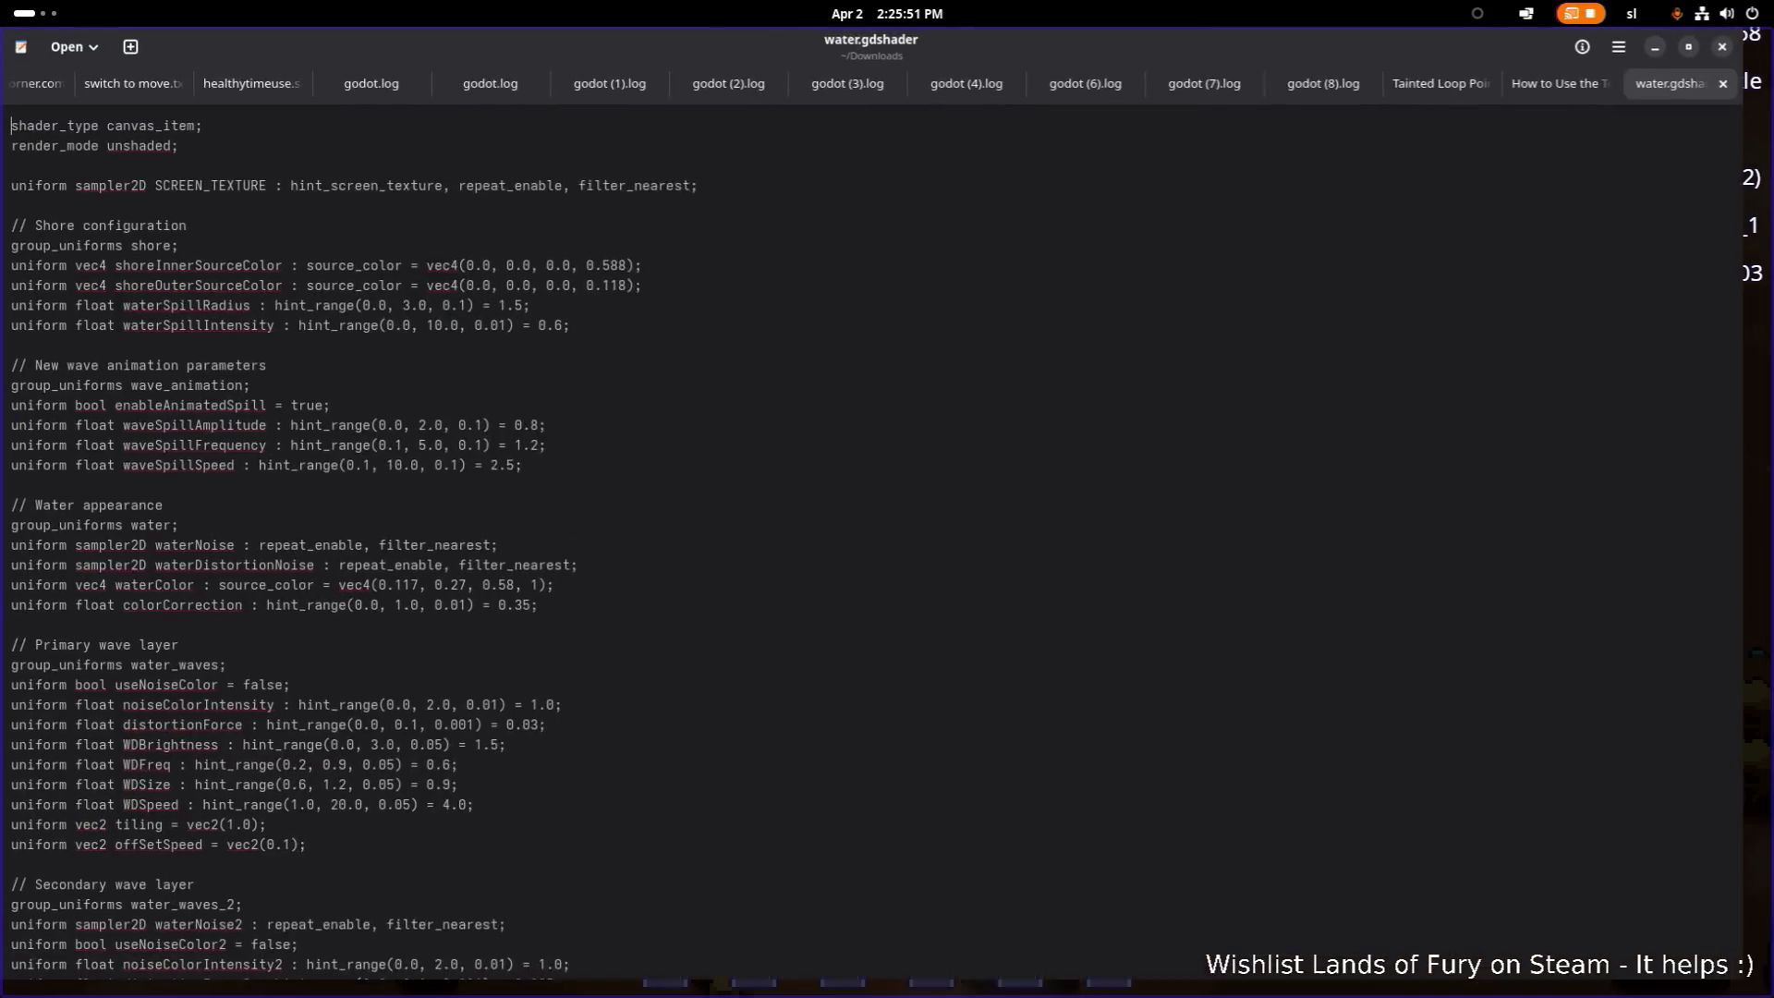
scroll(632, 321, "down", 15)
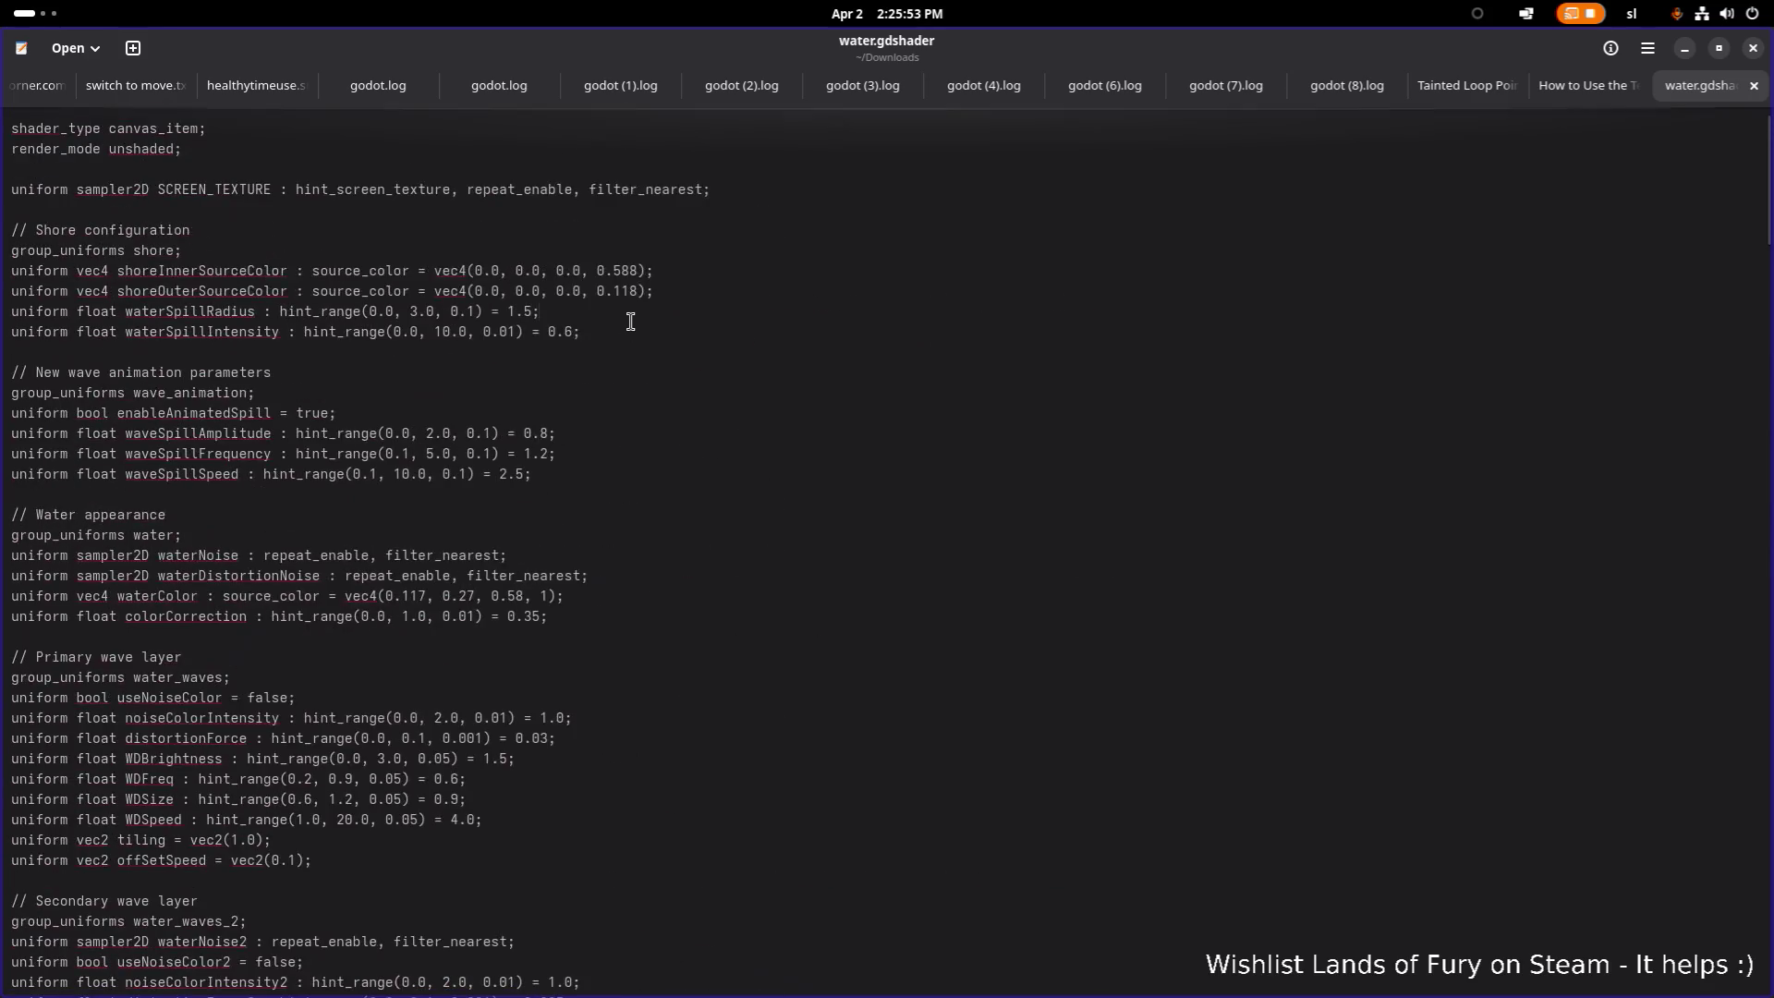
scroll(748, 296, "down", 15)
scroll(749, 296, "down", 15)
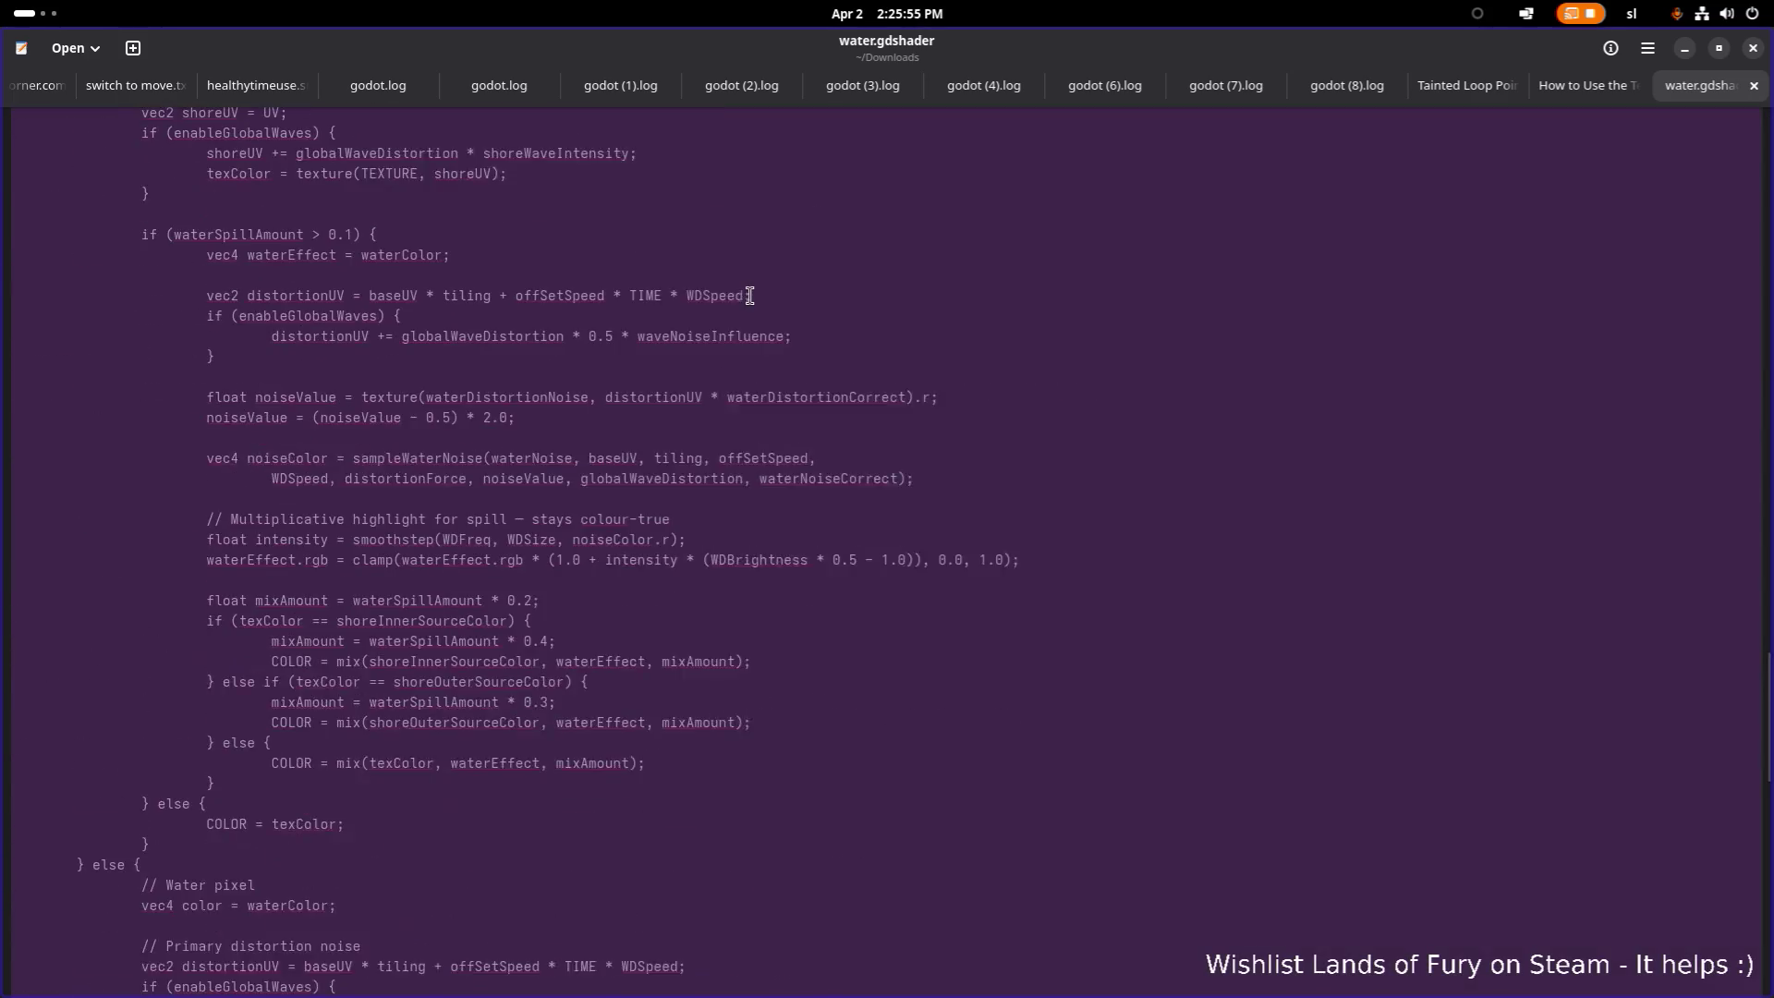
key("super")
key("alt+Tab")
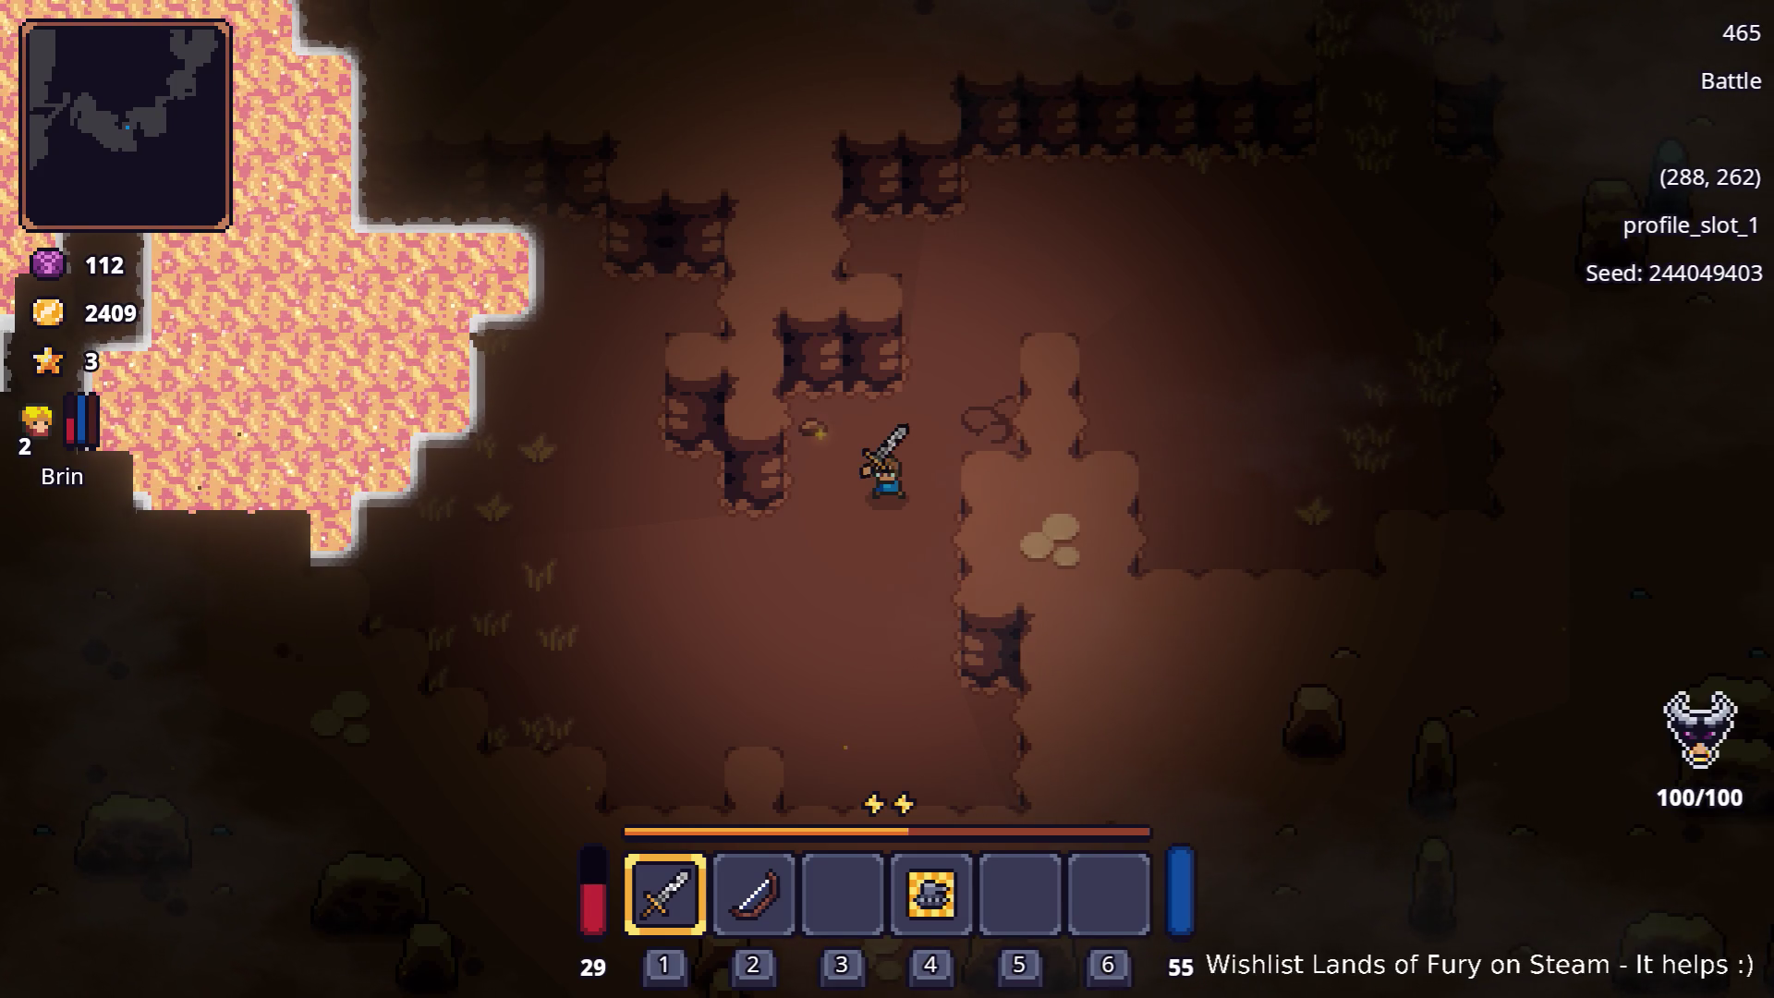
Step: Equip the bow, walk around near the lava, then pause and quit the game to the desktop
key("2")
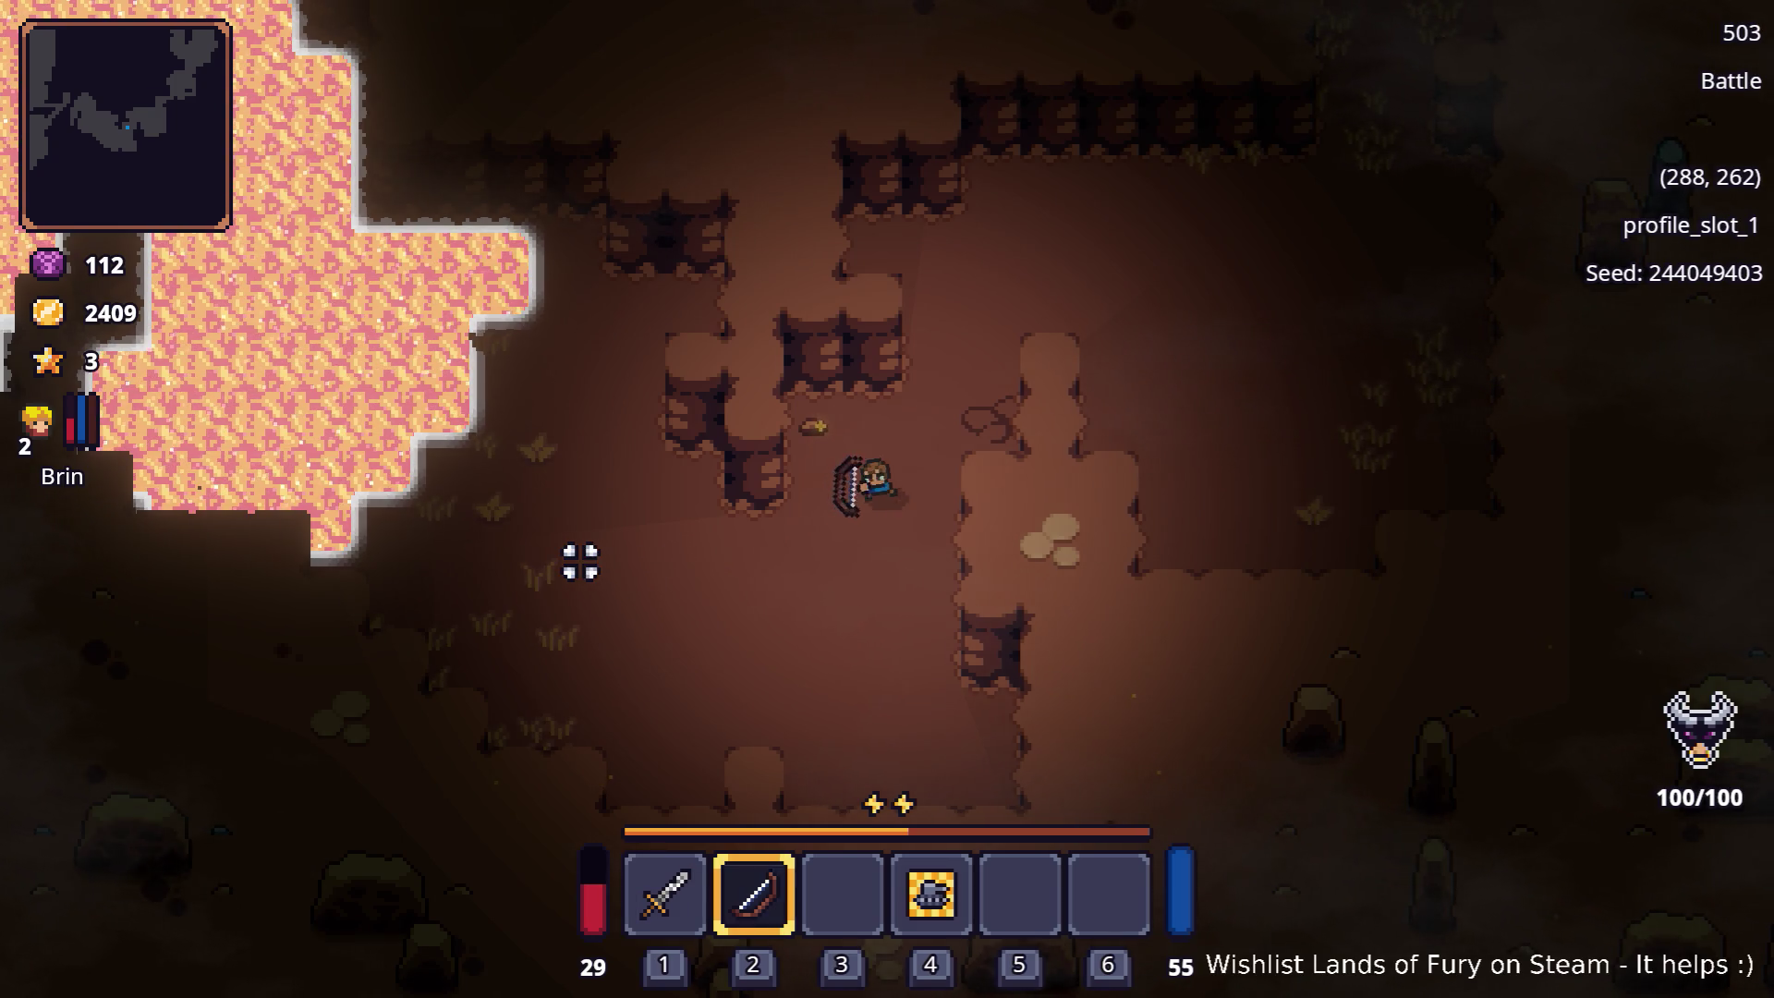
key("a")
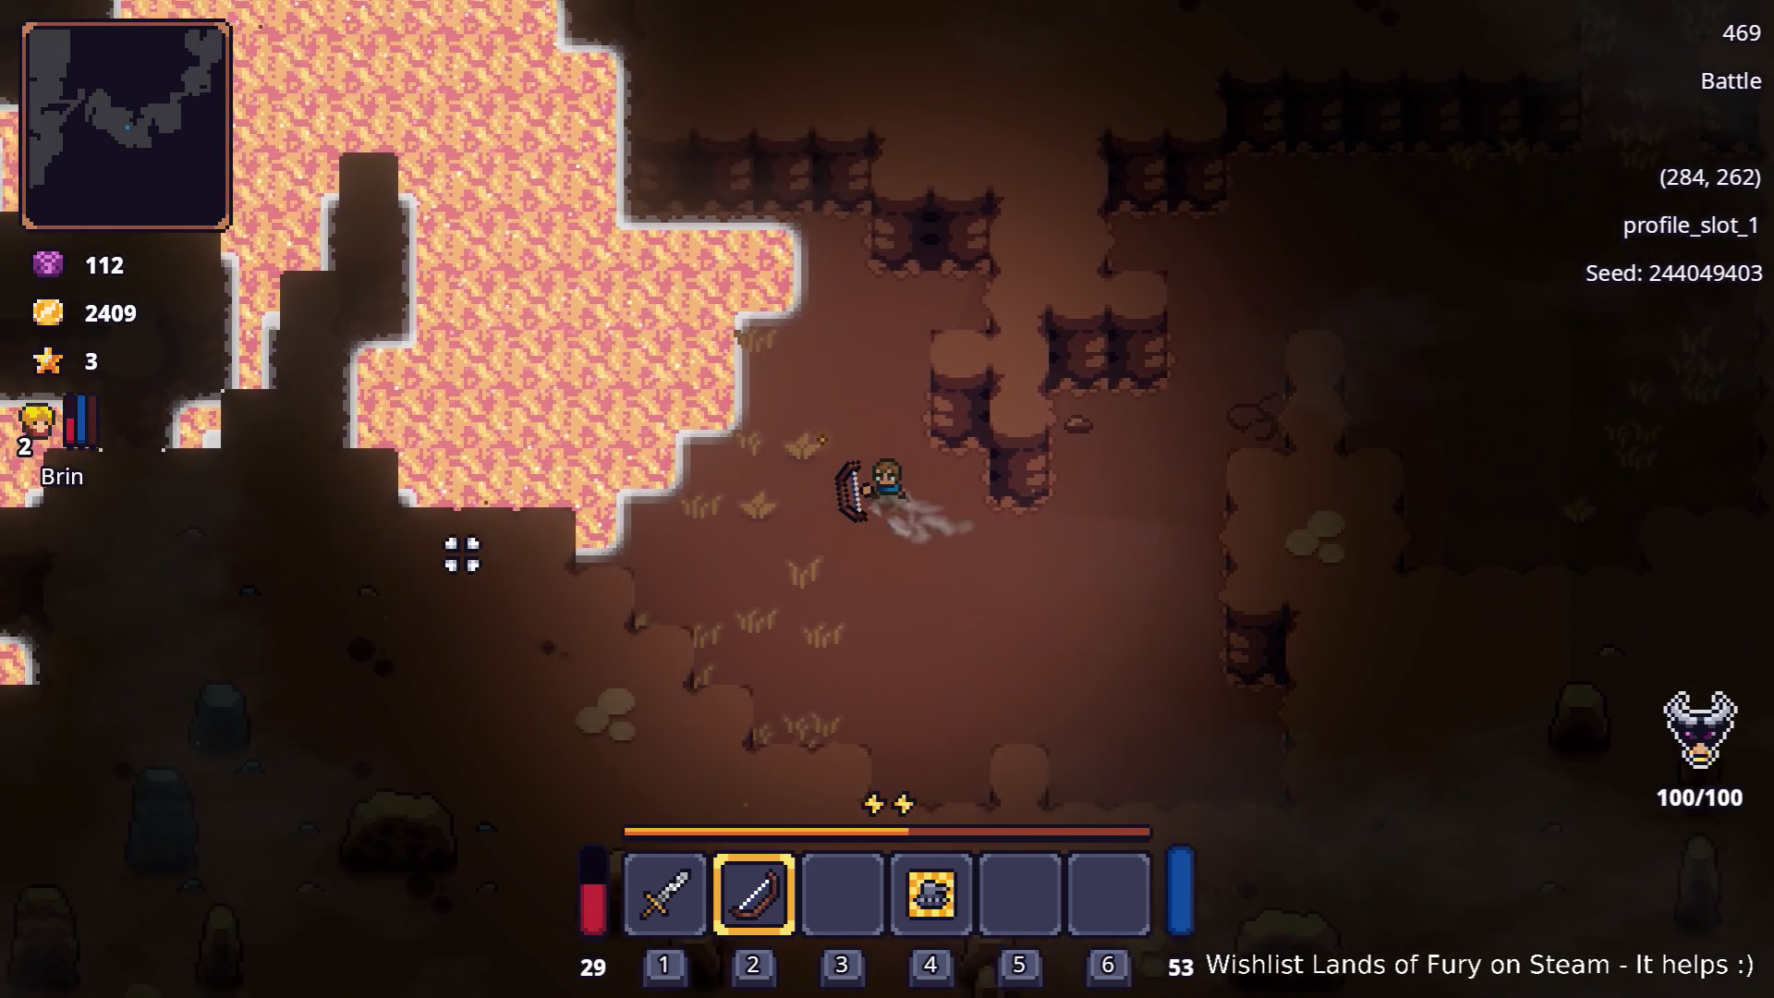
key("a")
key("d")
key("s")
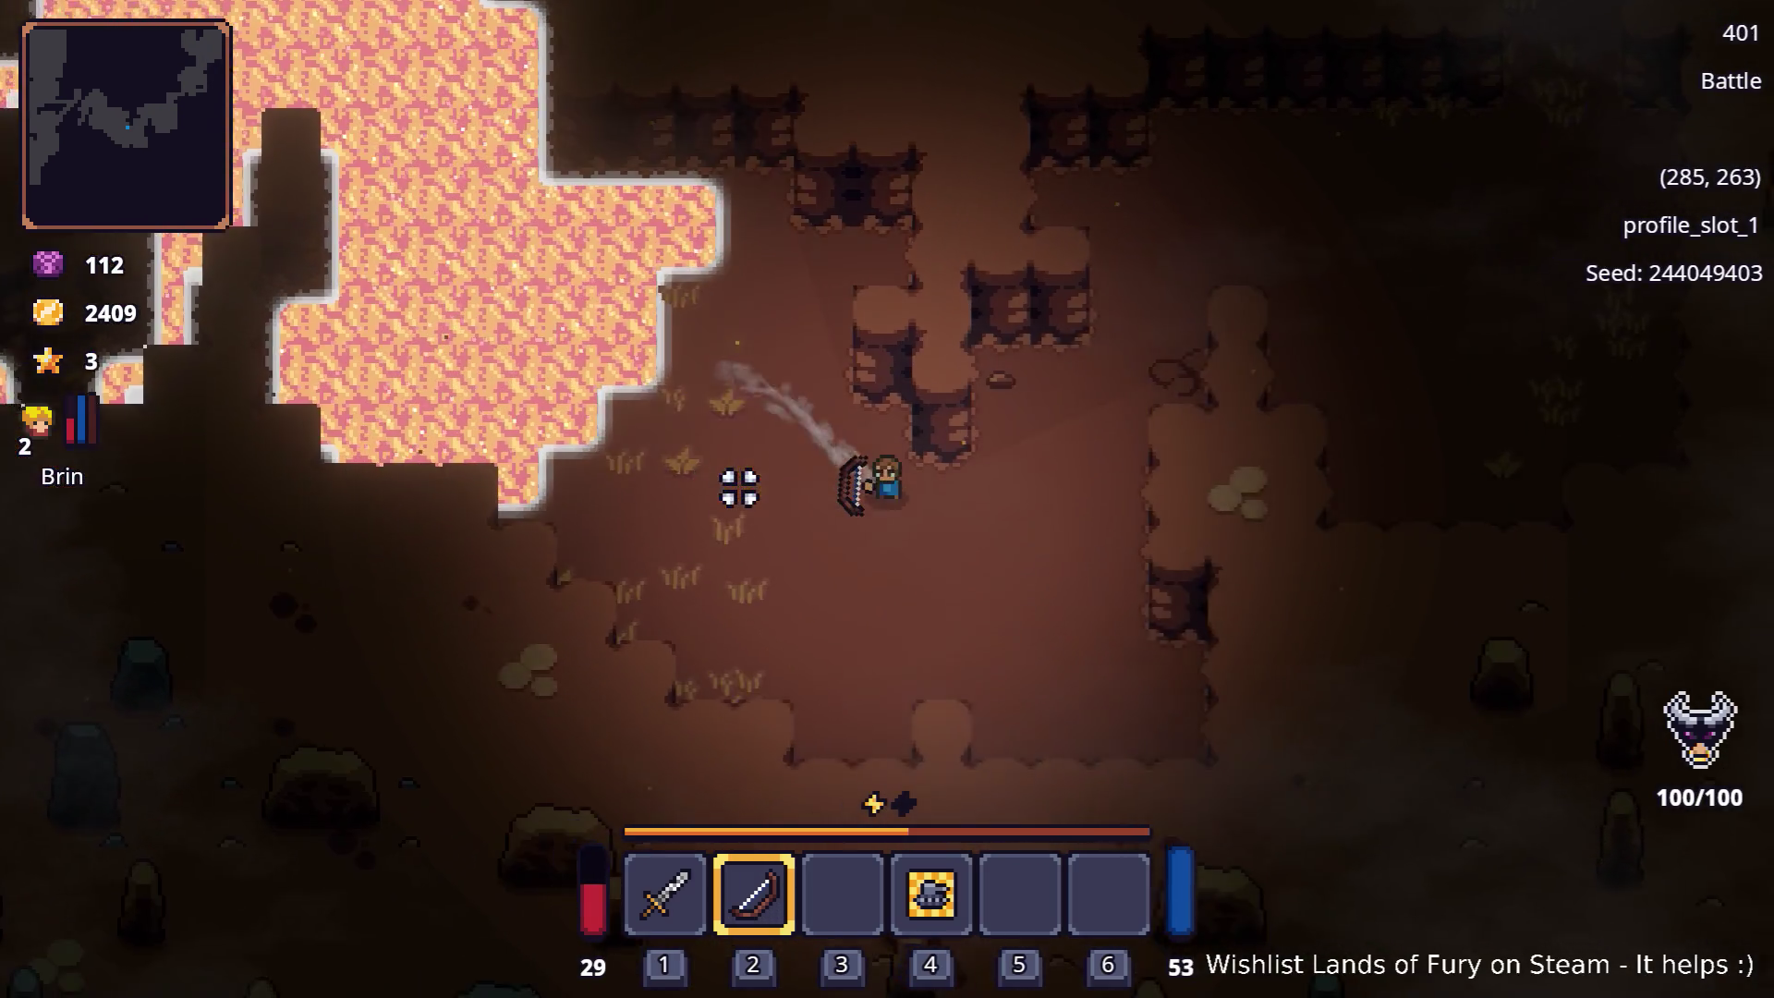
key("Escape")
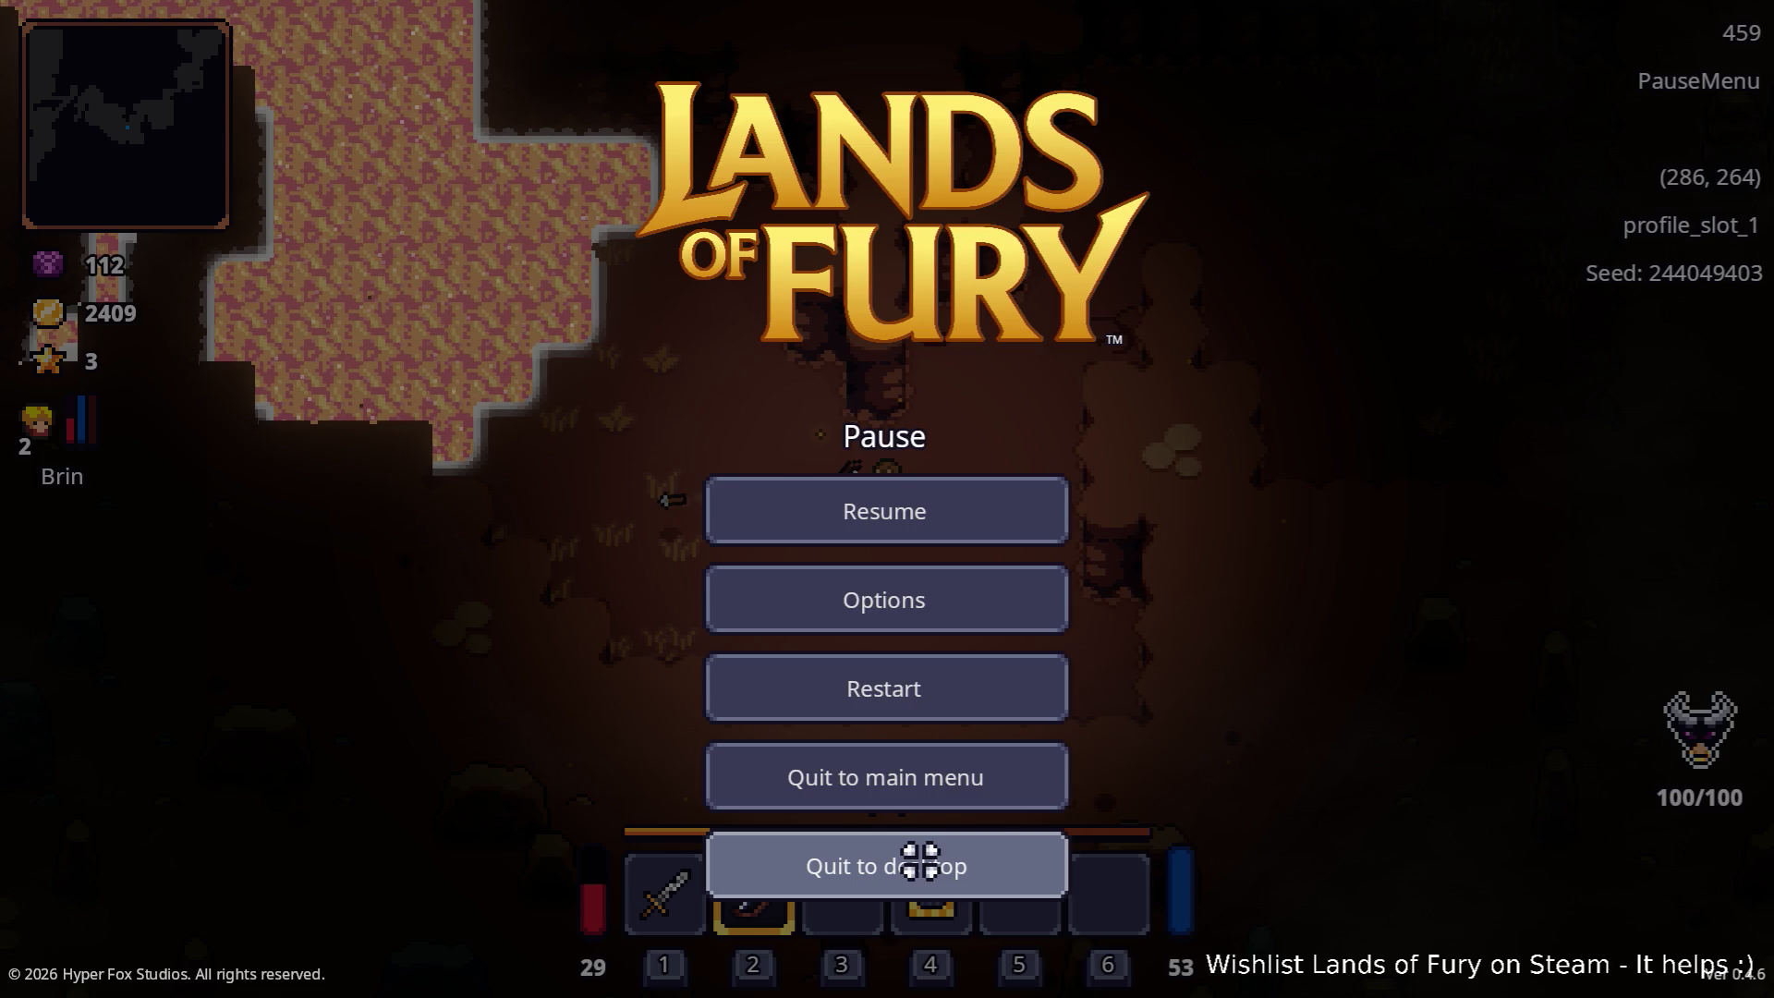
left_click(921, 861)
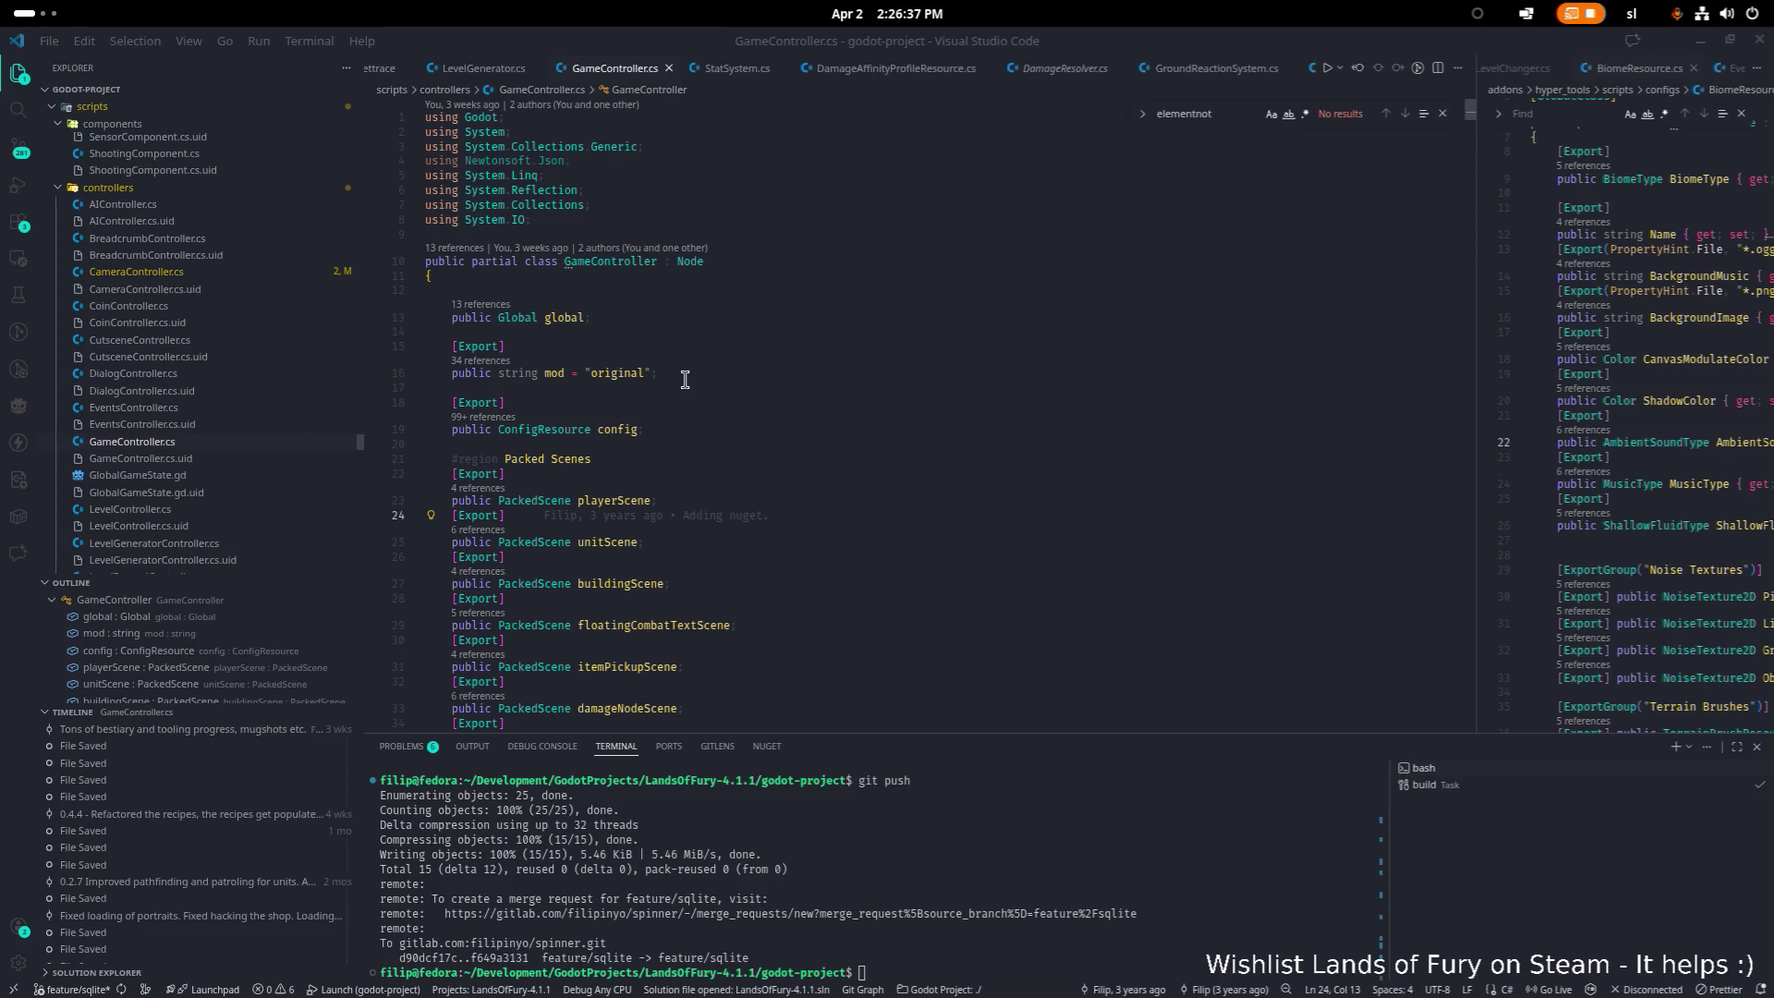
Step: Dismiss the application switcher and stay in VS Code on GameController.cs
key("alt+Tab")
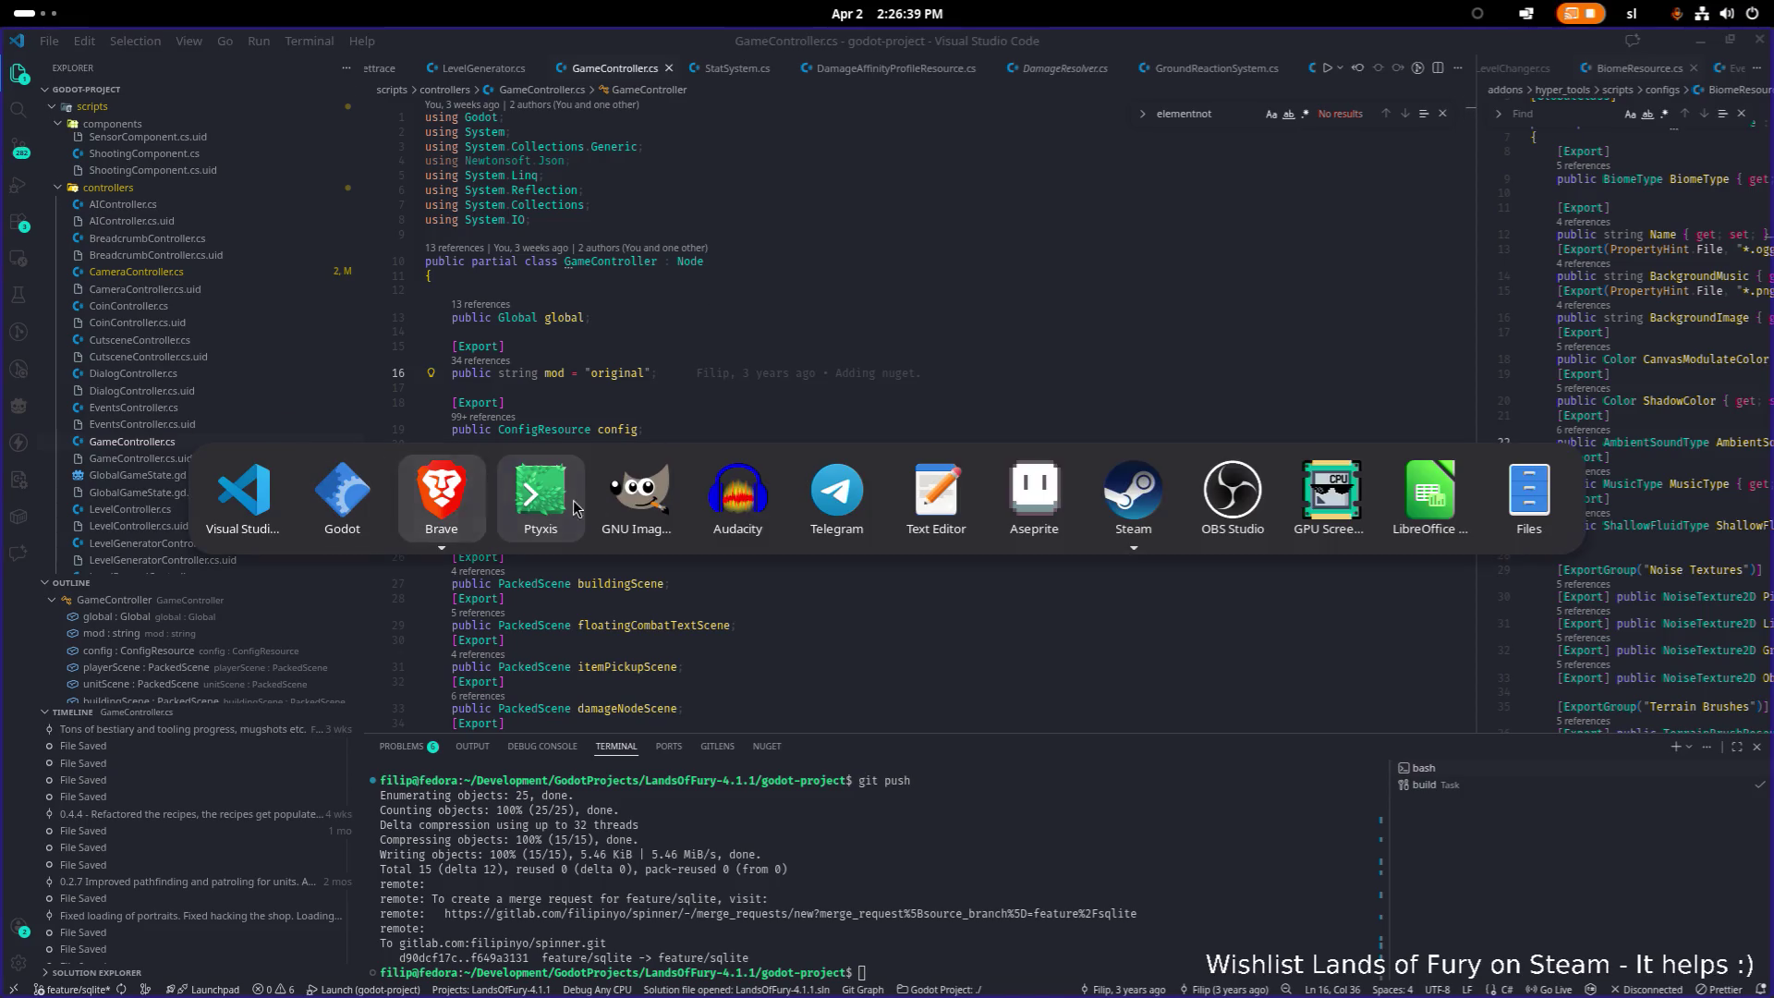
left_click(1053, 319)
key("alt+Tab")
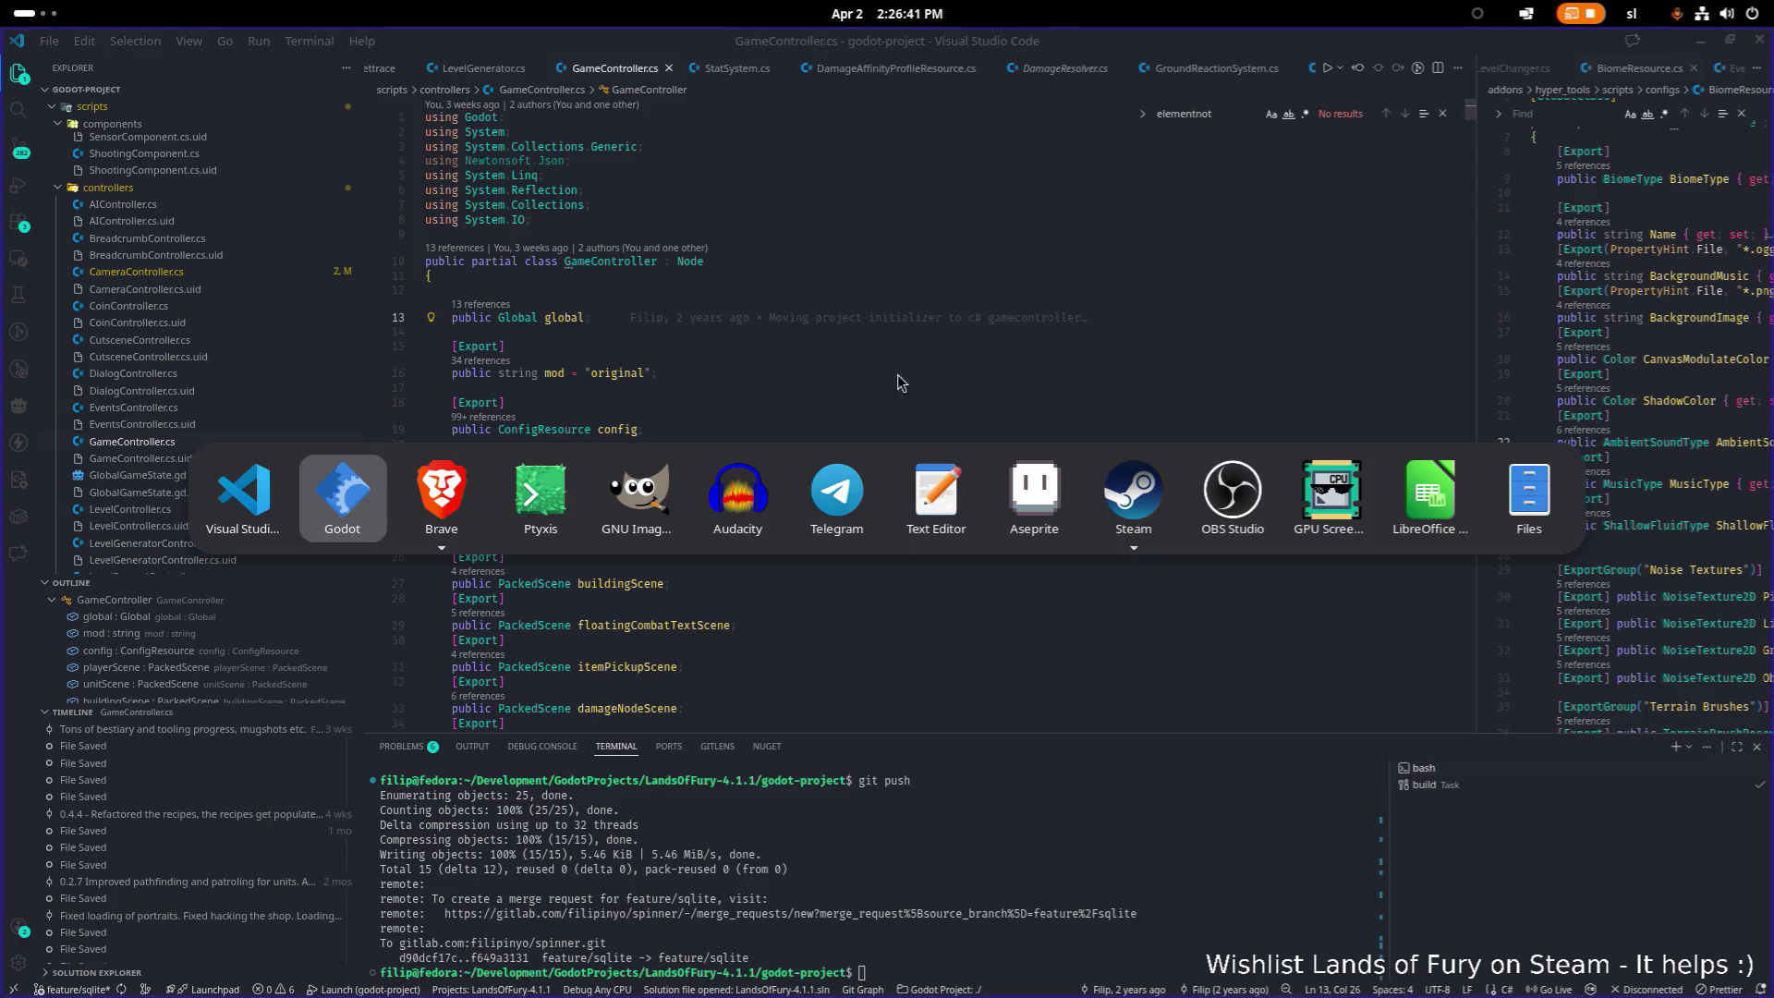
key("Tab")
key("Tab")
mouse_move(427, 509)
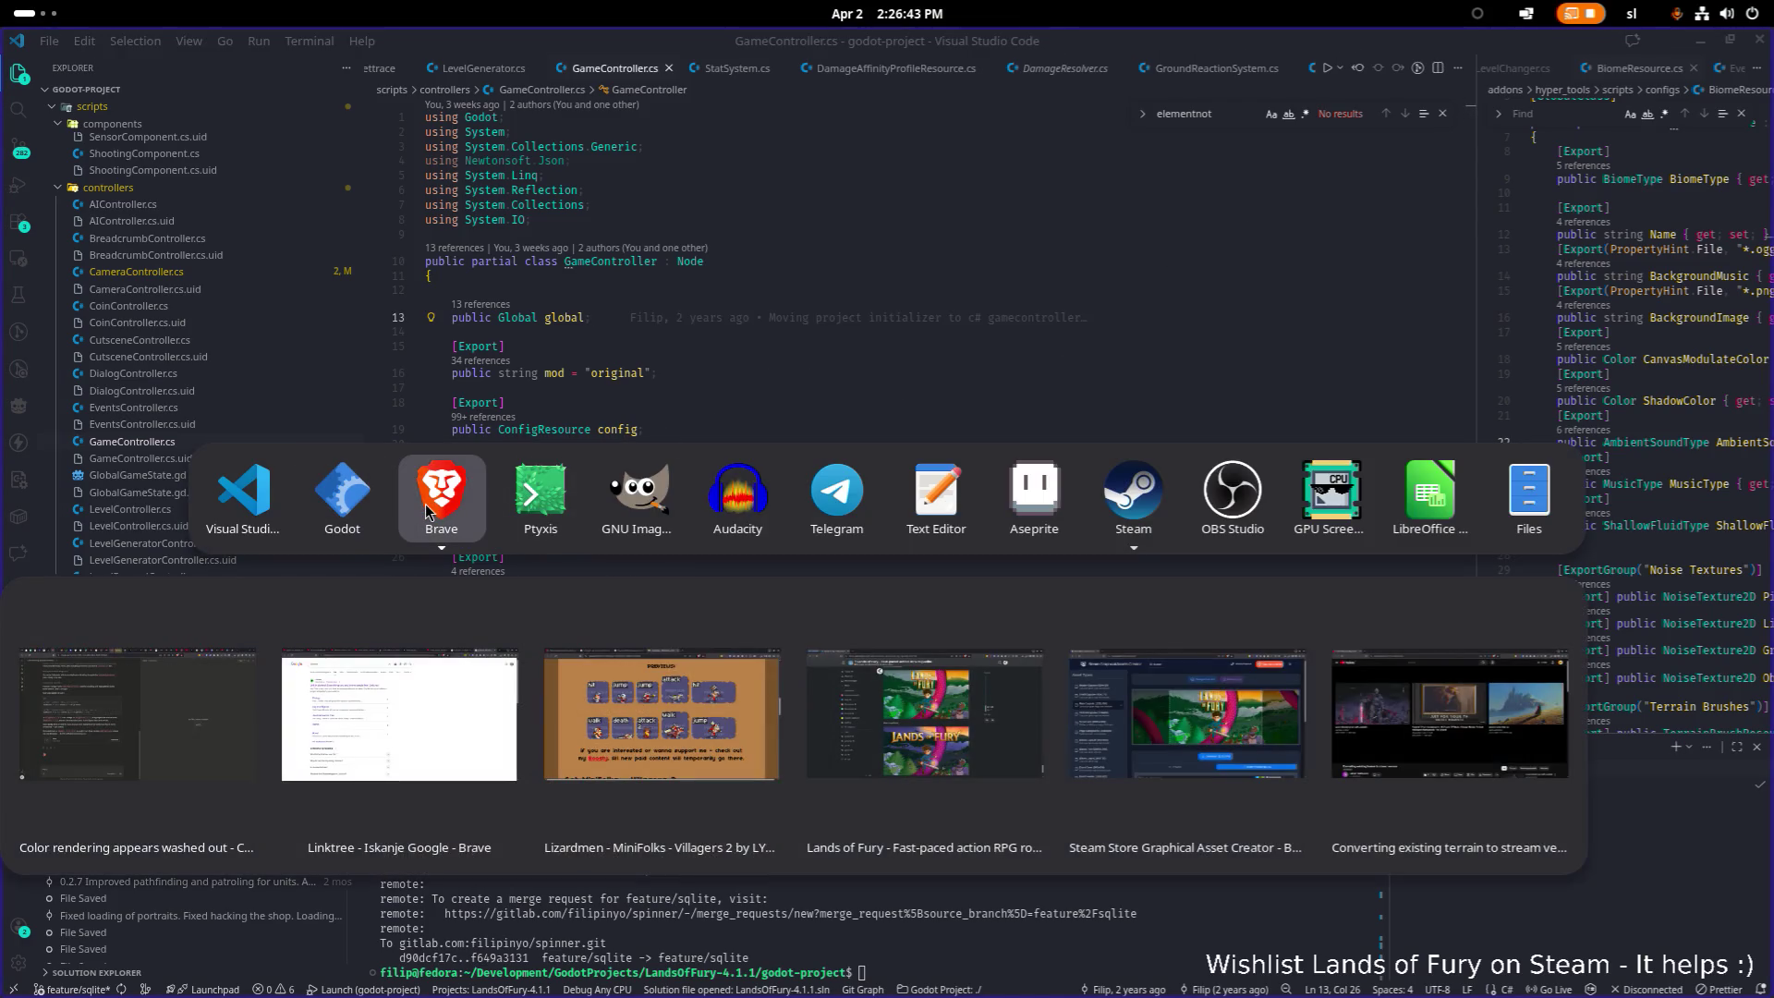
key("alt+Tab")
key("alt+Tab")
left_click(441, 499)
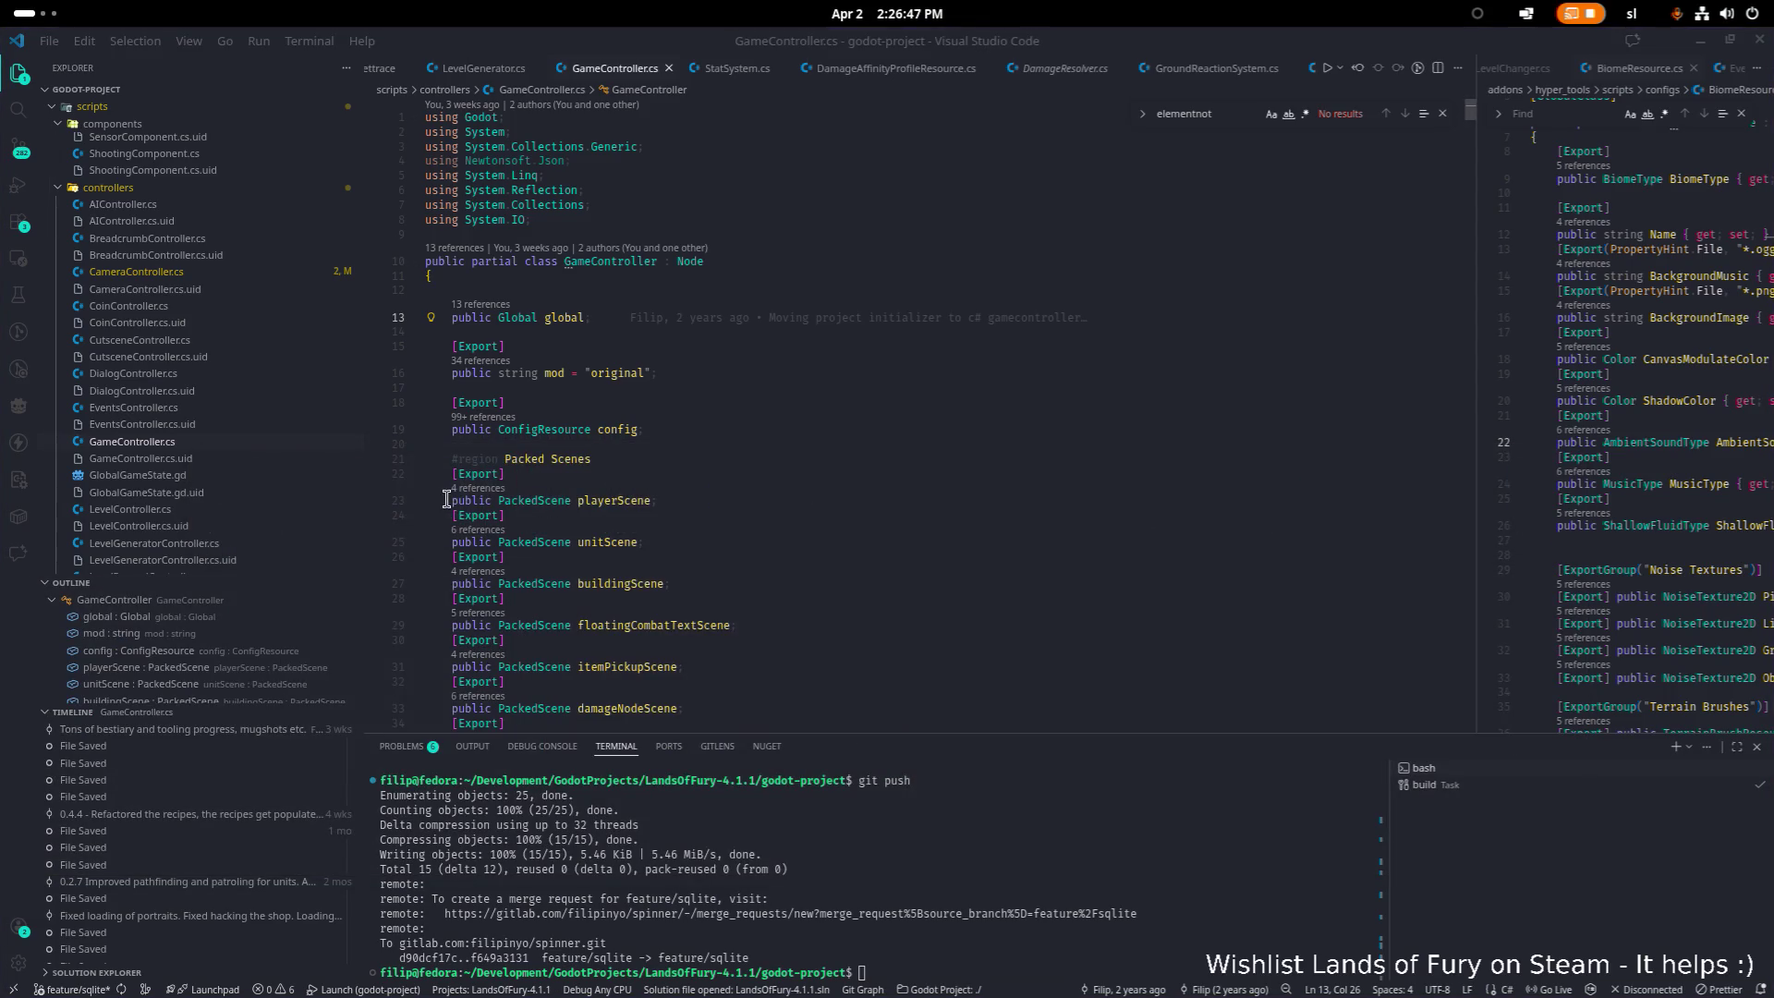
key("alt+Tab")
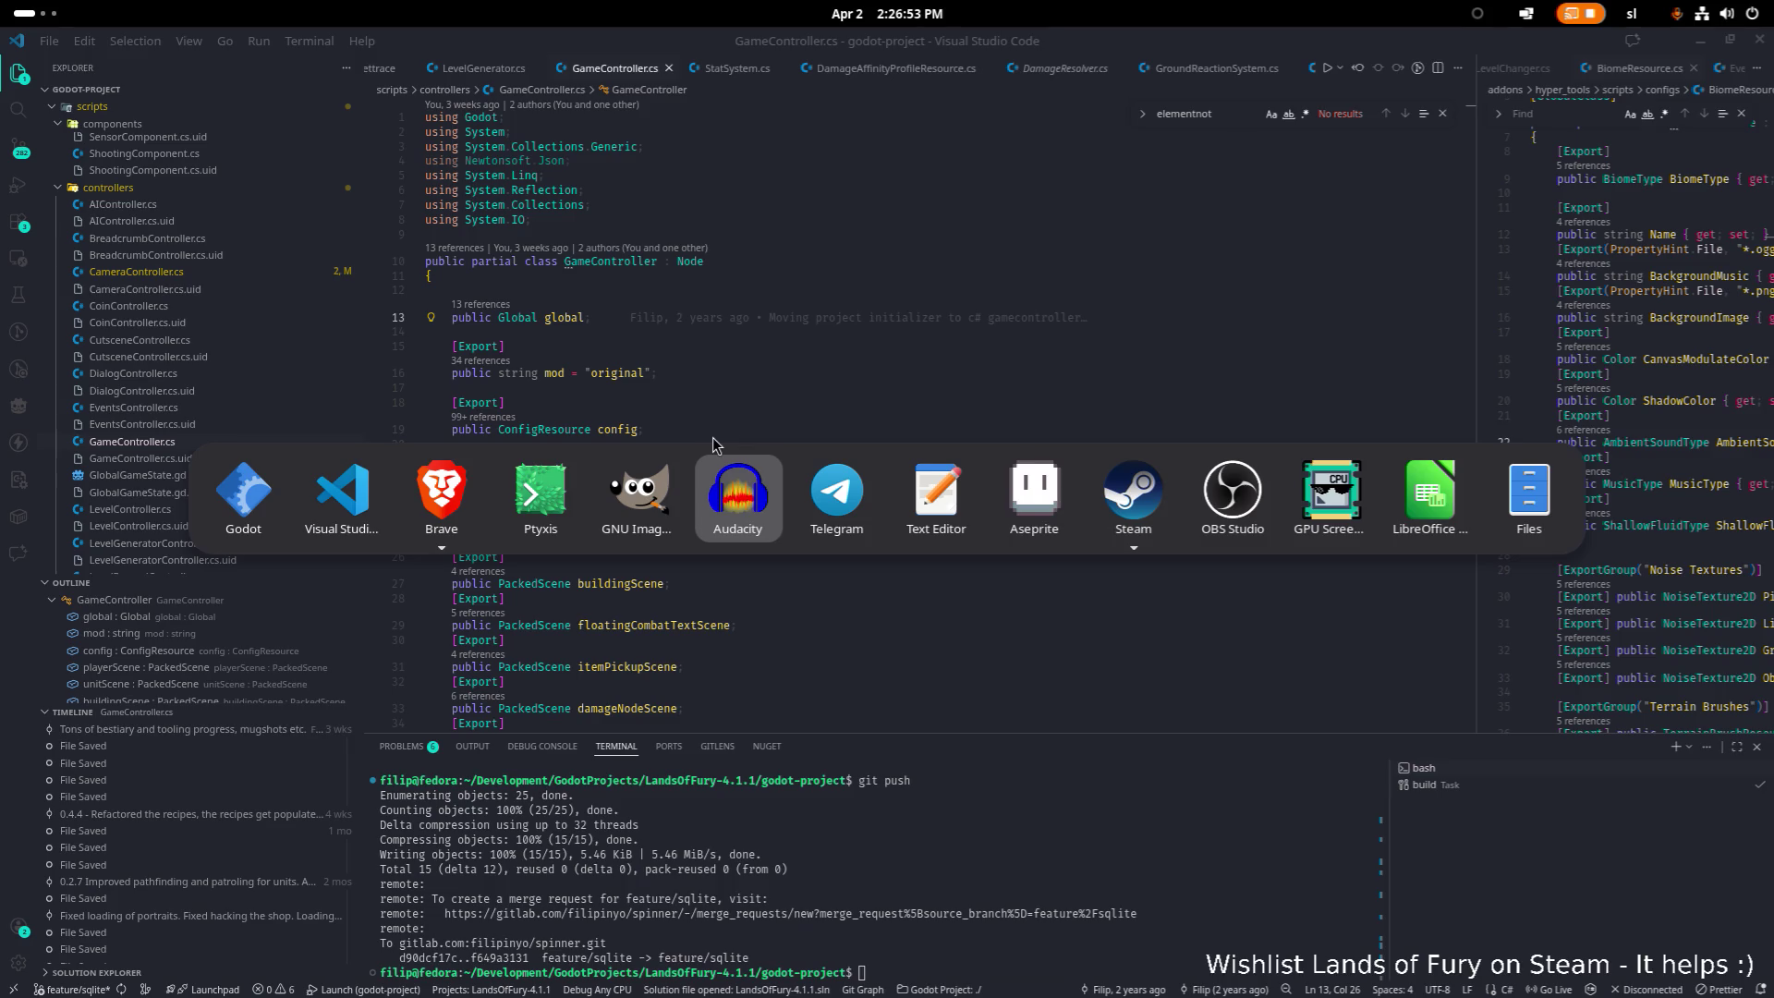
key("Escape")
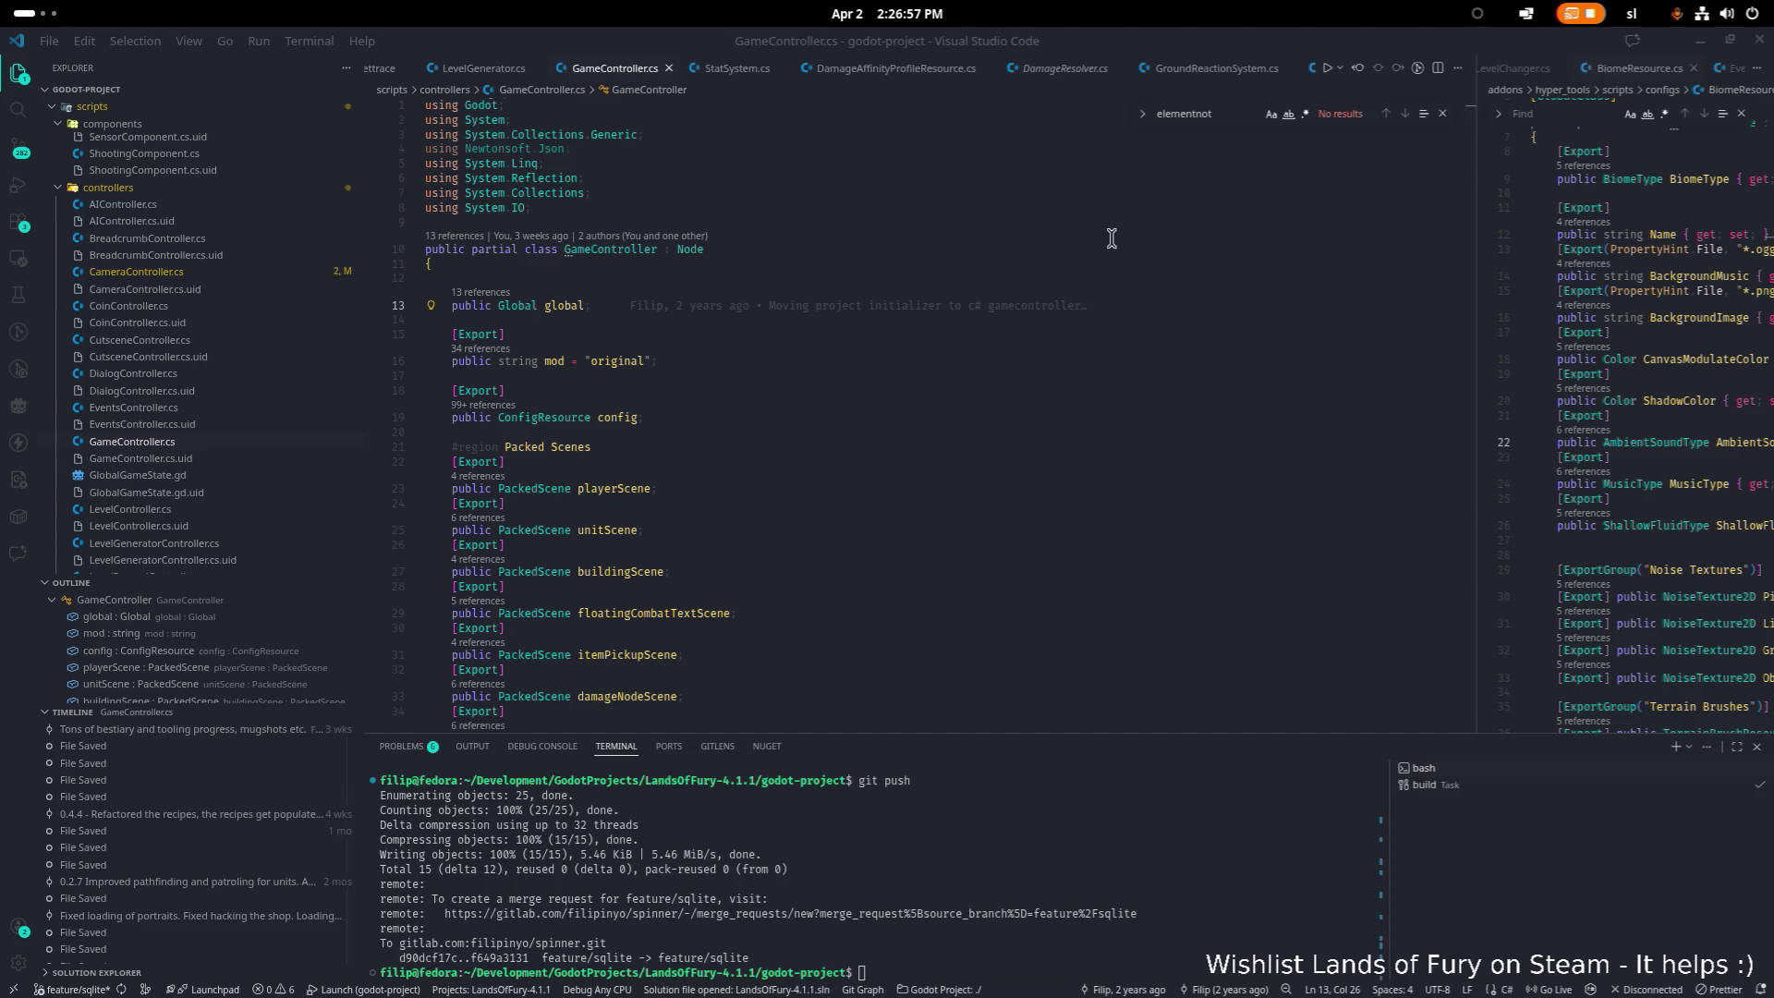
Step: Minimize VS Code to reveal the Ptyxis terminal showing the Godot log
scroll(599, 221, "down", 1)
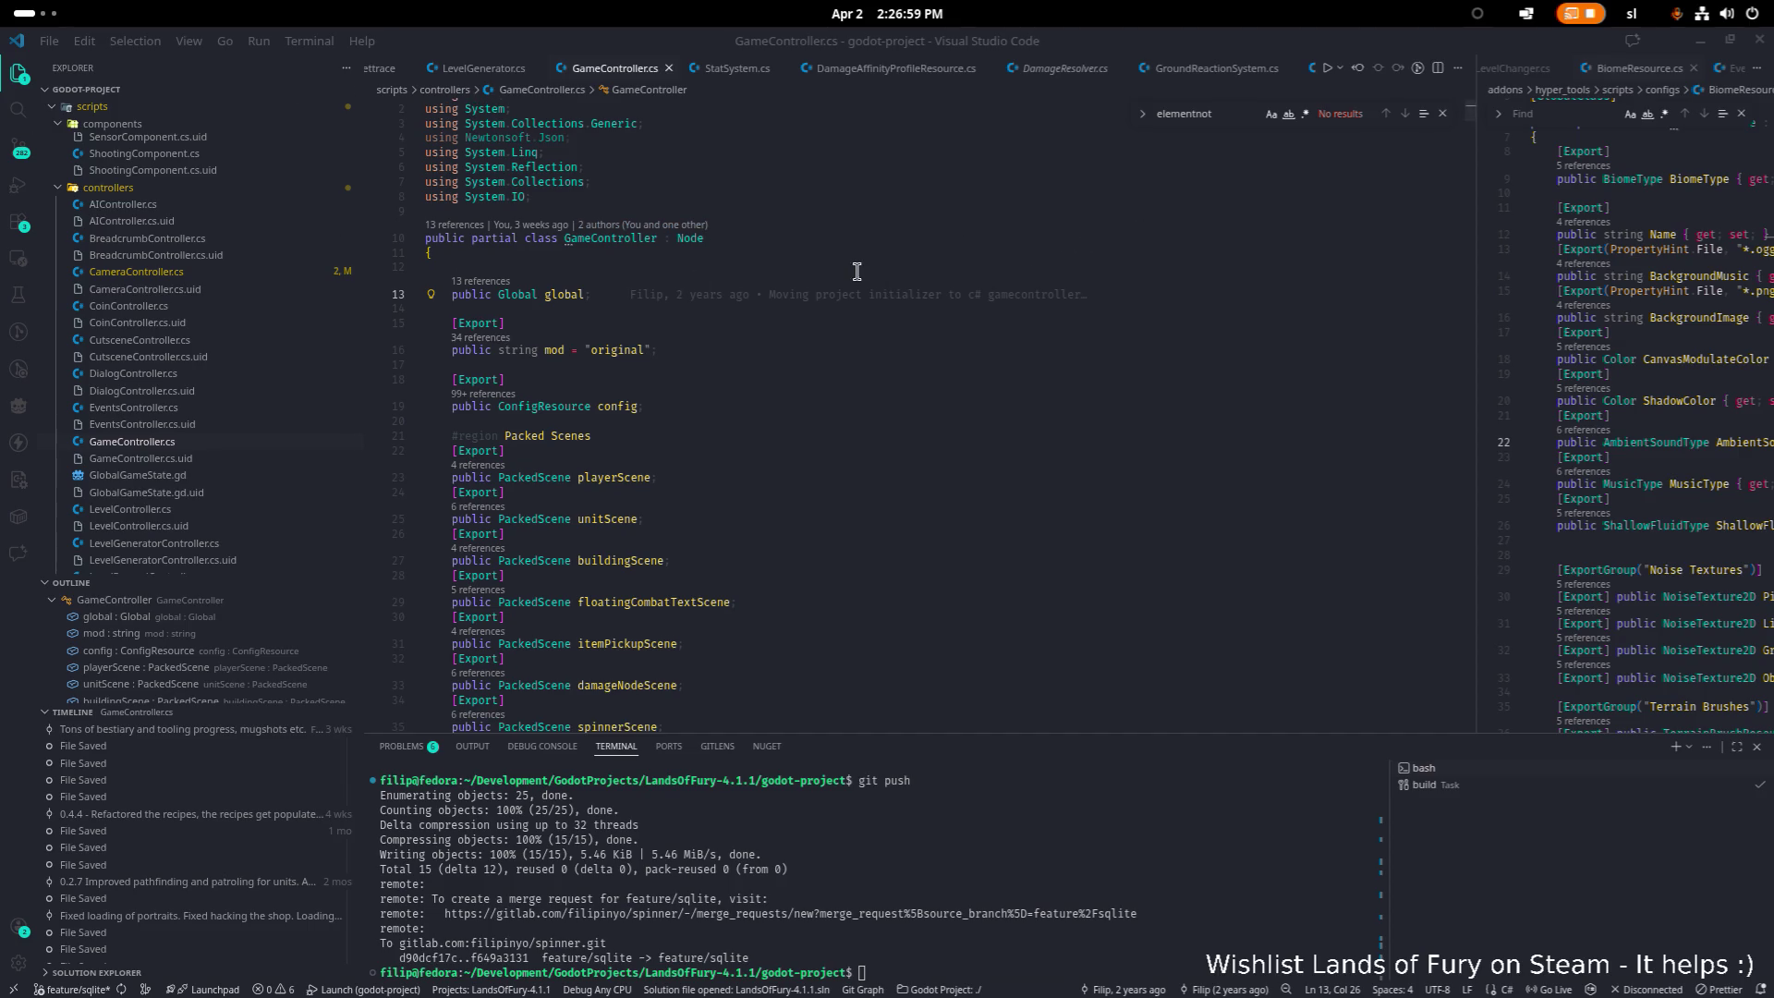
left_click(1701, 41)
left_click(948, 331)
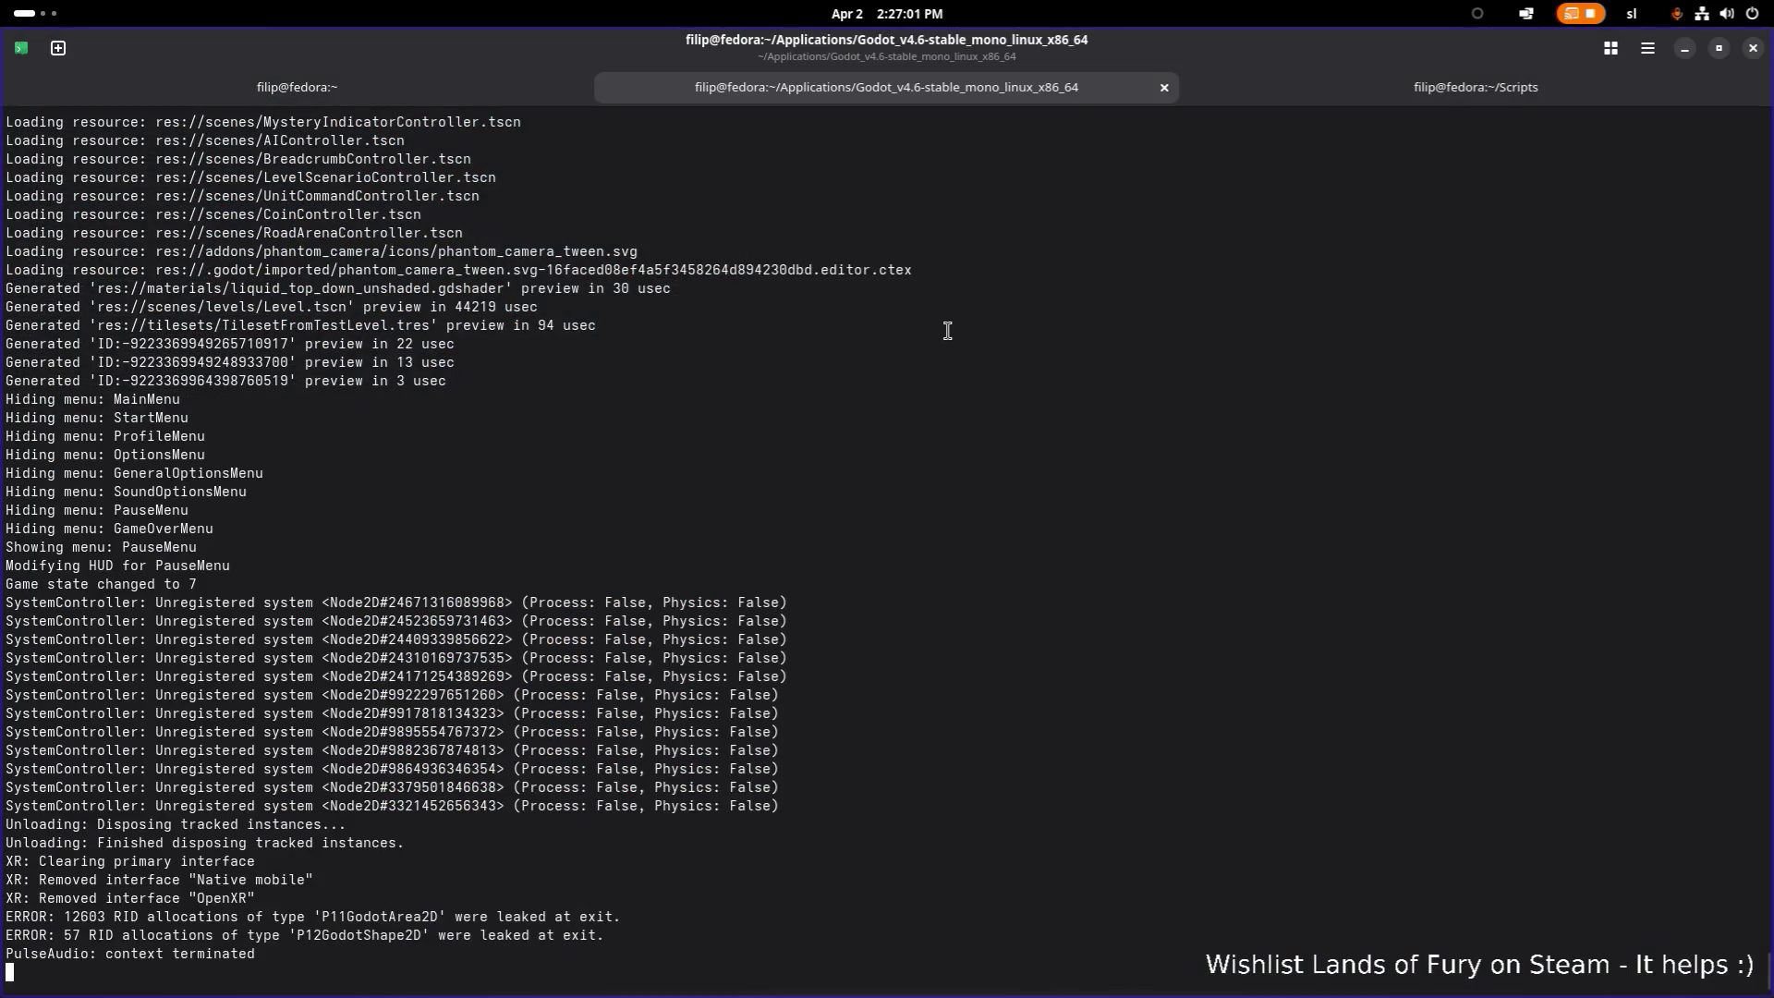
Step: Bring the Godot editor with the lava_top_down material back to the front
key("alt+Tab")
key("alt+Tab")
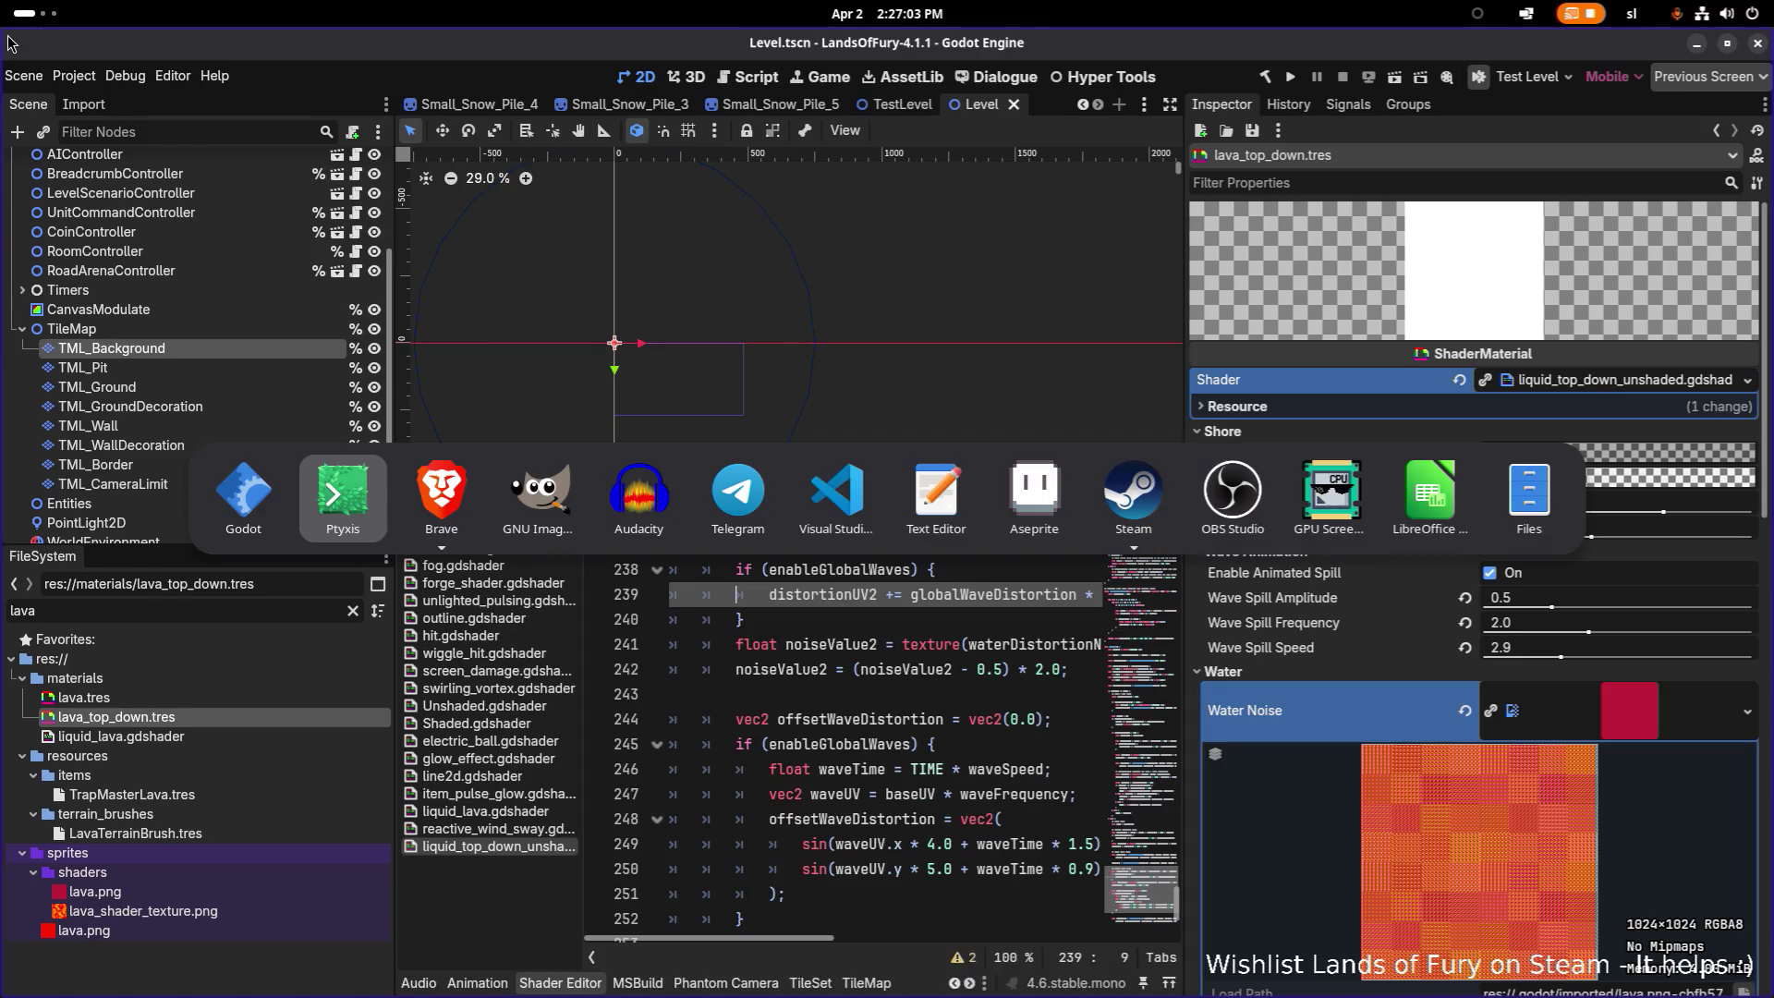
key("alt+Tab")
key("alt+Tab")
key("shift+alt+Tab")
key("alt+Tab")
key("alt+Tab")
key("shift+alt+Tab")
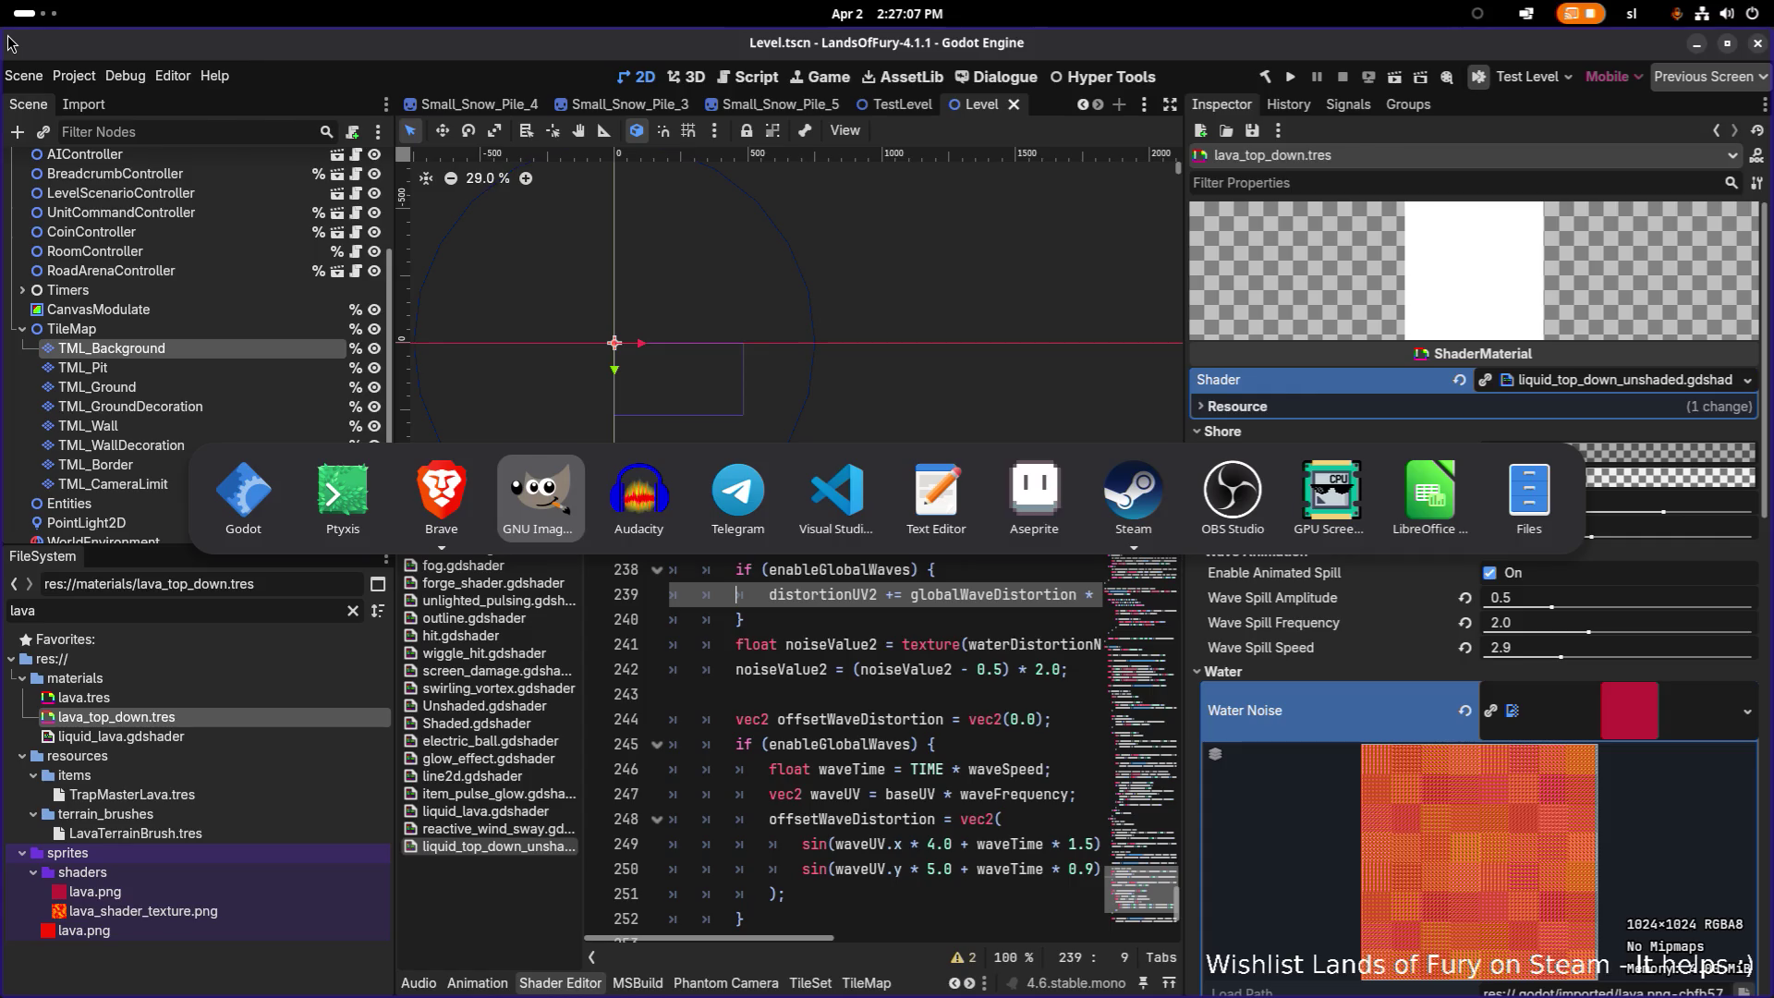
key("alt+Tab")
key("alt+Tab")
key("shift+alt+Tab")
key("shift+alt+Tab")
key("shift+alt+Tab")
key("alt+Tab")
key("alt+Tab")
key("alt+Tab")
key("alt+Tab")
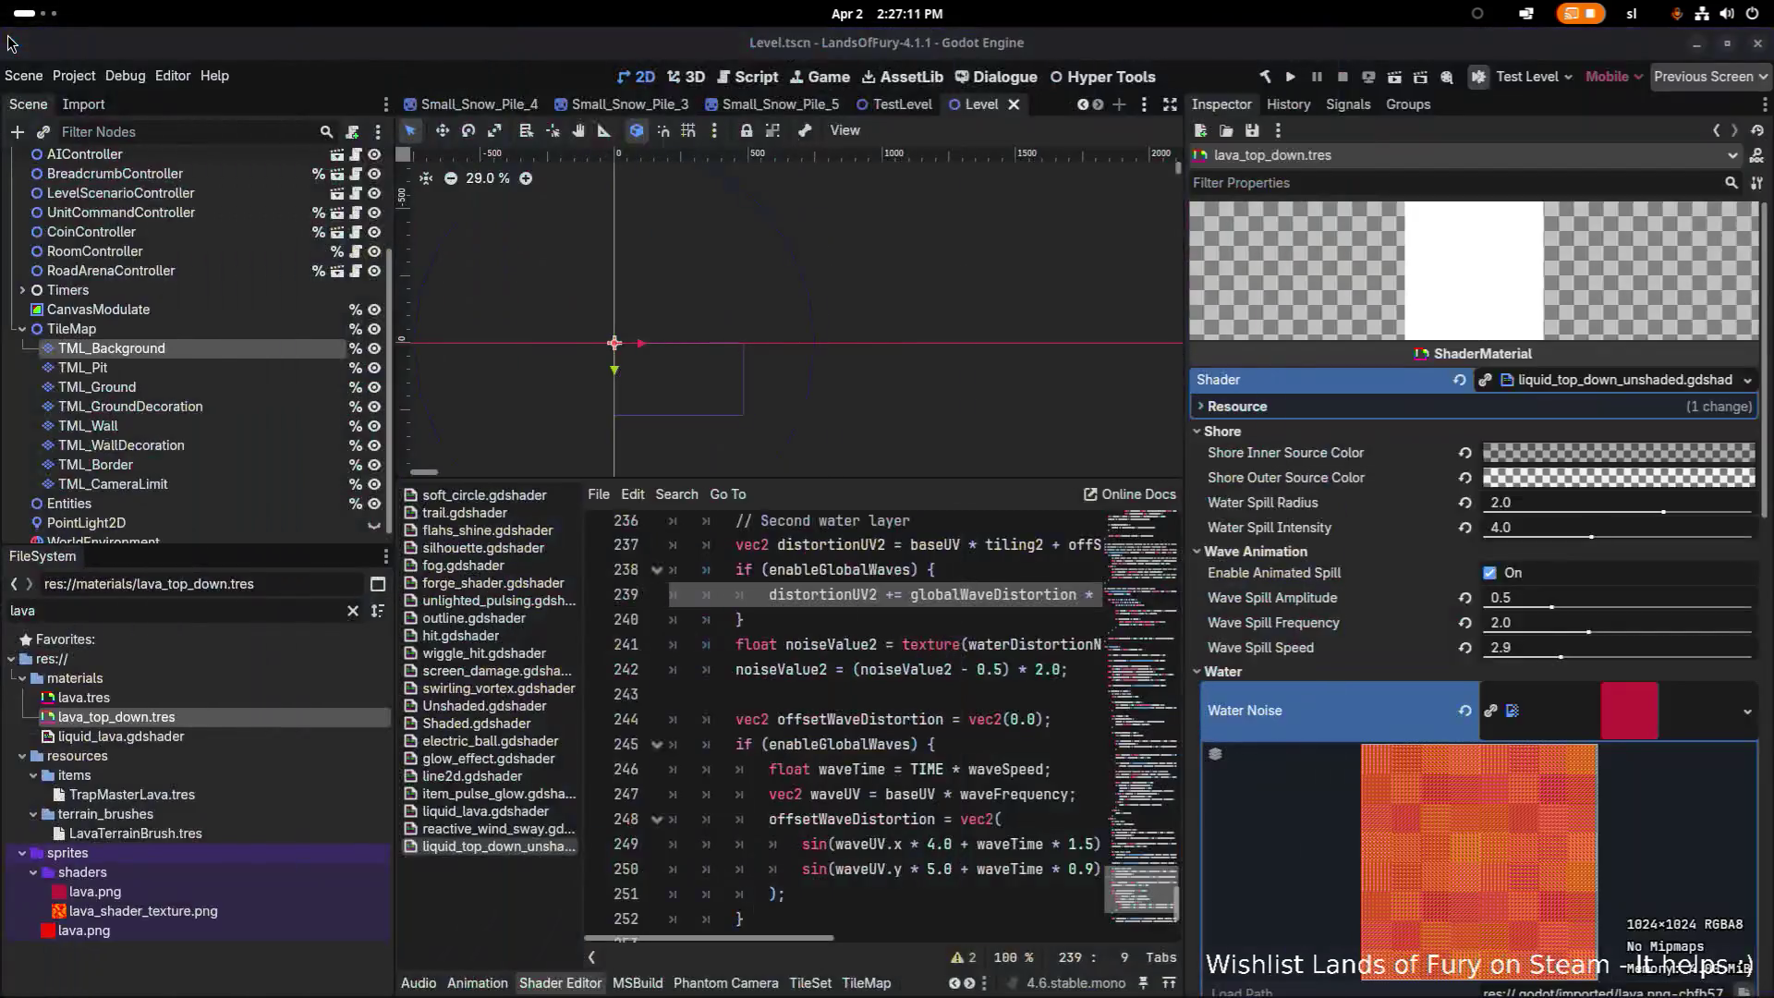
Step: Zoom the 2D canvas out and run the project to relaunch Lands of Fury
scroll(822, 405, "down", 2)
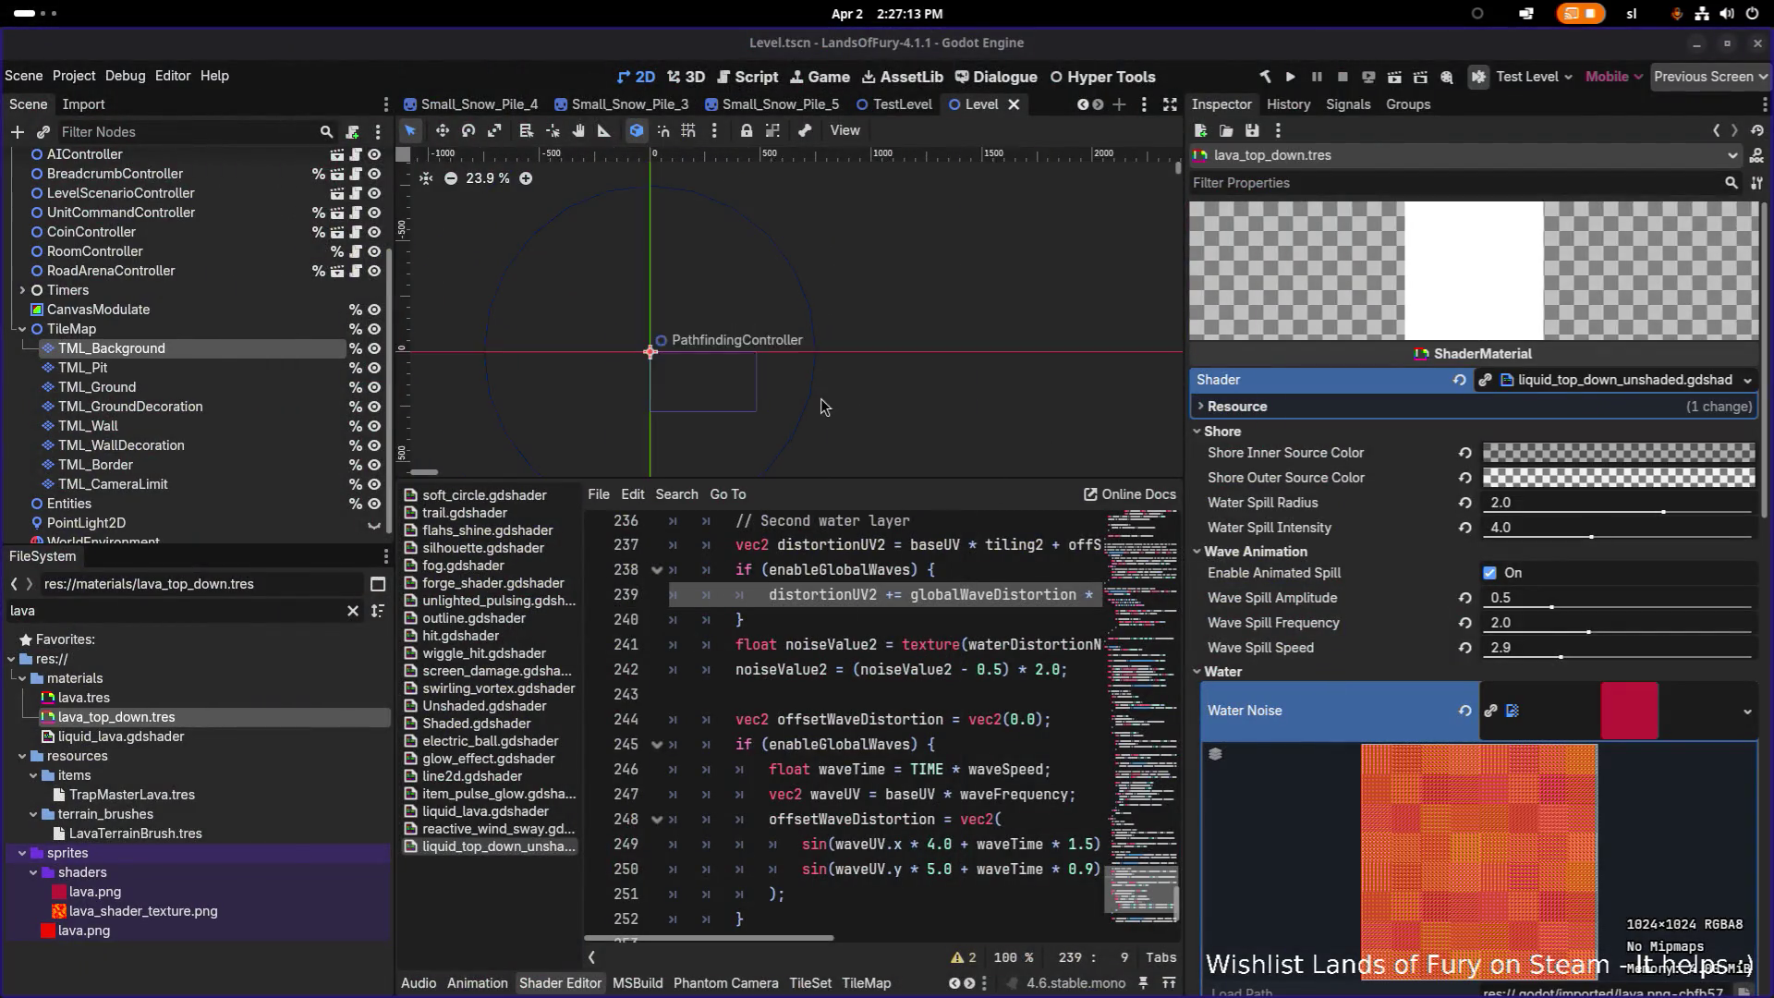
scroll(822, 405, "down", 4)
left_click(1291, 77)
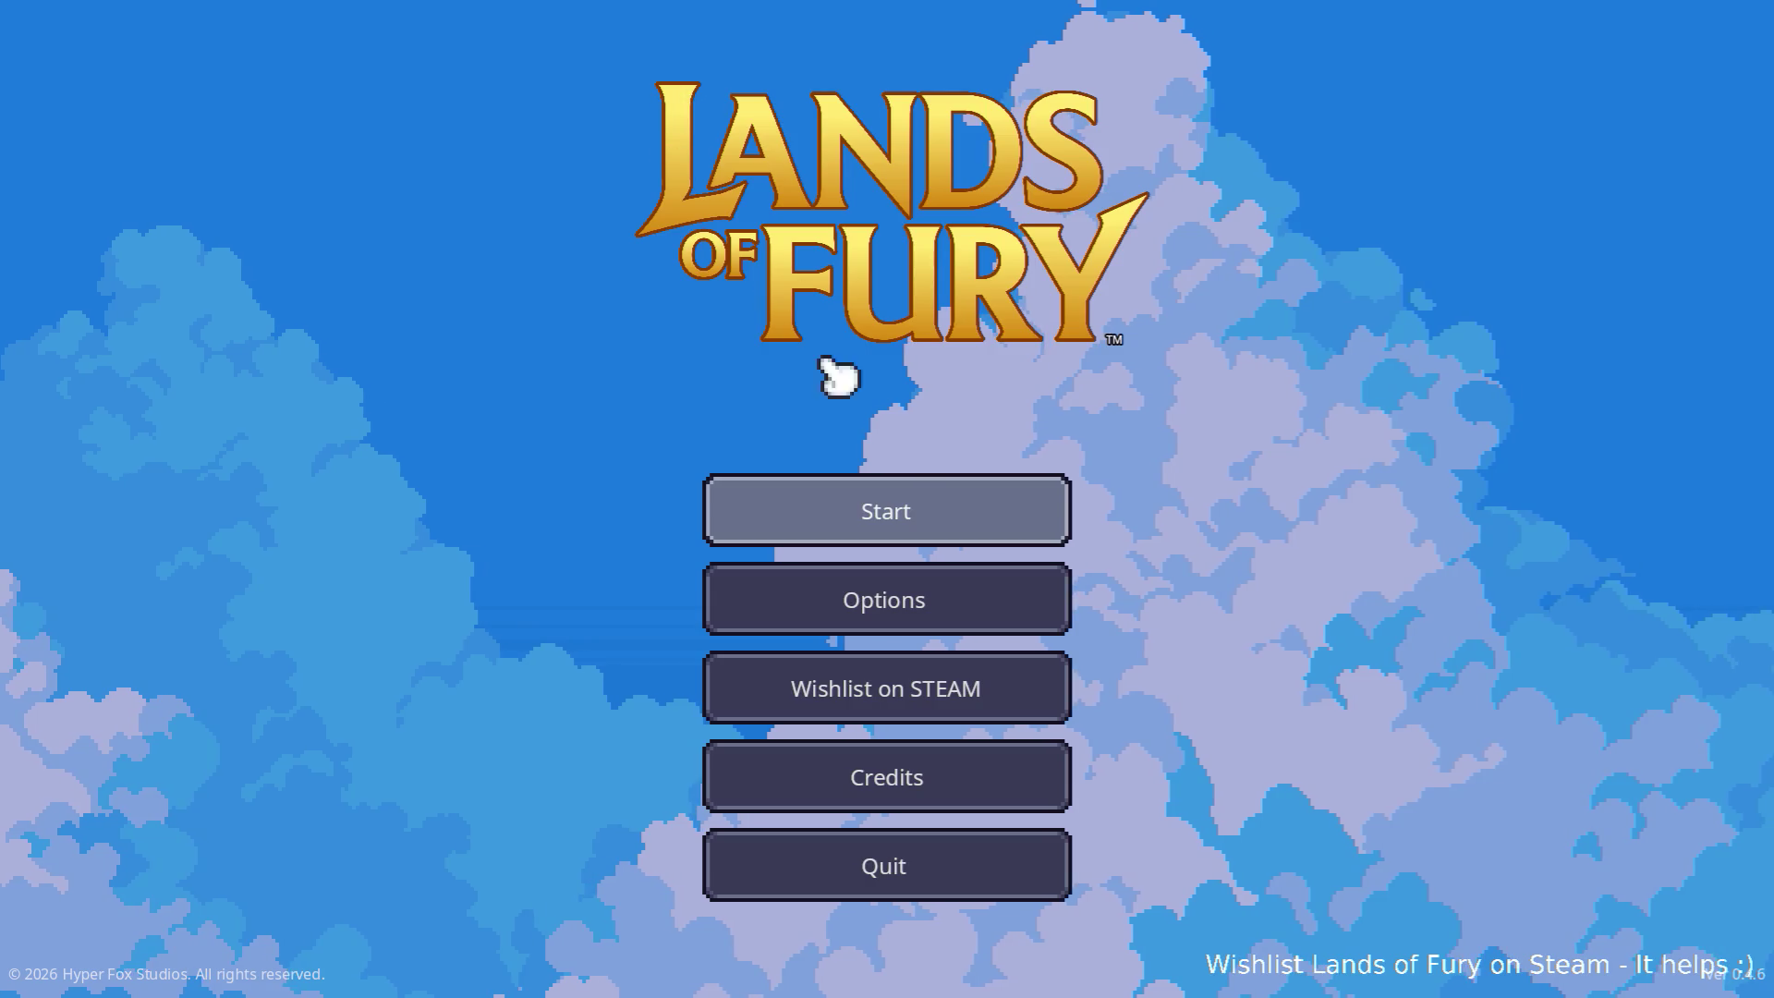
Step: Start a game with the first profile and walk past the campfire through The Glade into the portal
left_click(867, 494)
left_click(868, 499)
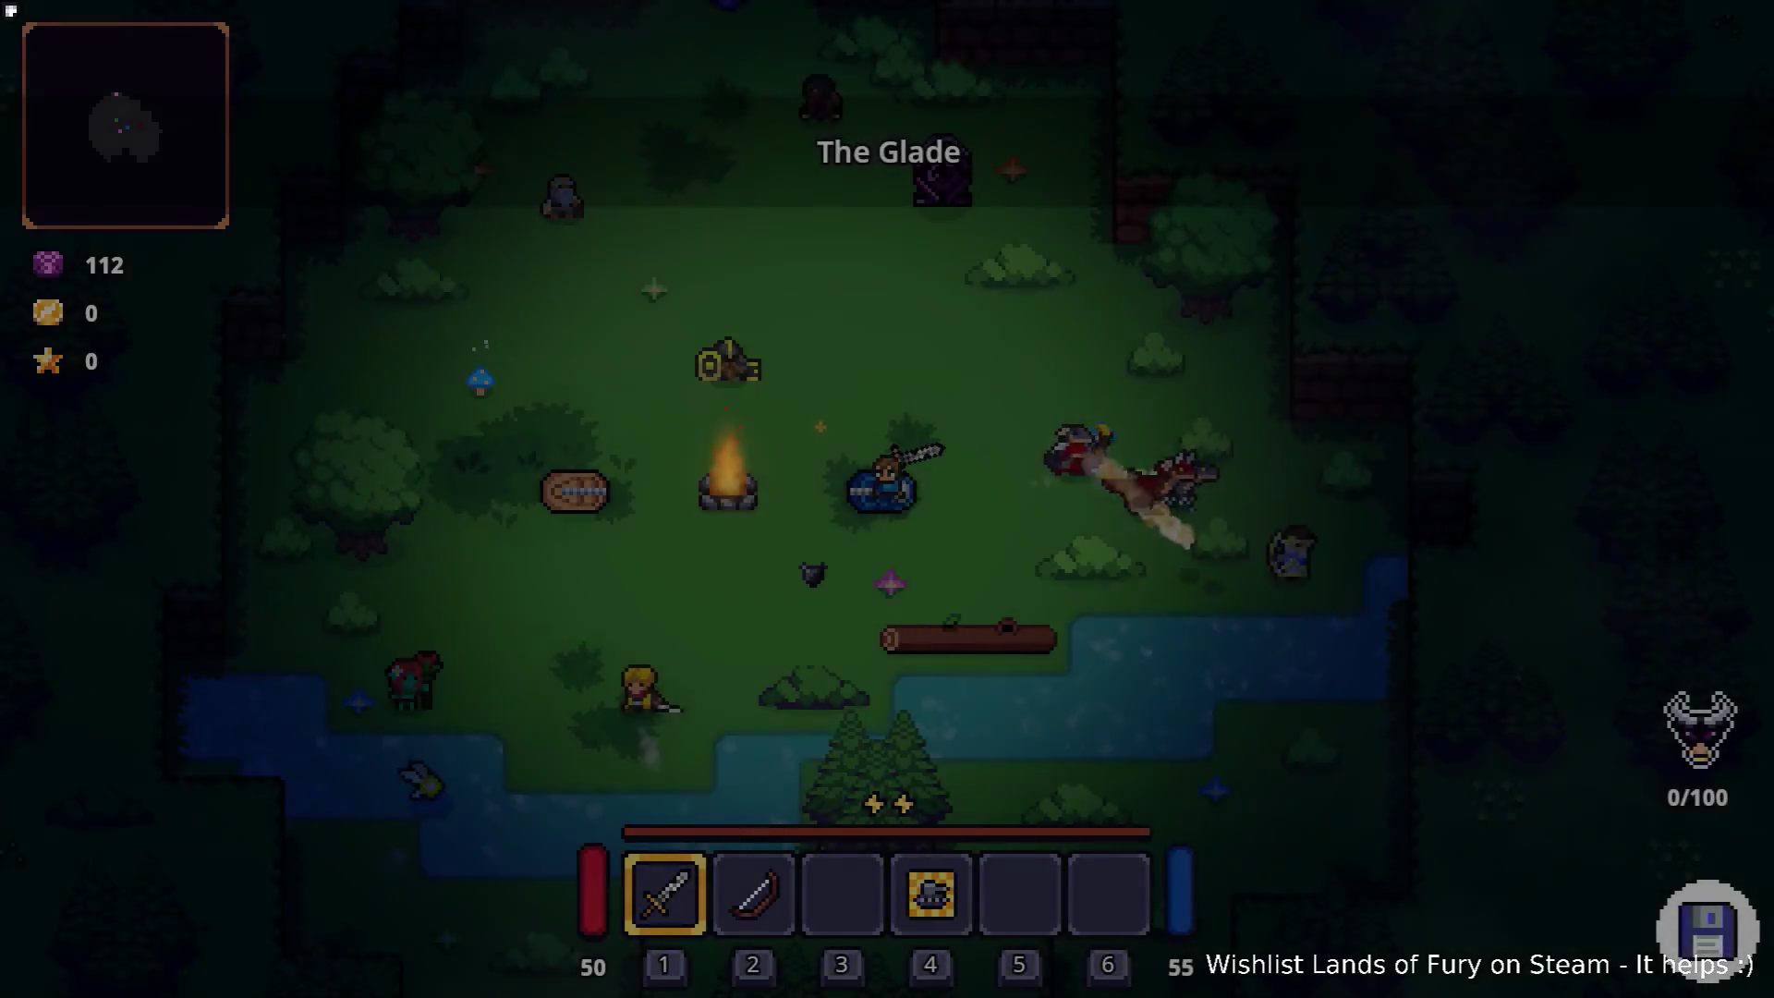
key("a")
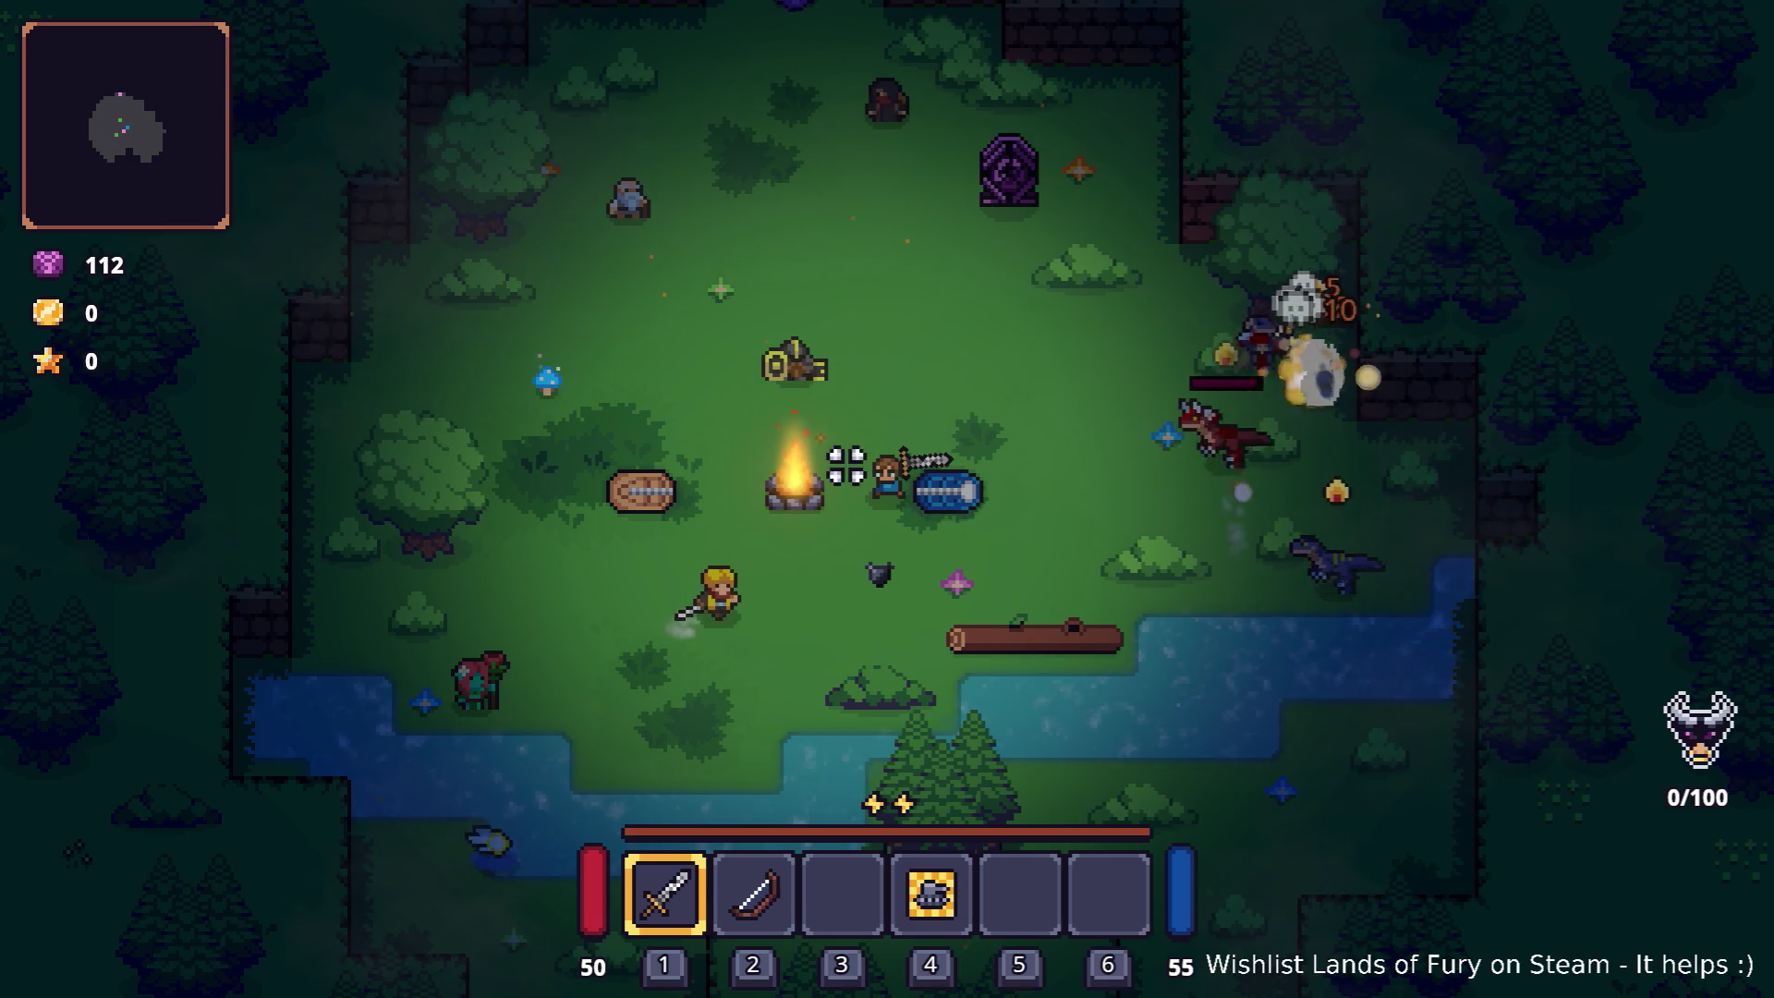
key("s")
key("a")
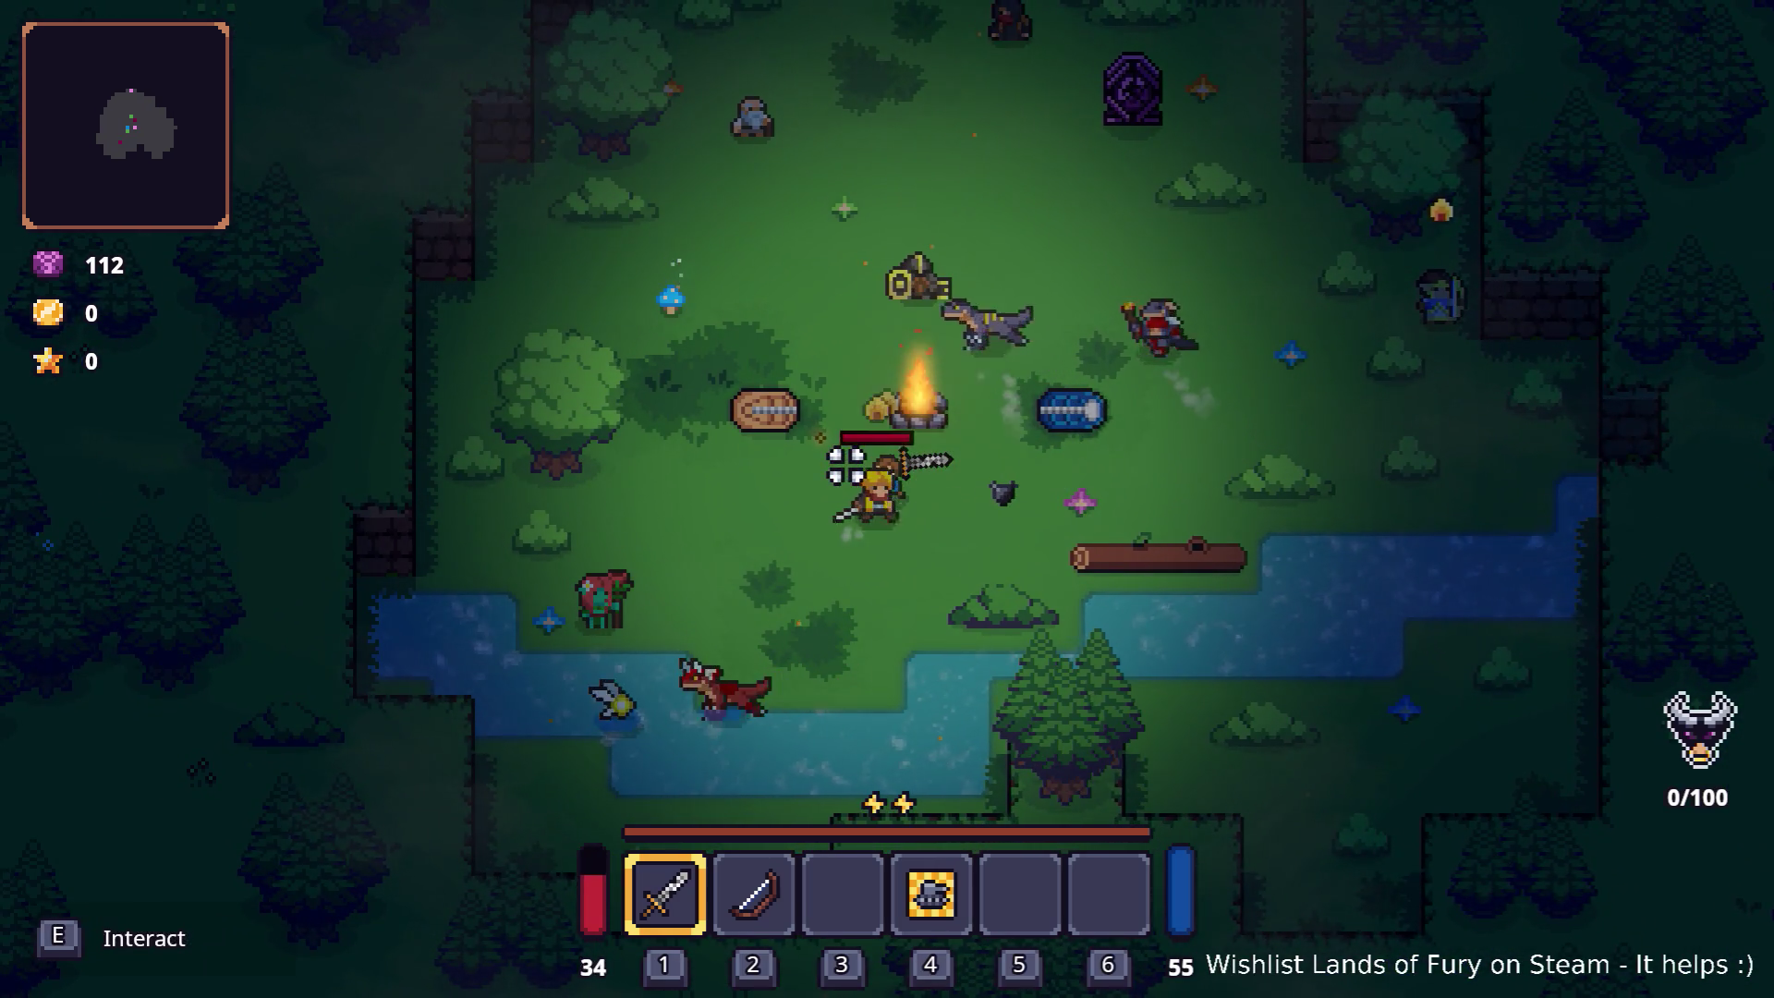
key("w")
key("d")
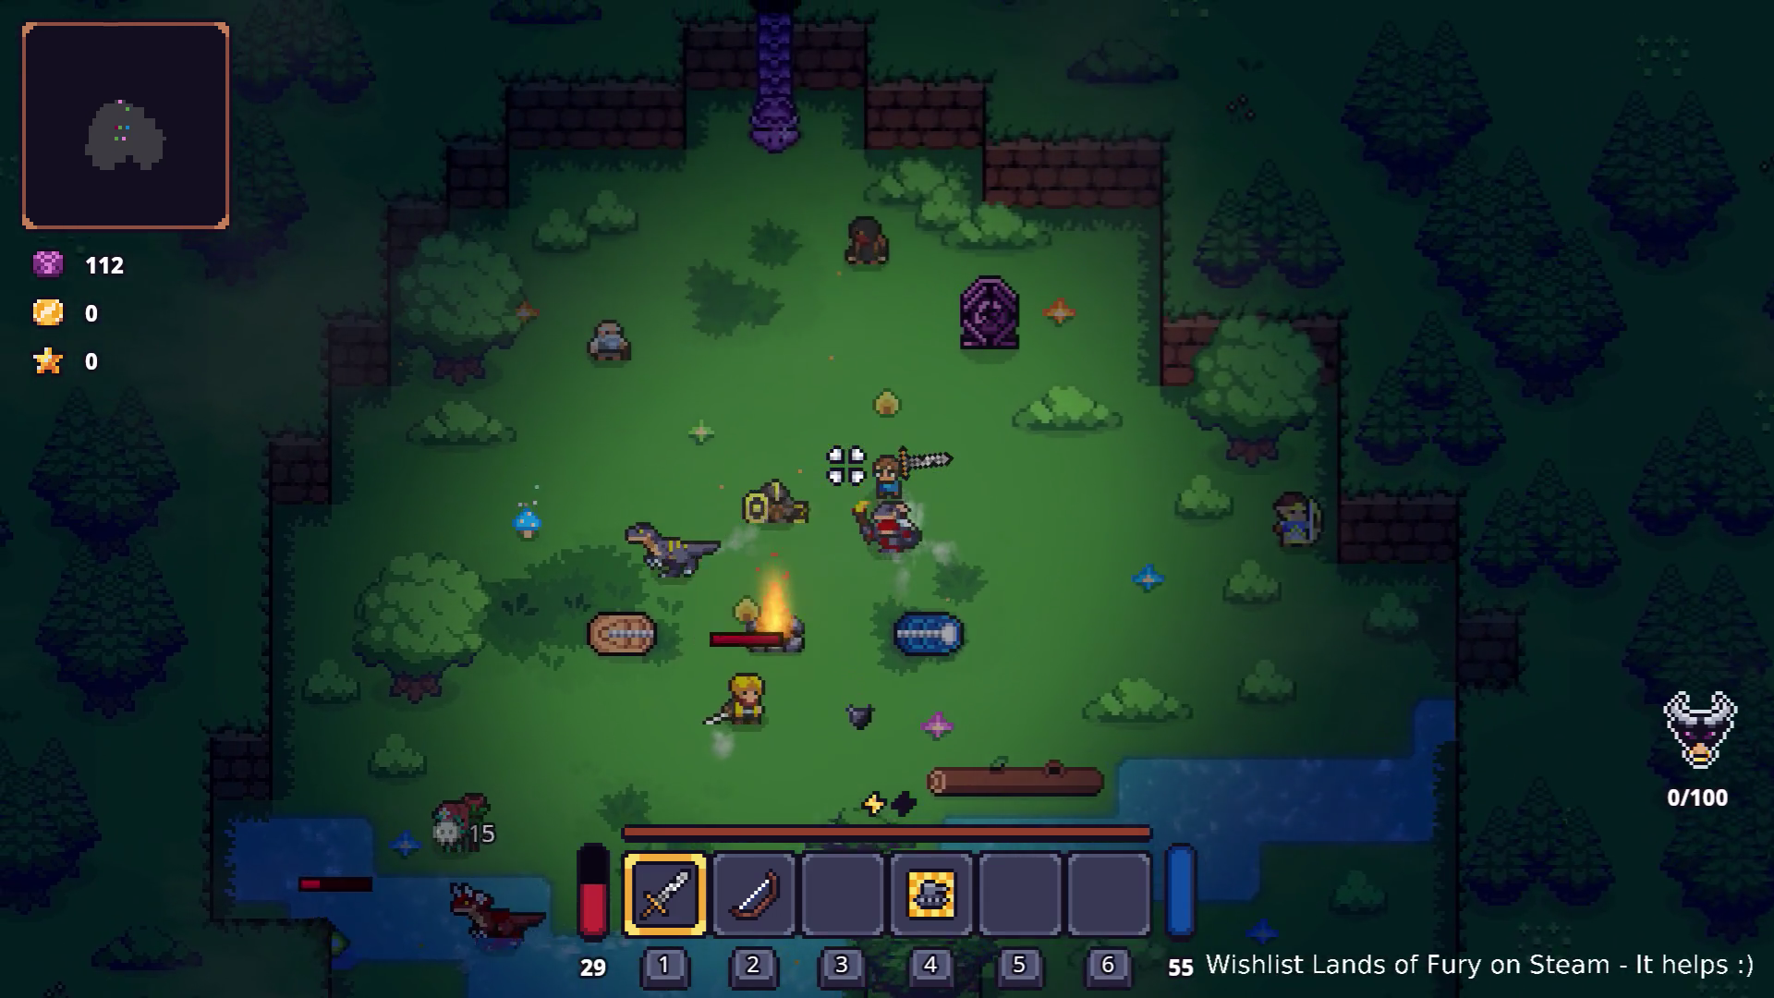
key("w")
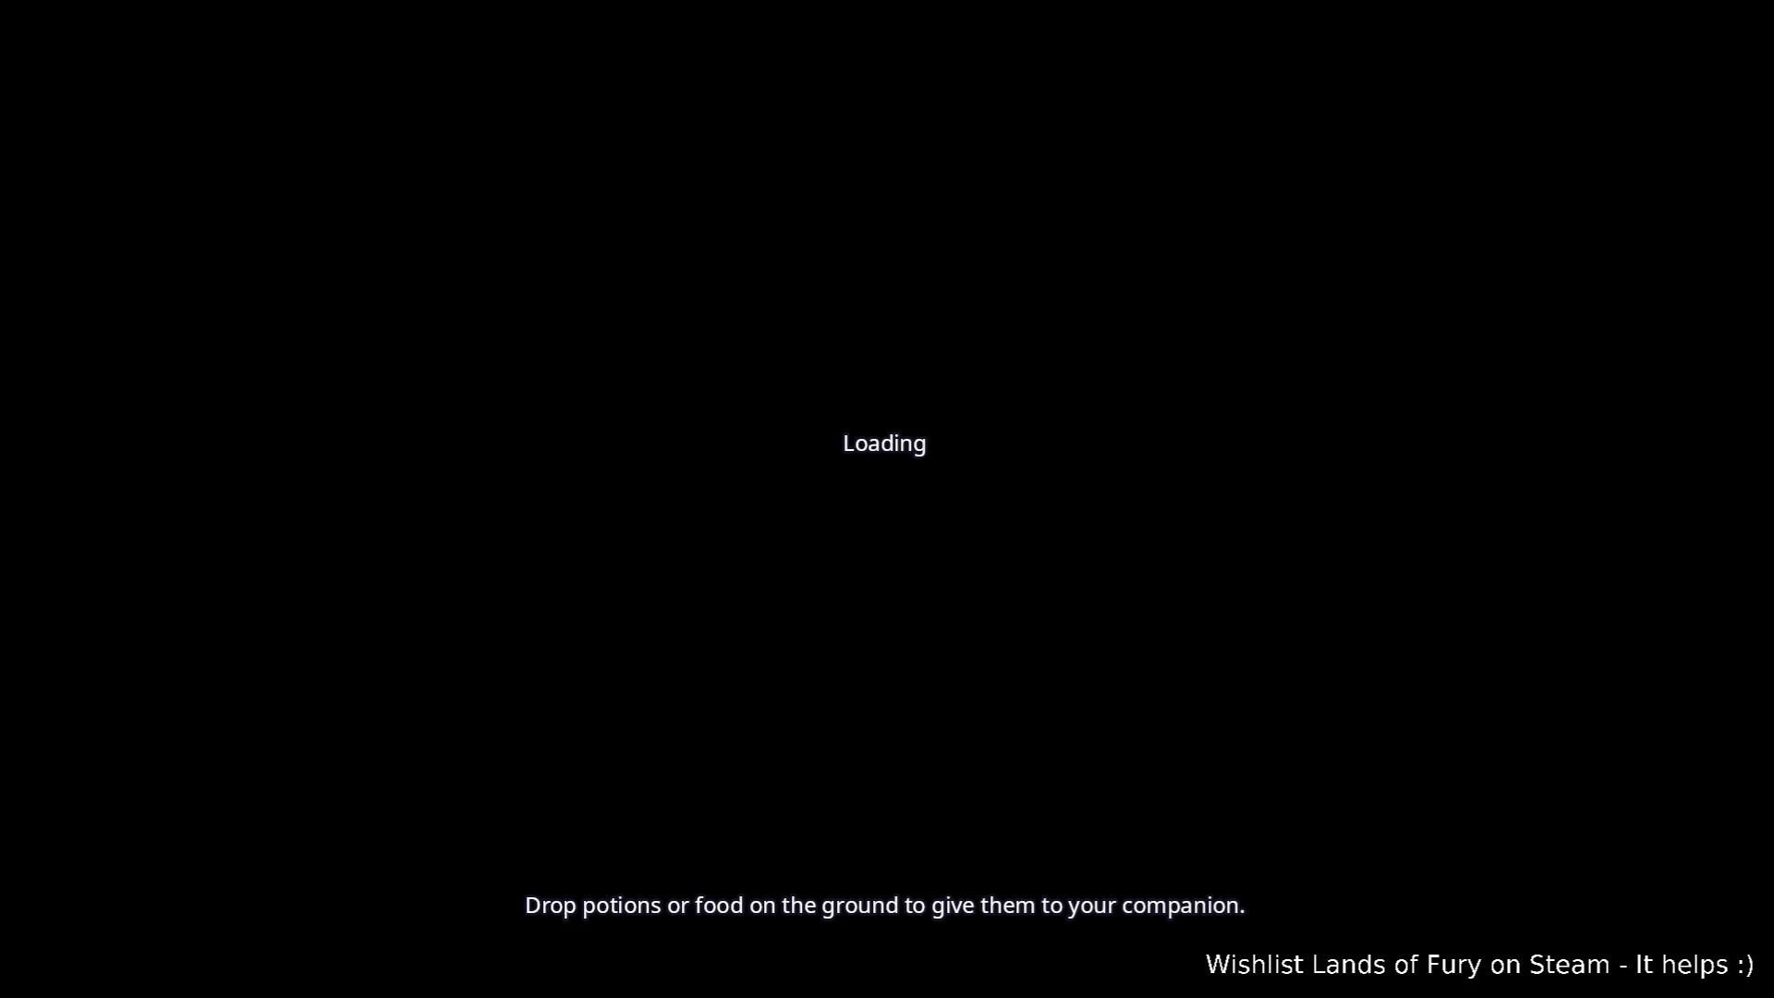
Step: Dismiss the app switcher and wait on the Loading screen until Cavernouse Depths loads
key("alt+Tab")
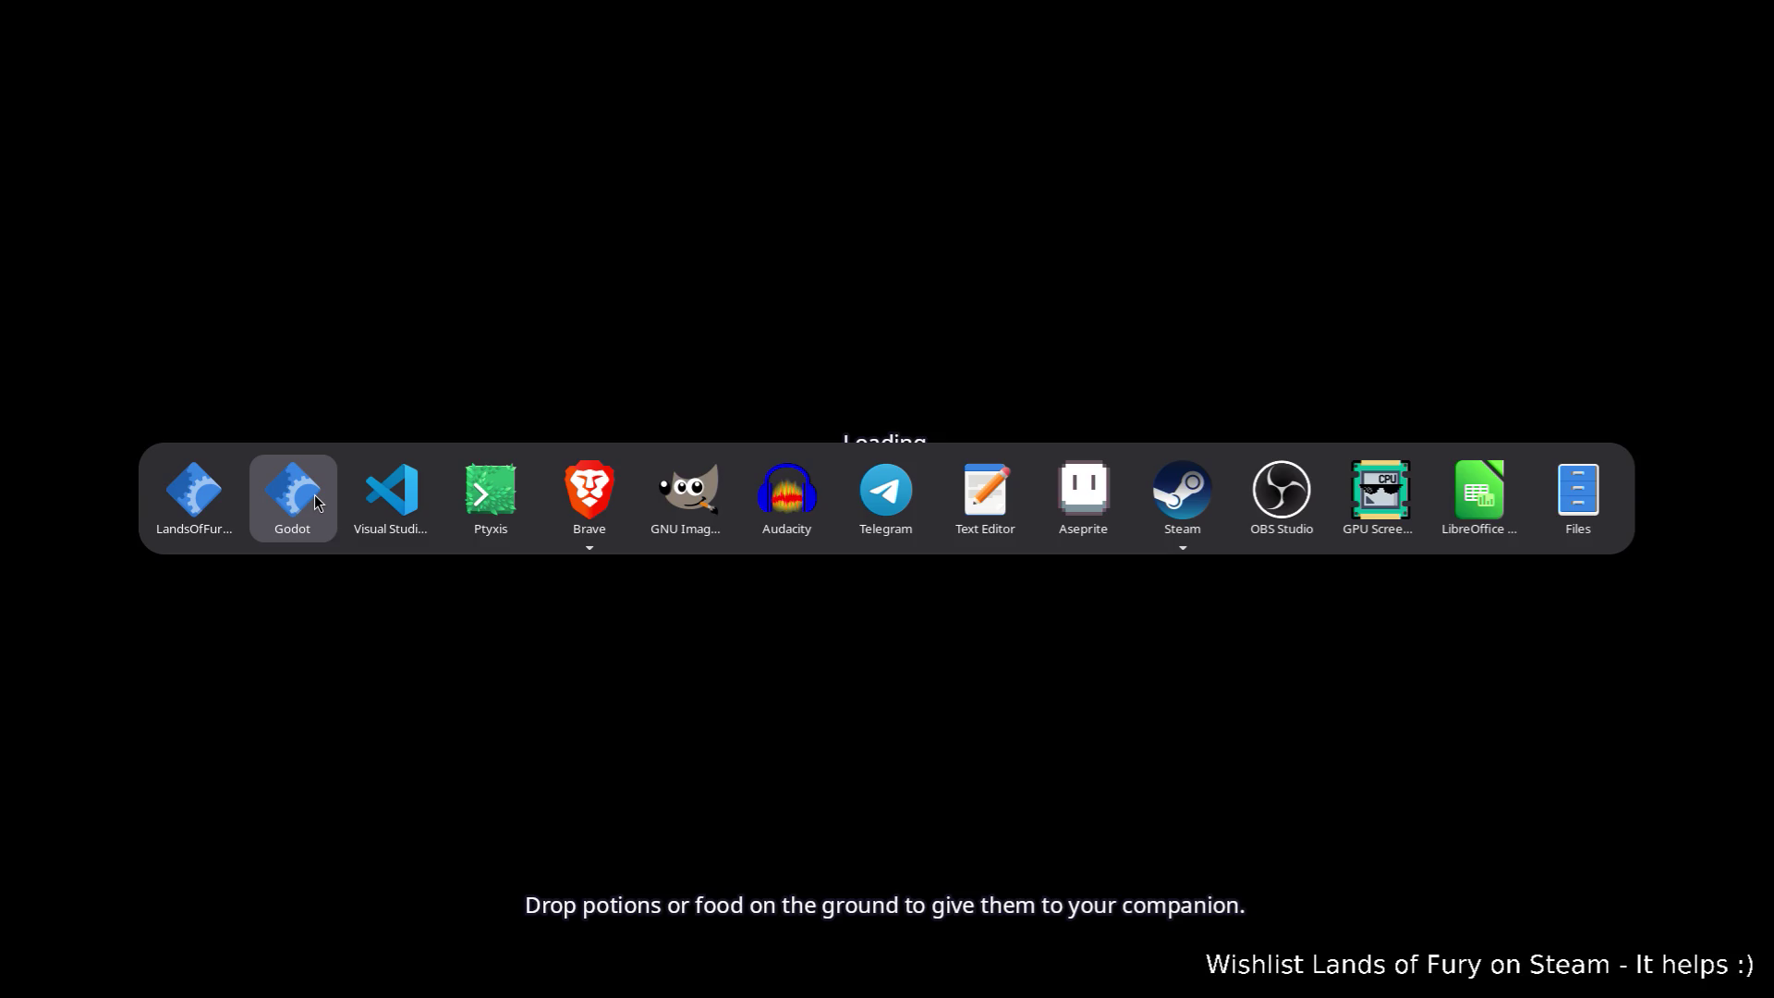
key("Escape")
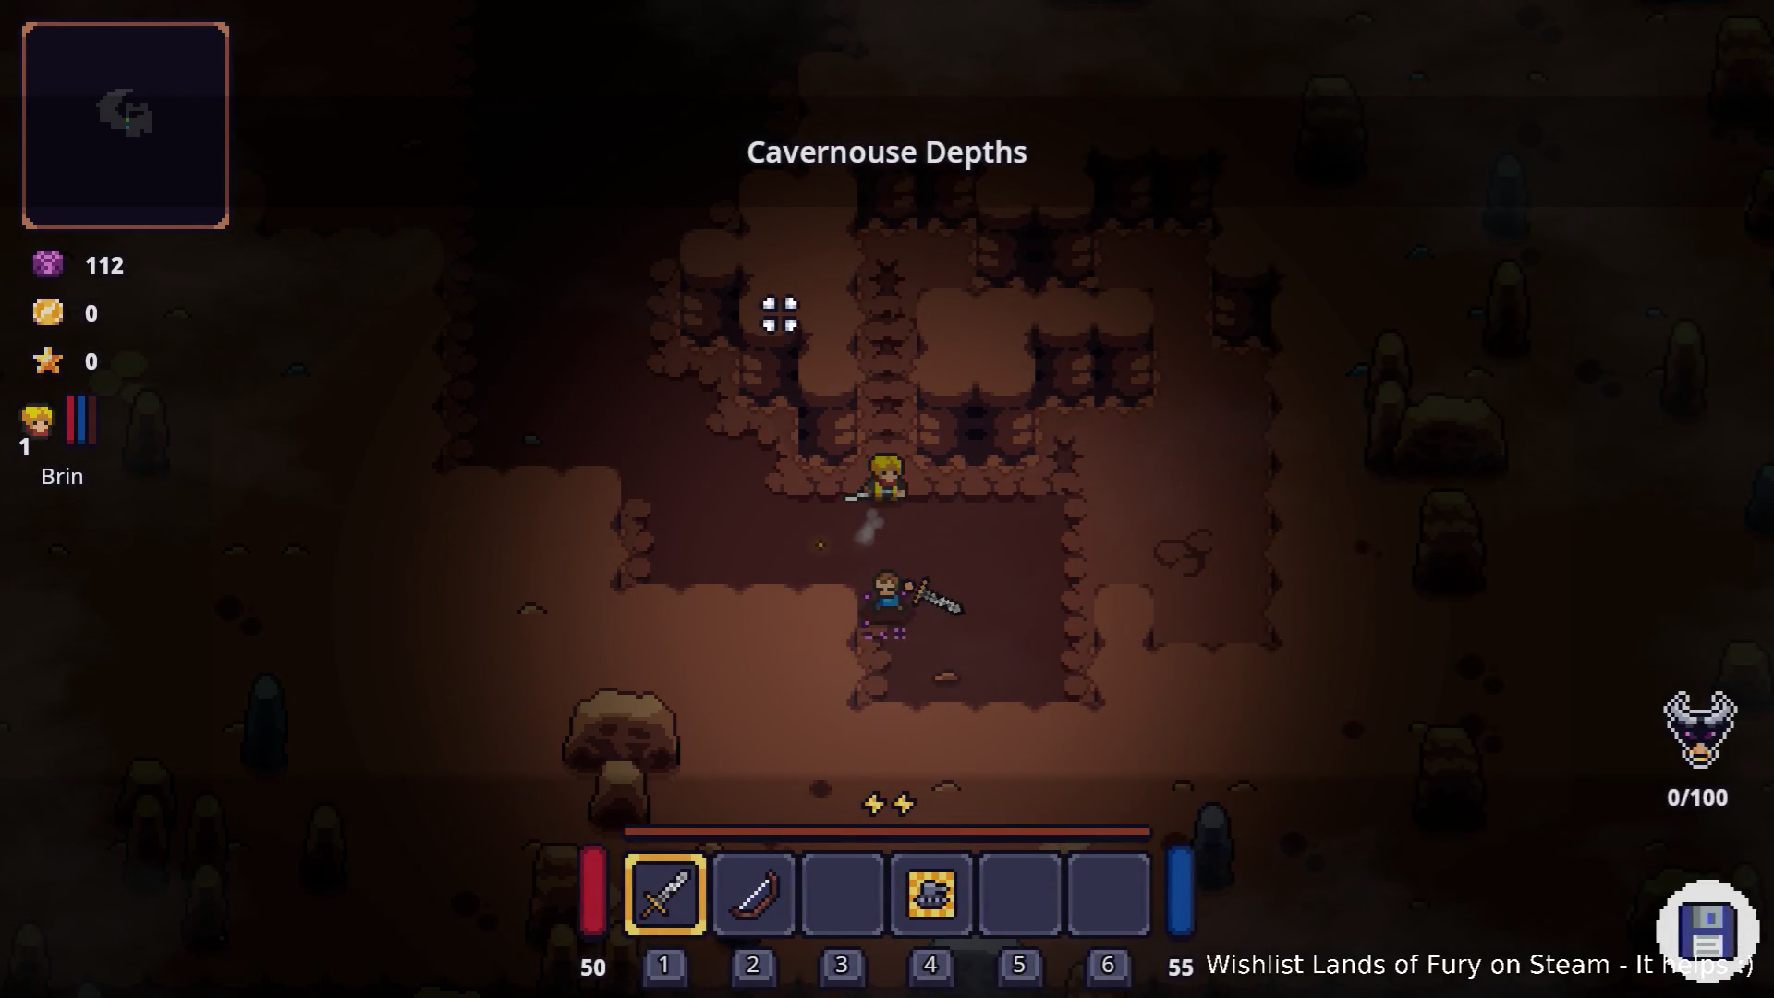
Step: Walk the hero north-west up through the cave corridors
key("w")
key("a")
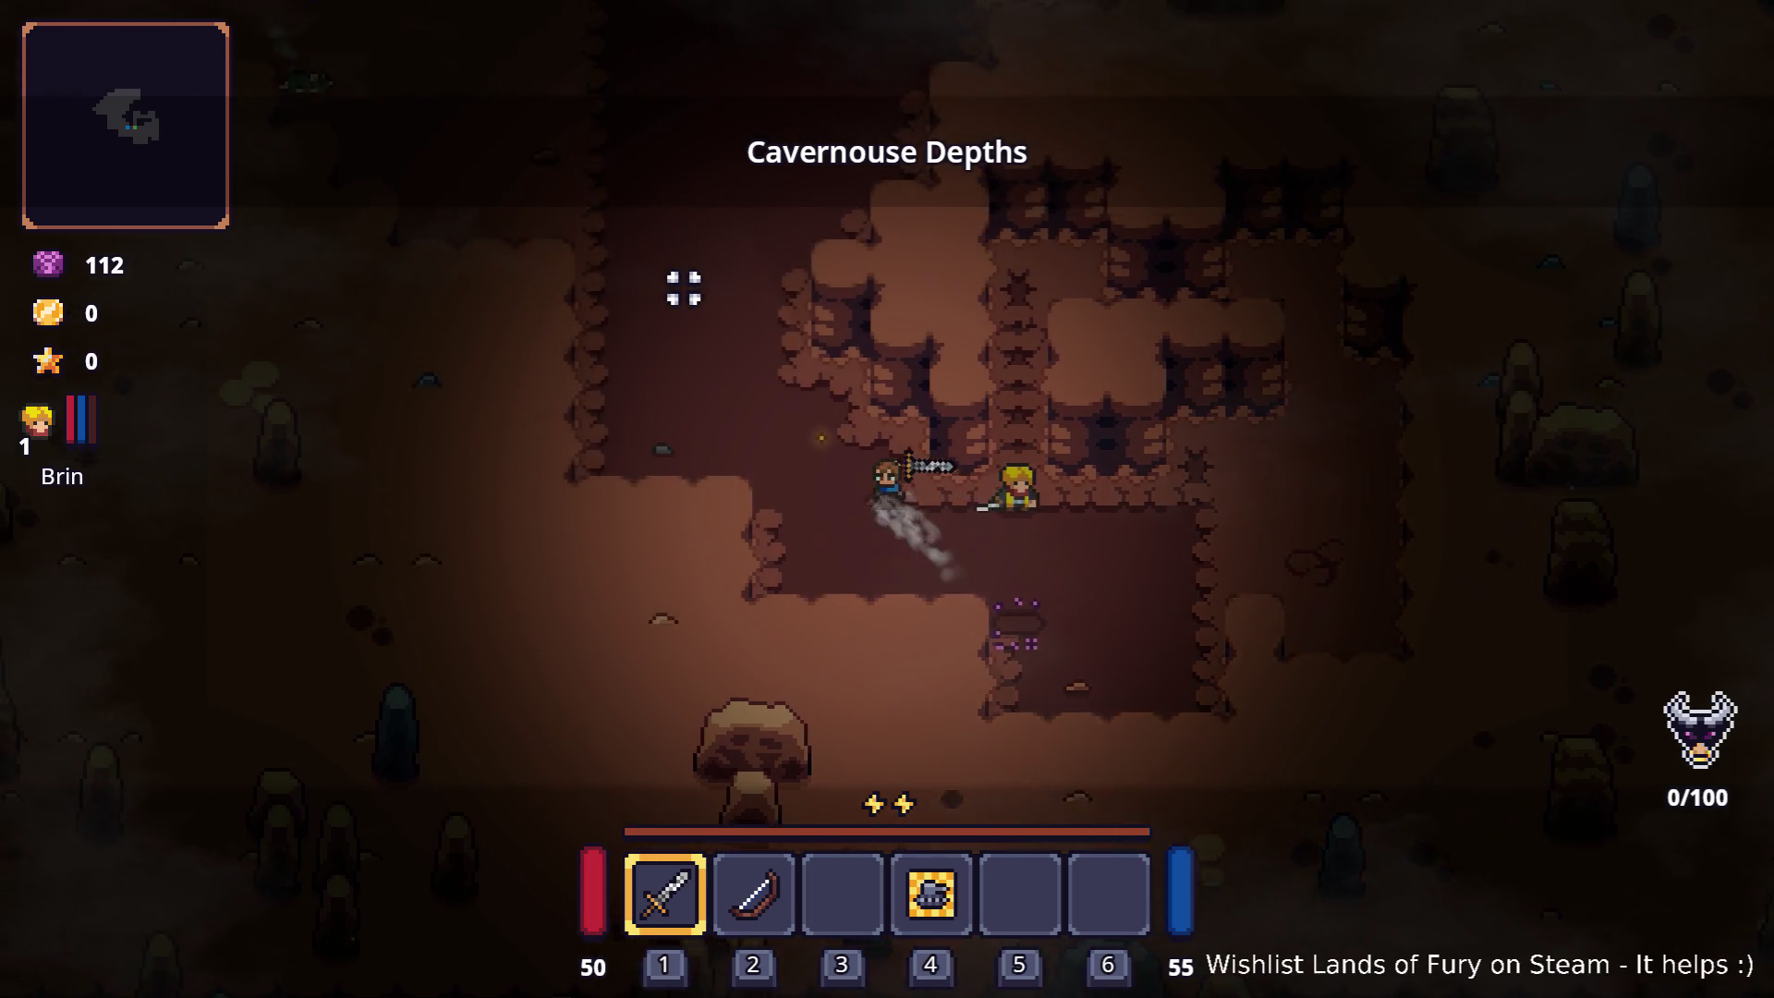
key("w")
key("a")
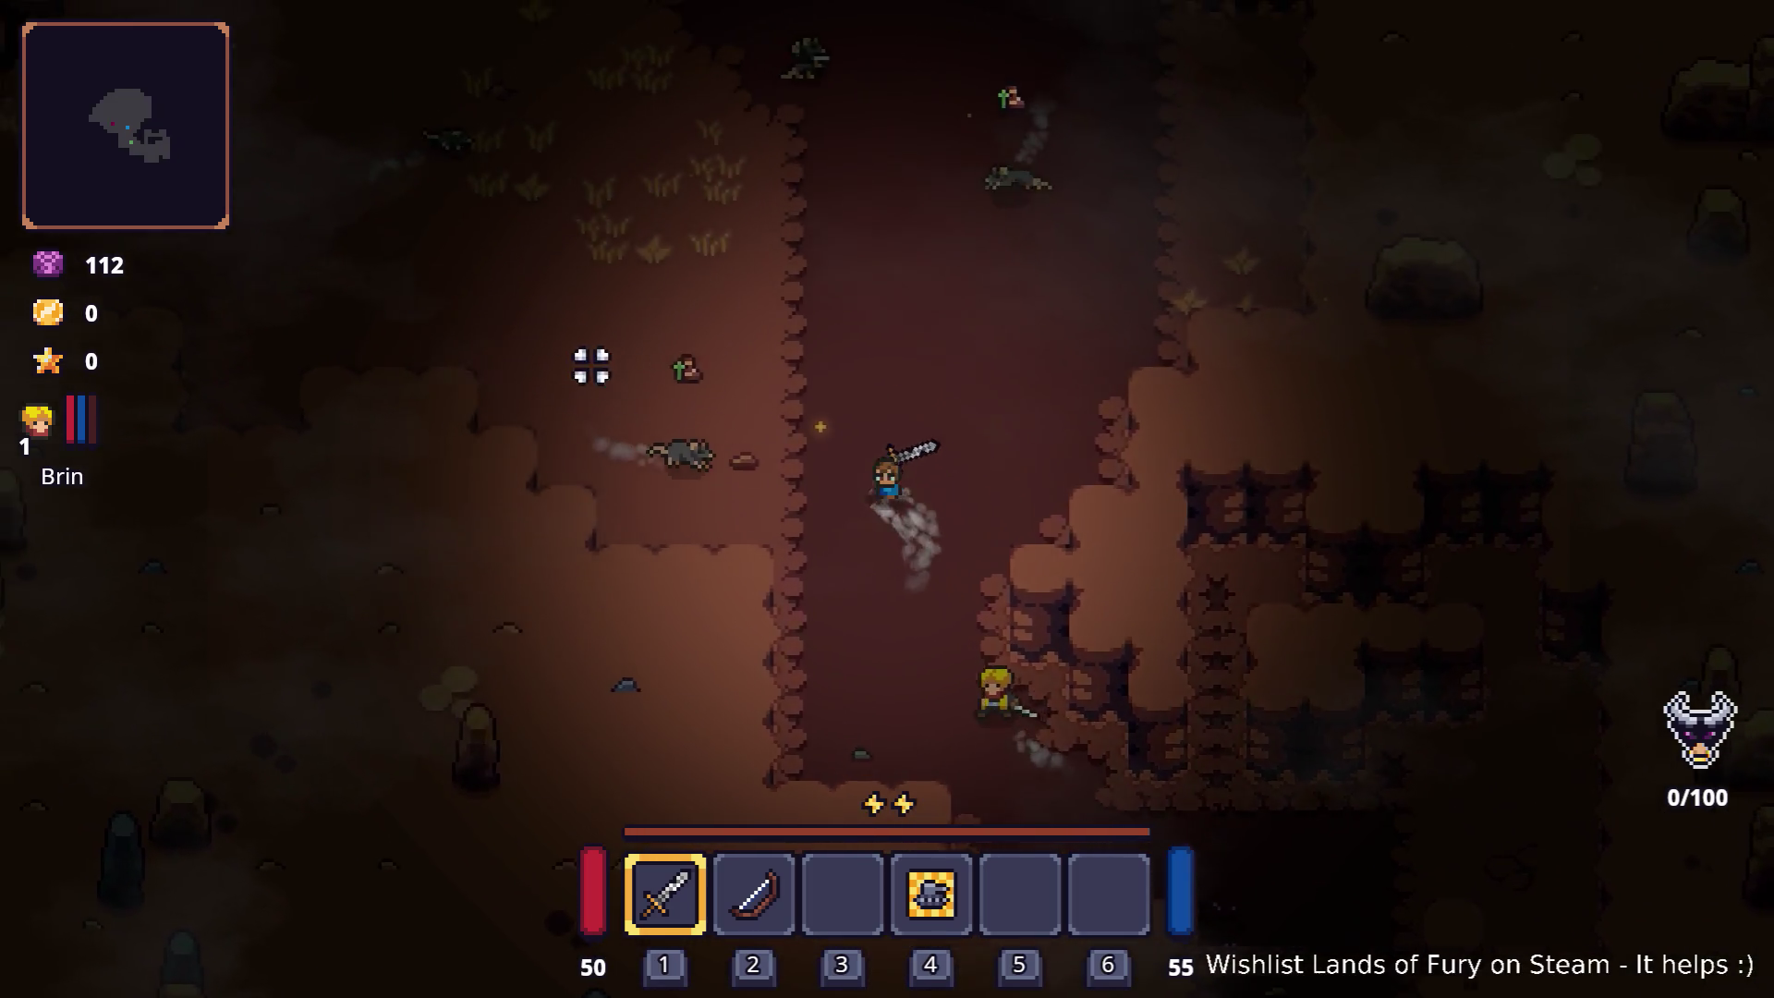
key("w")
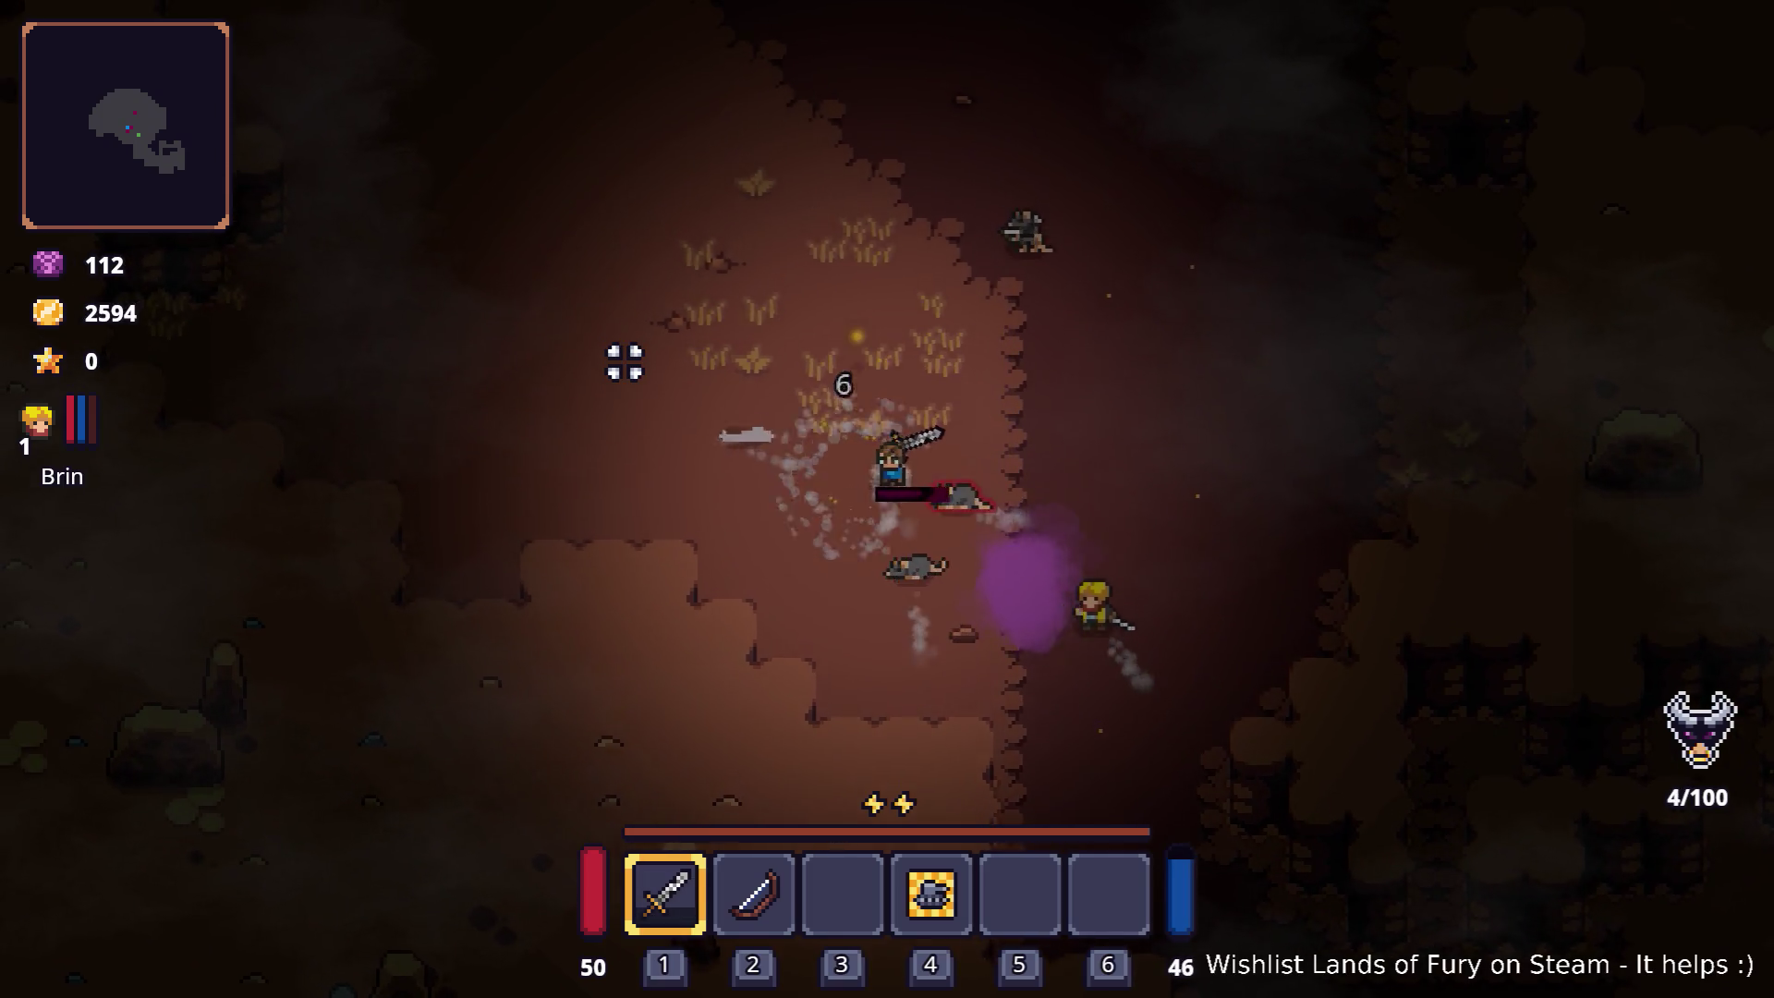
key("w")
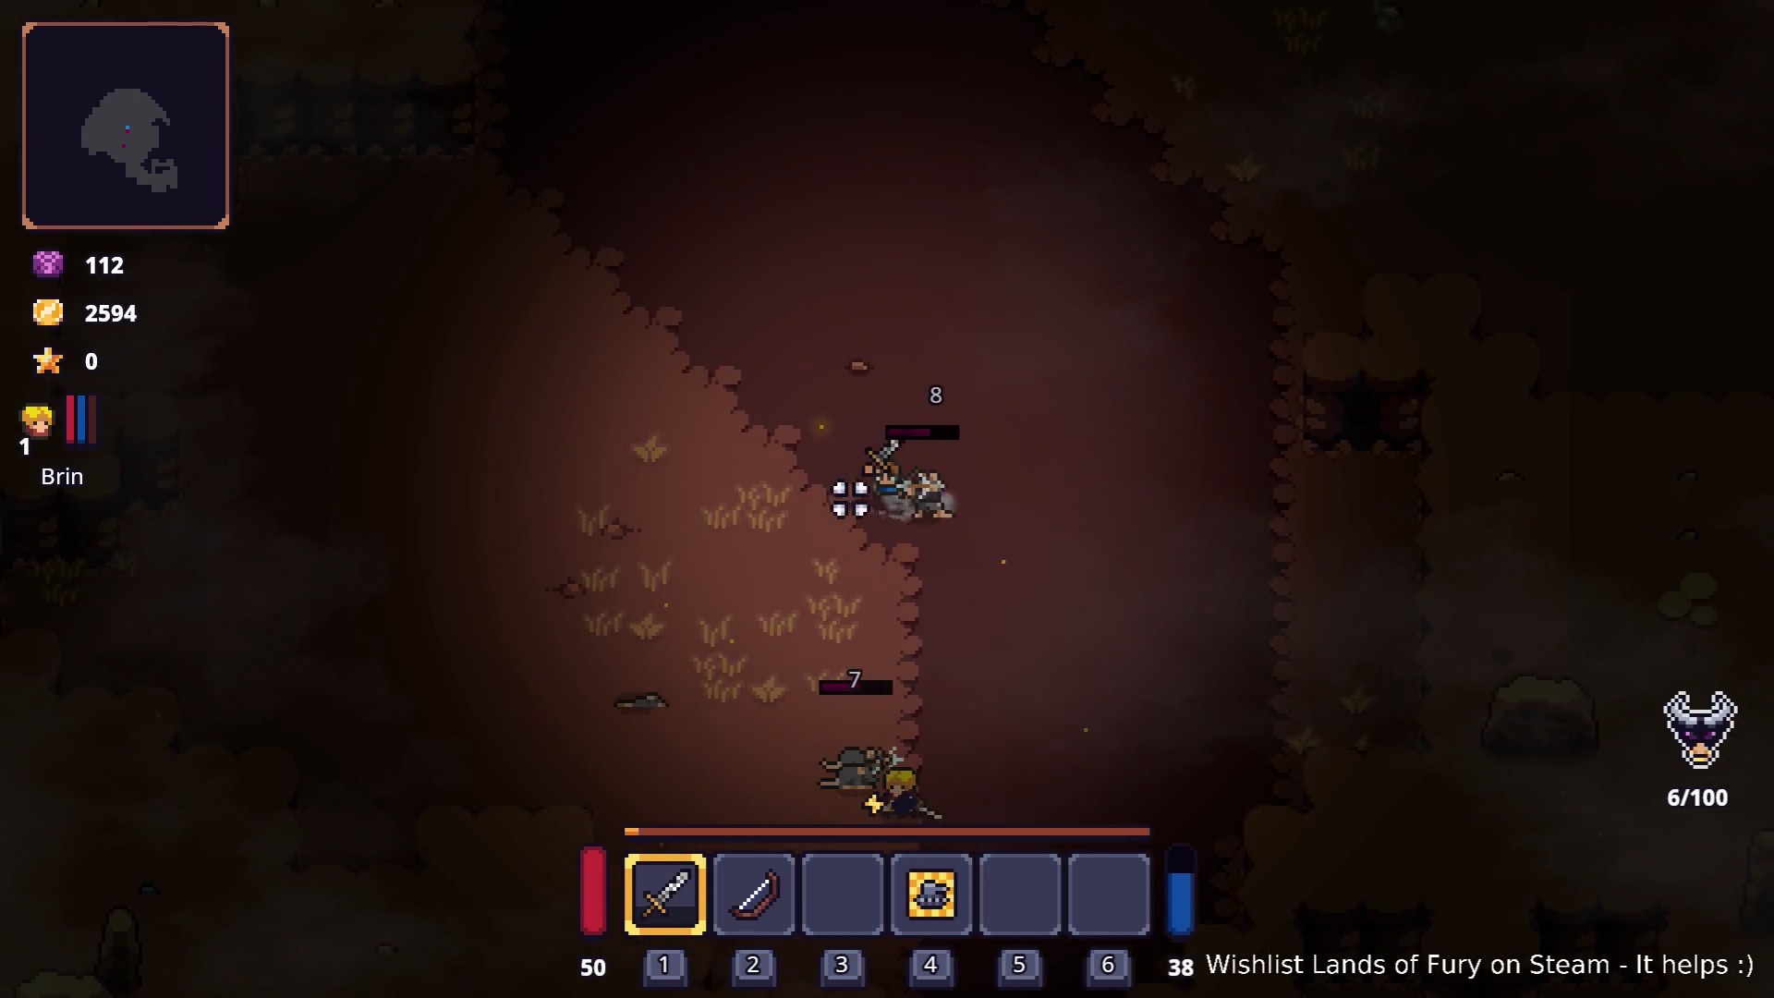
key("w")
key("a")
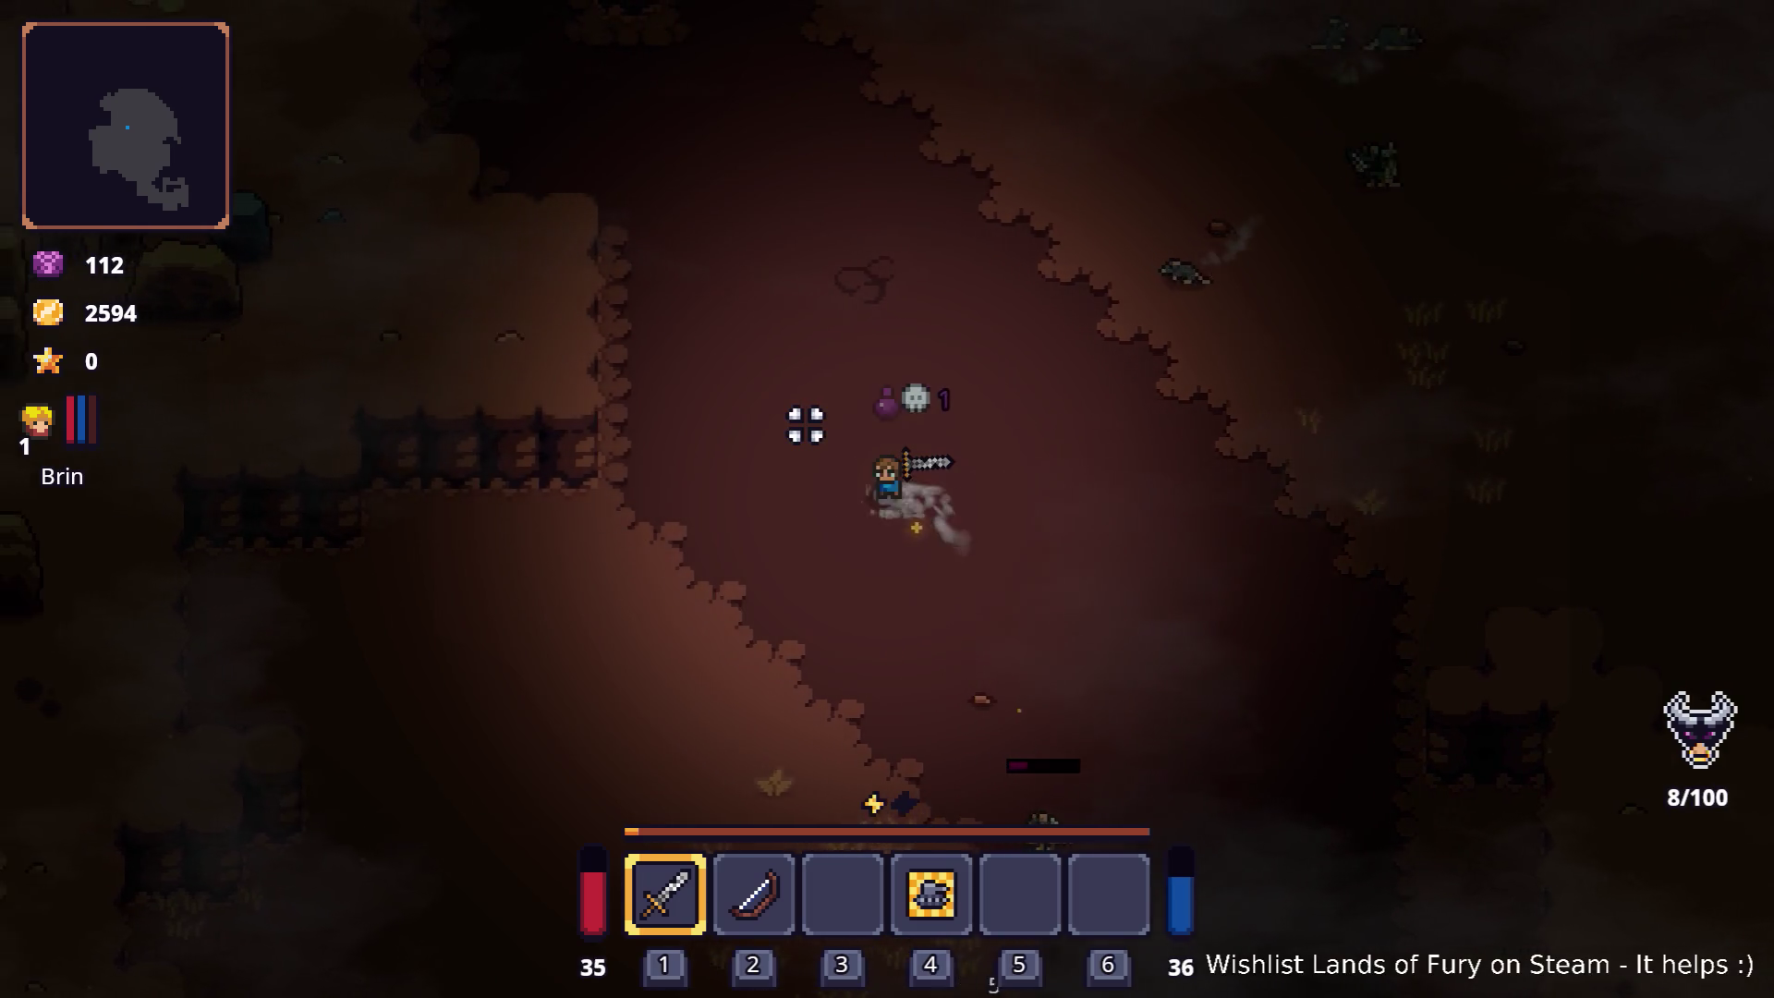
key("w")
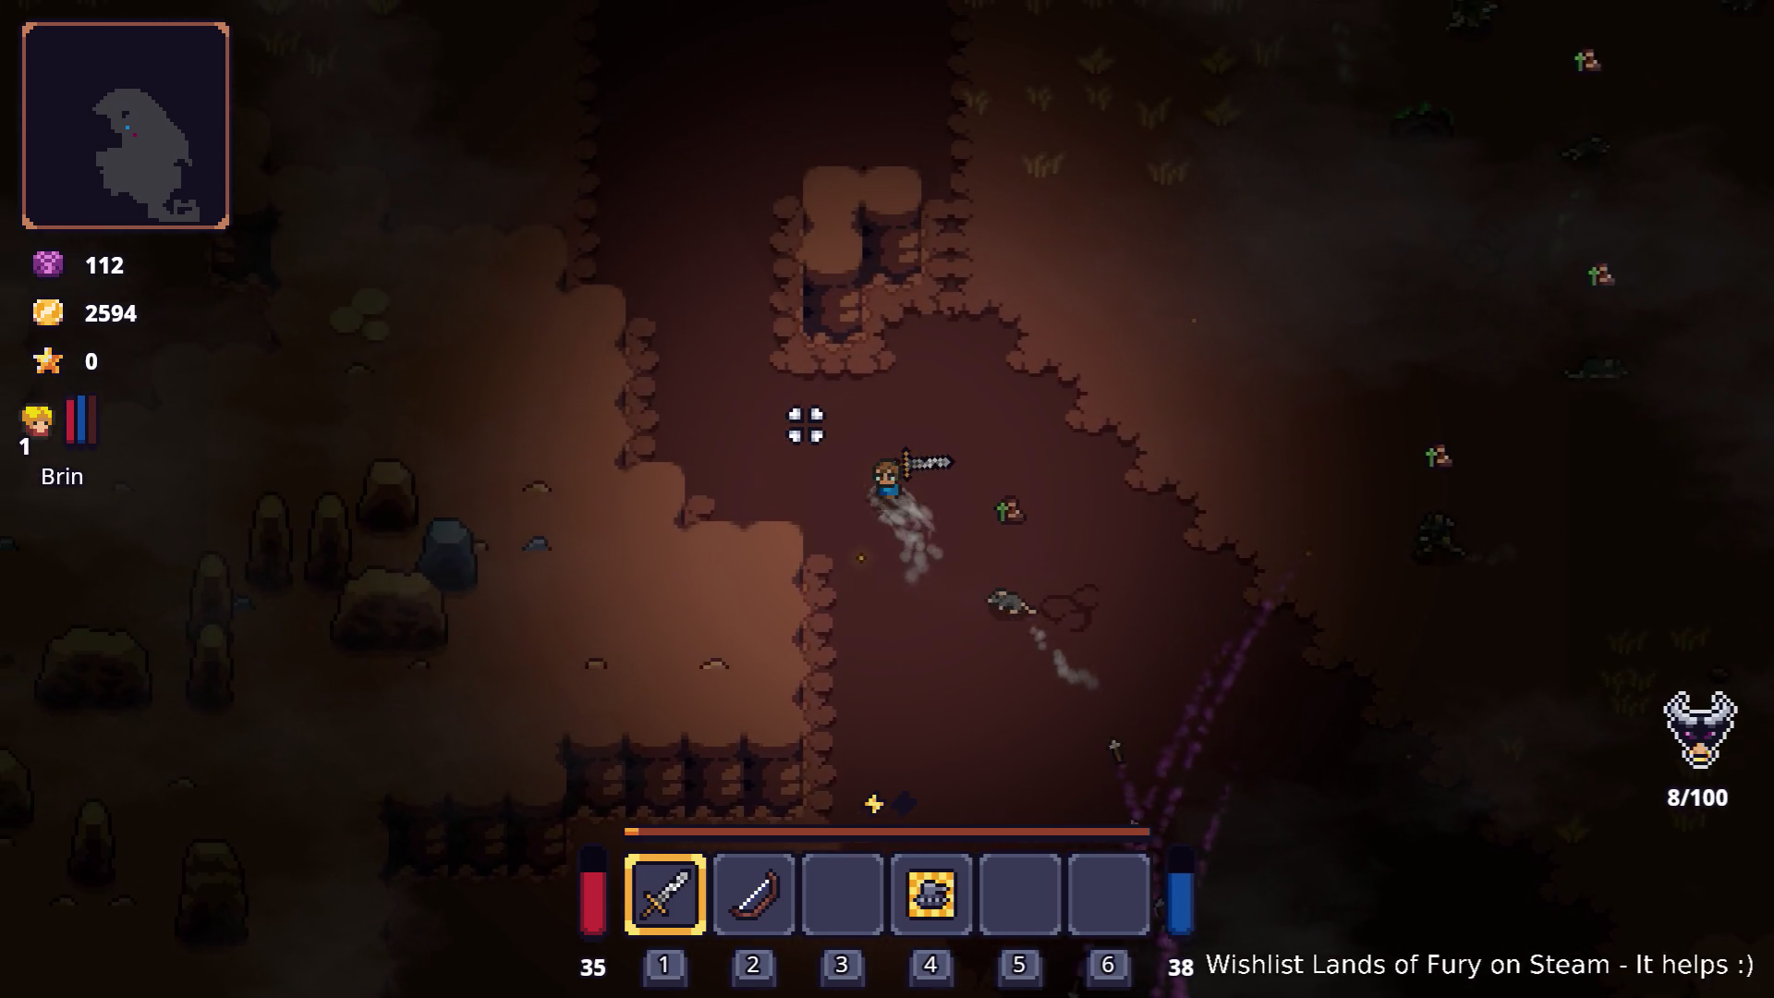
key("w")
key("a")
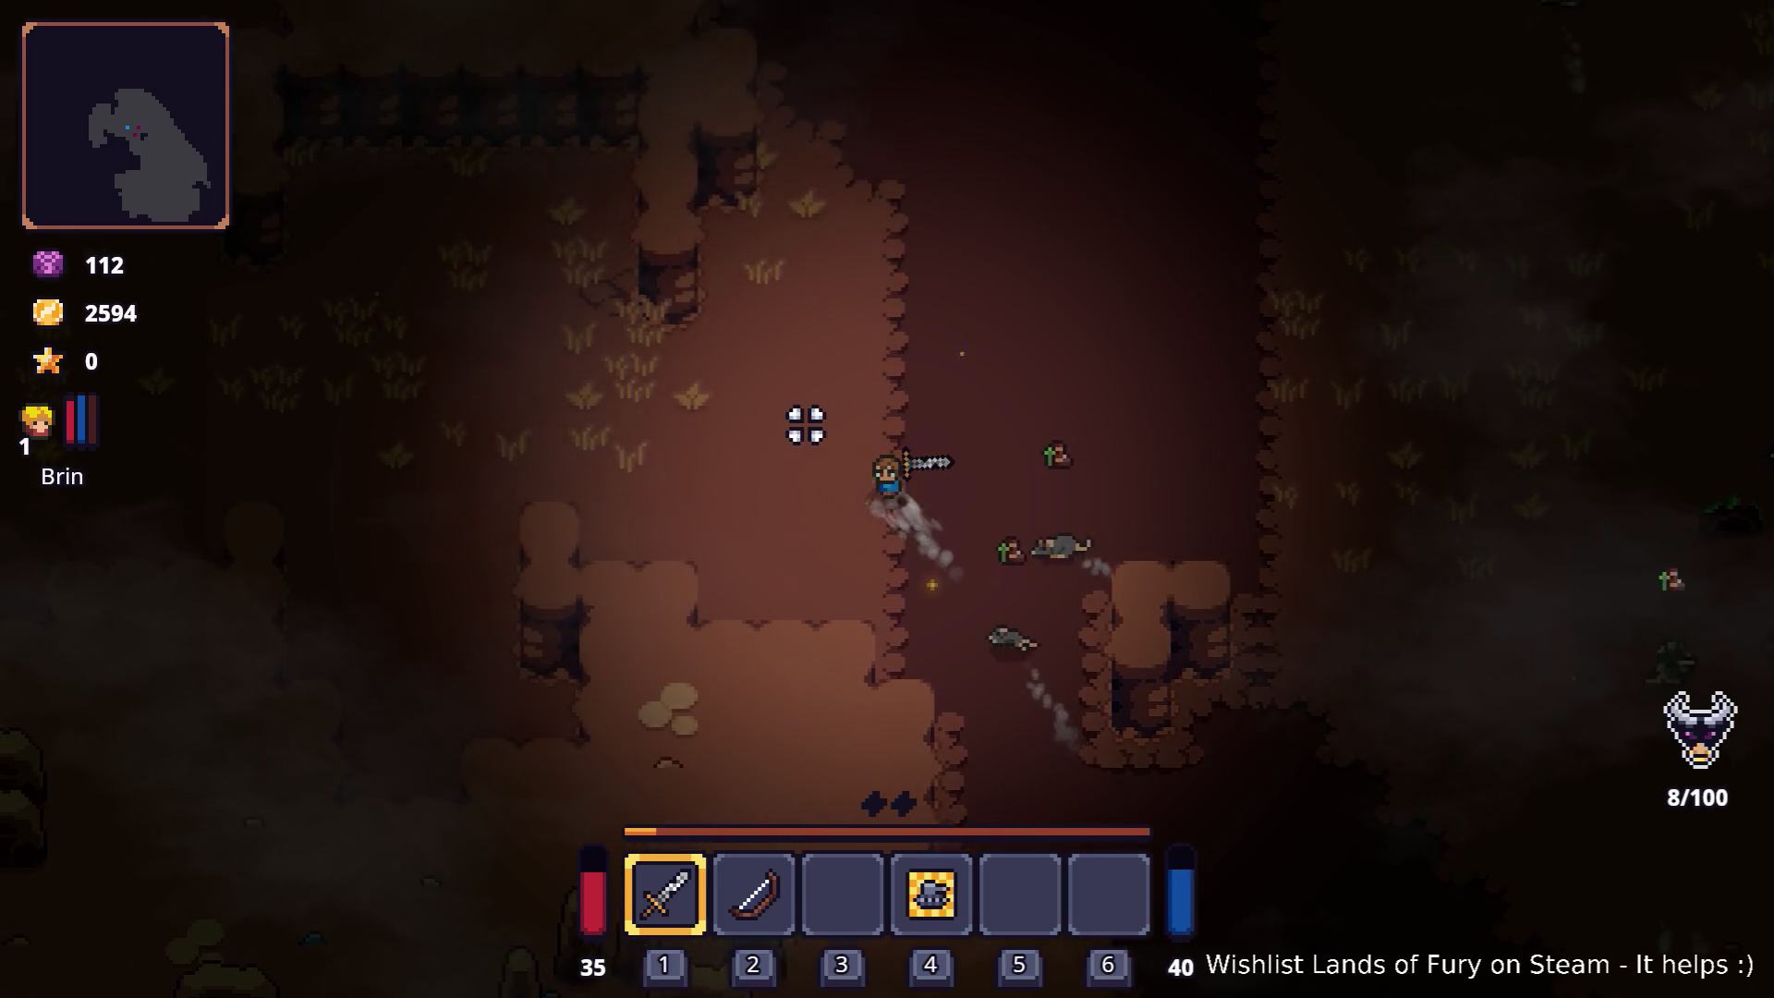
key("w")
key("a")
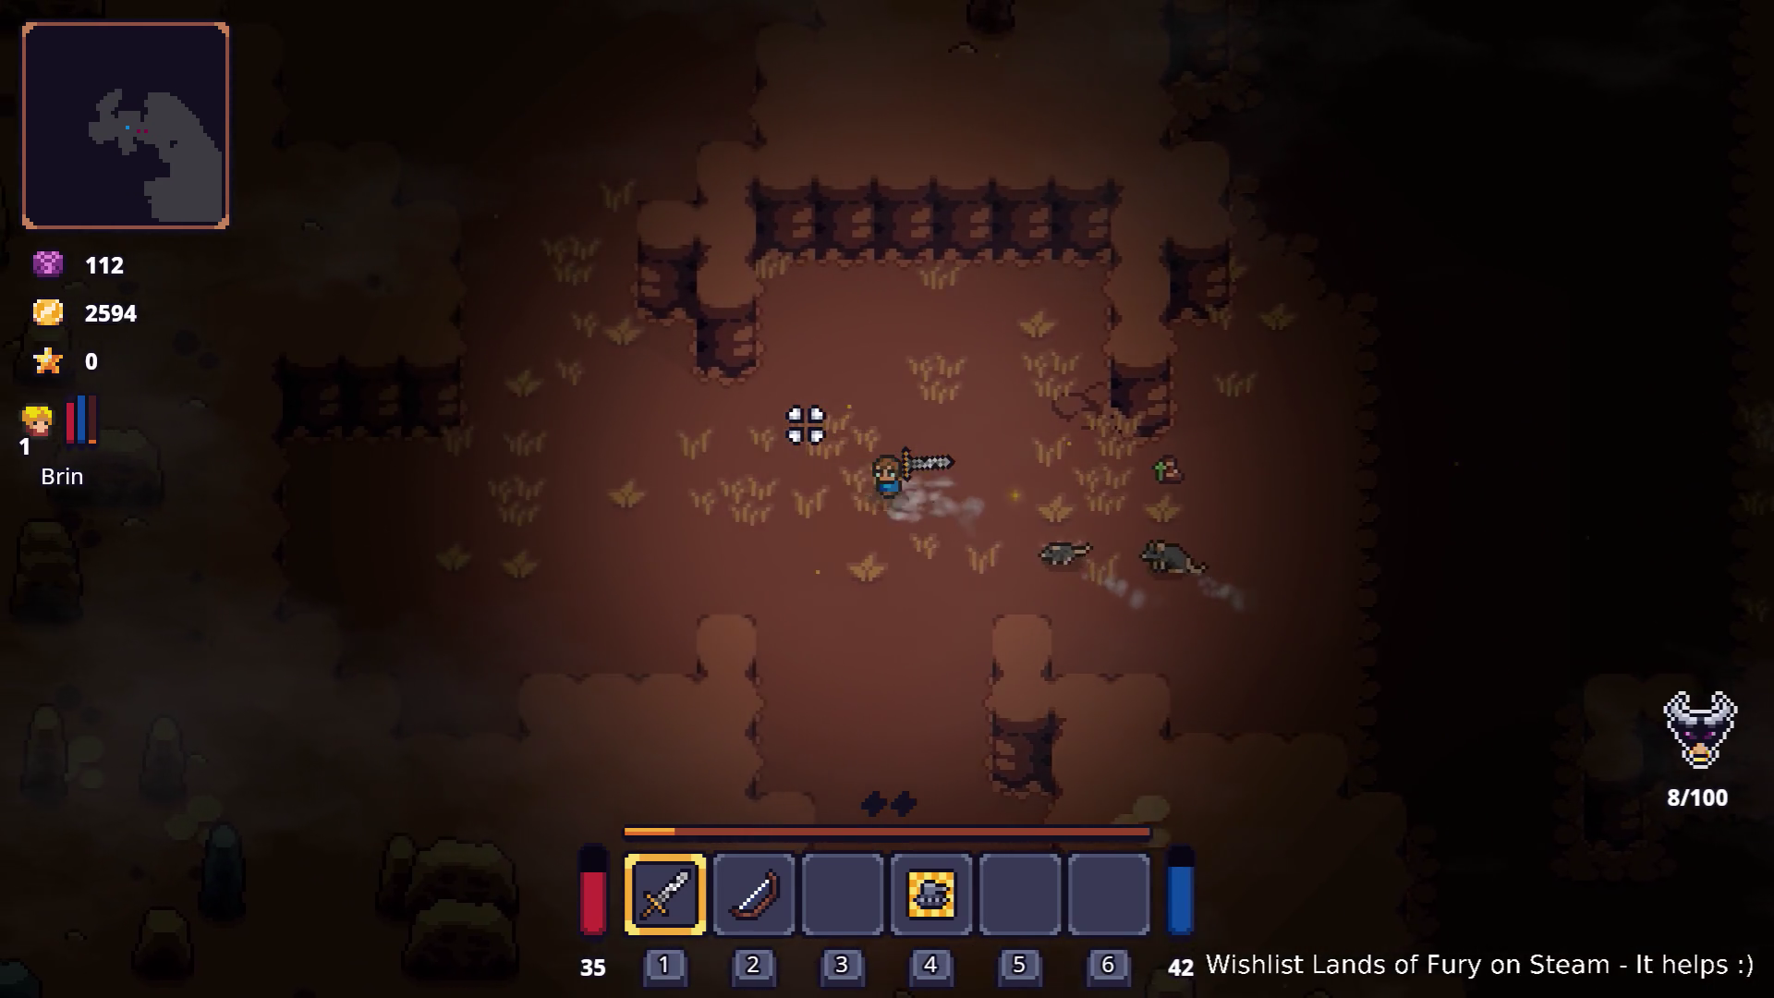
key("w")
key("a")
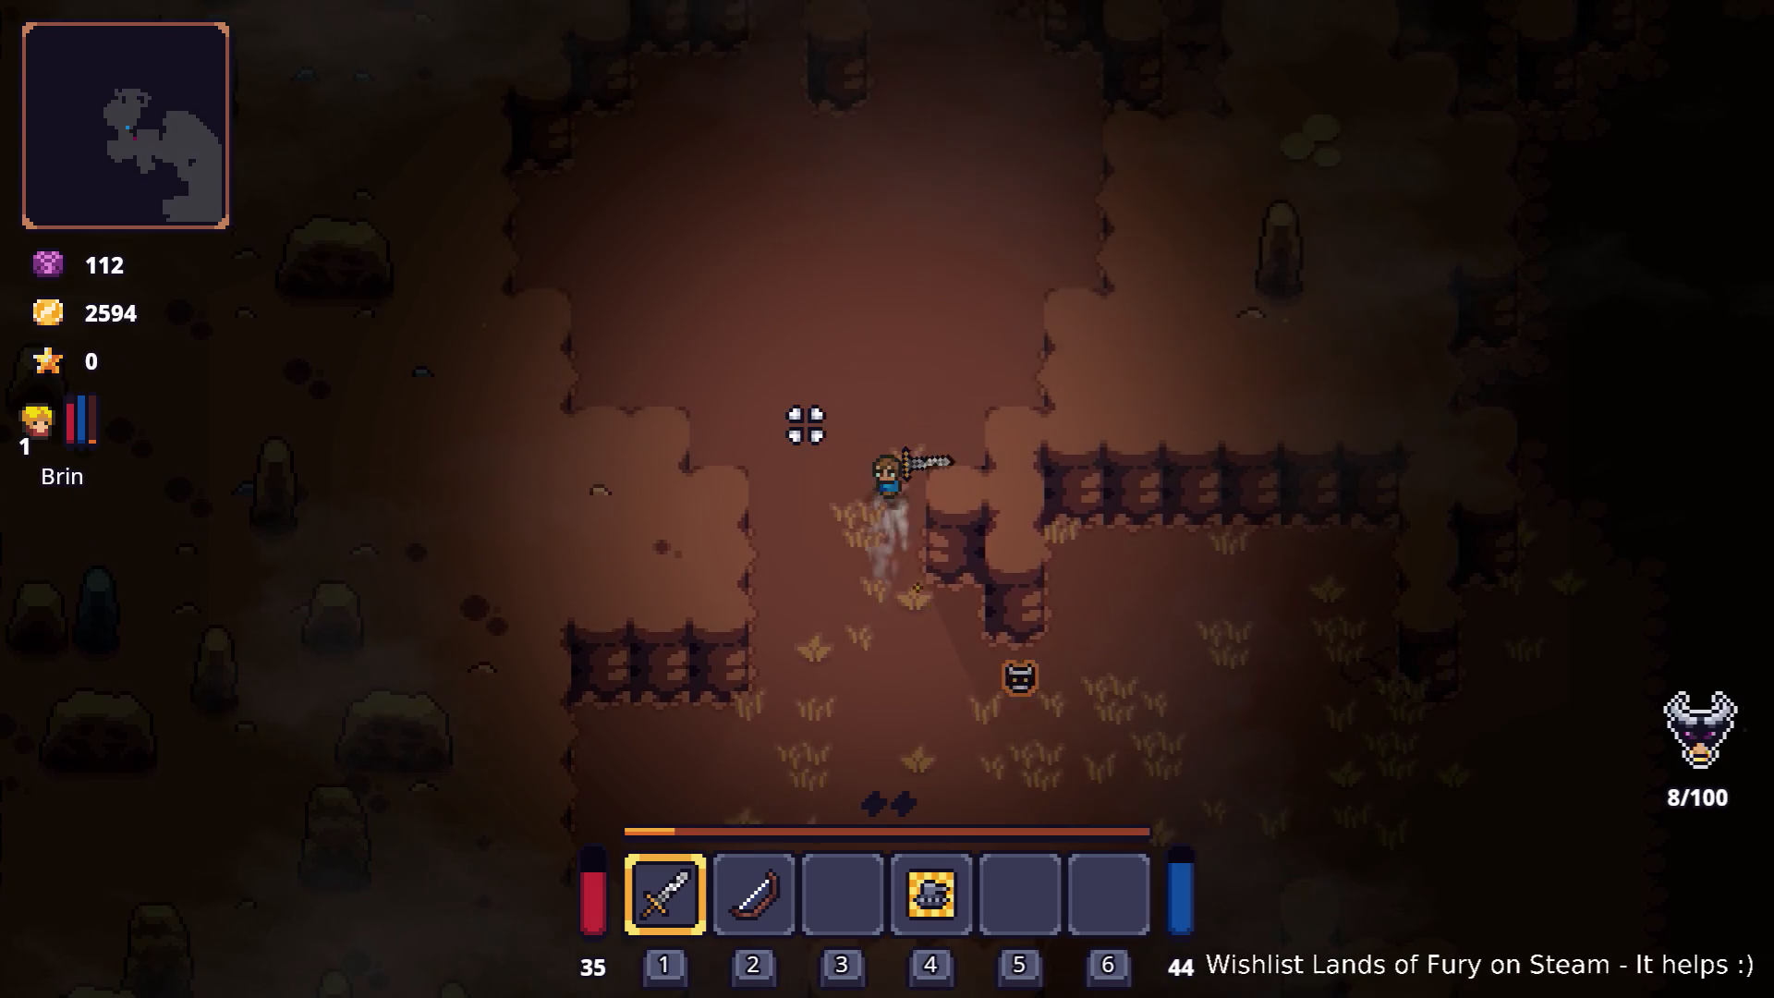
key("w")
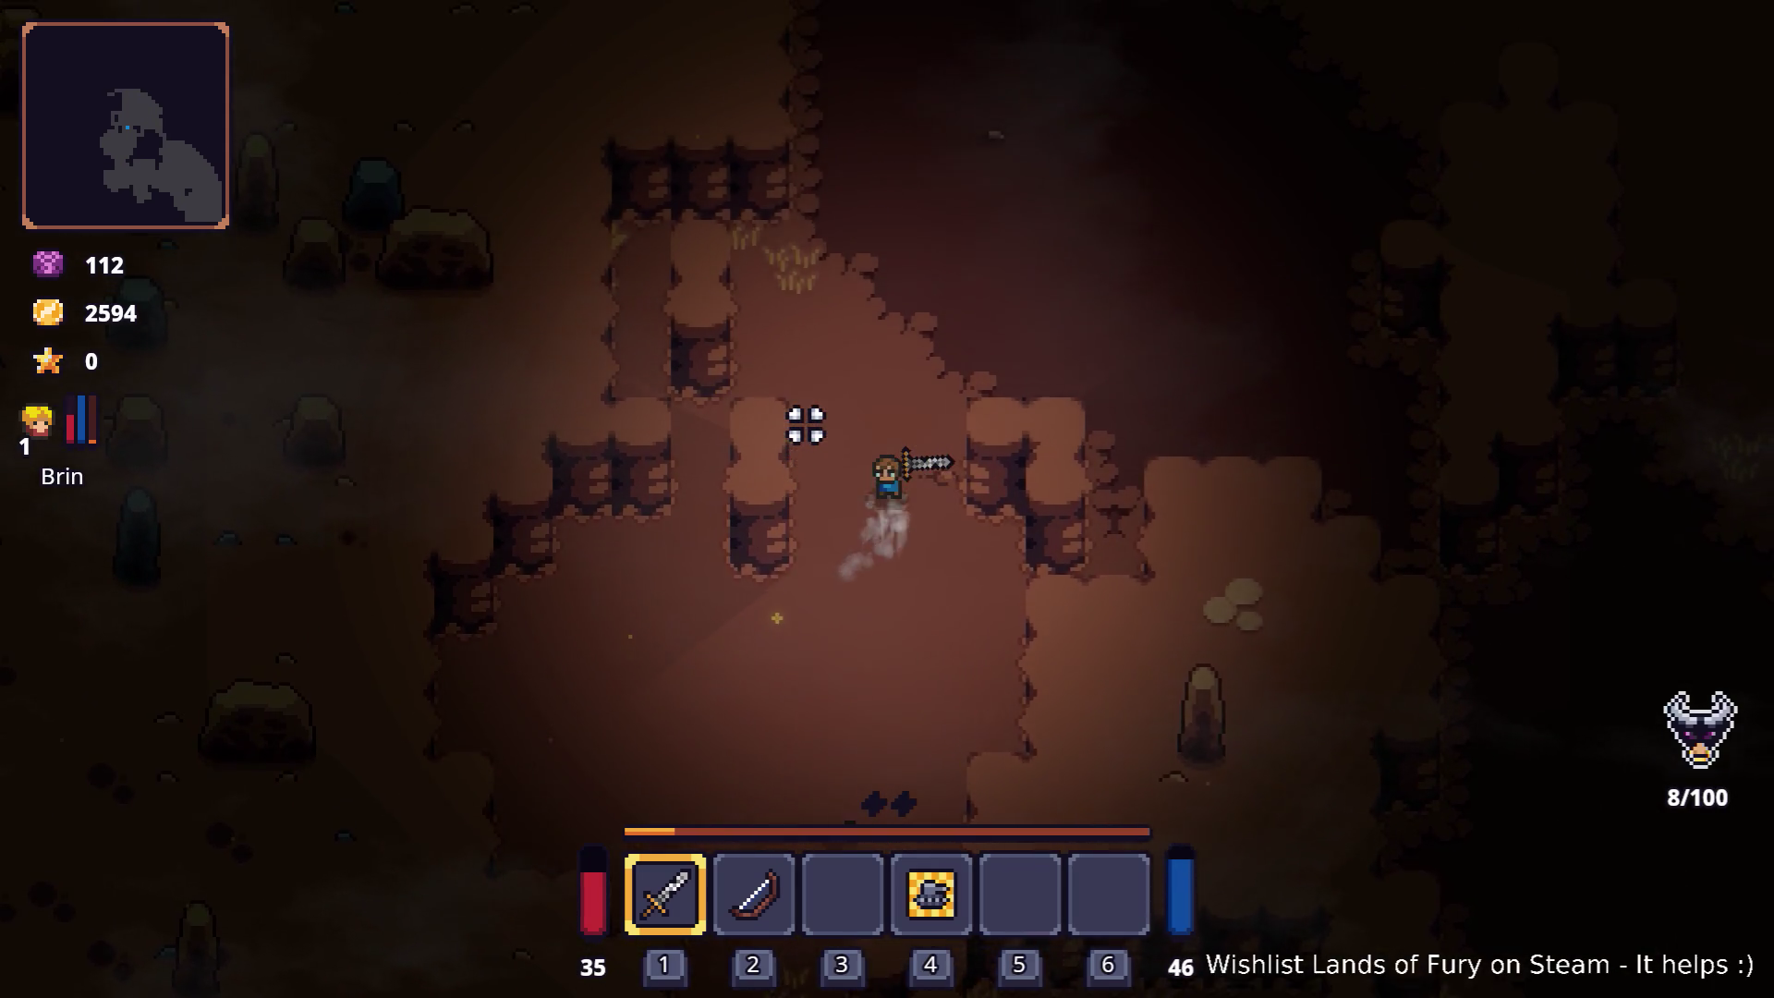
key("w")
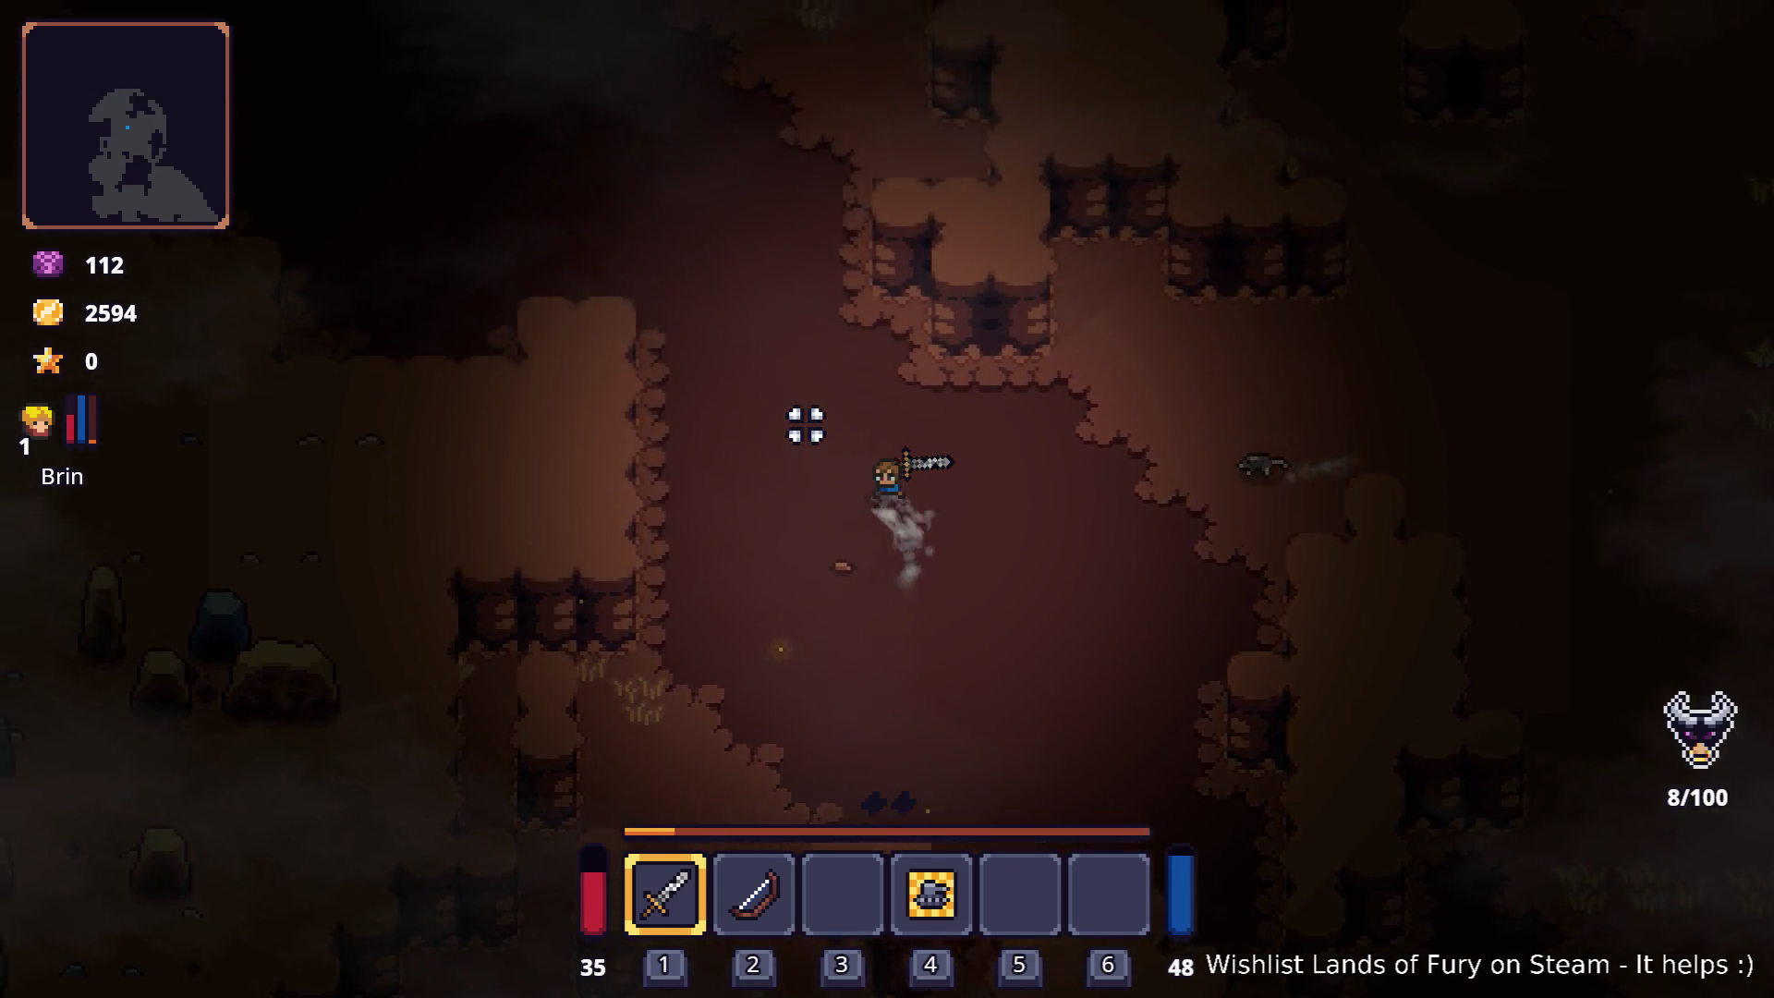
key("w")
key("a")
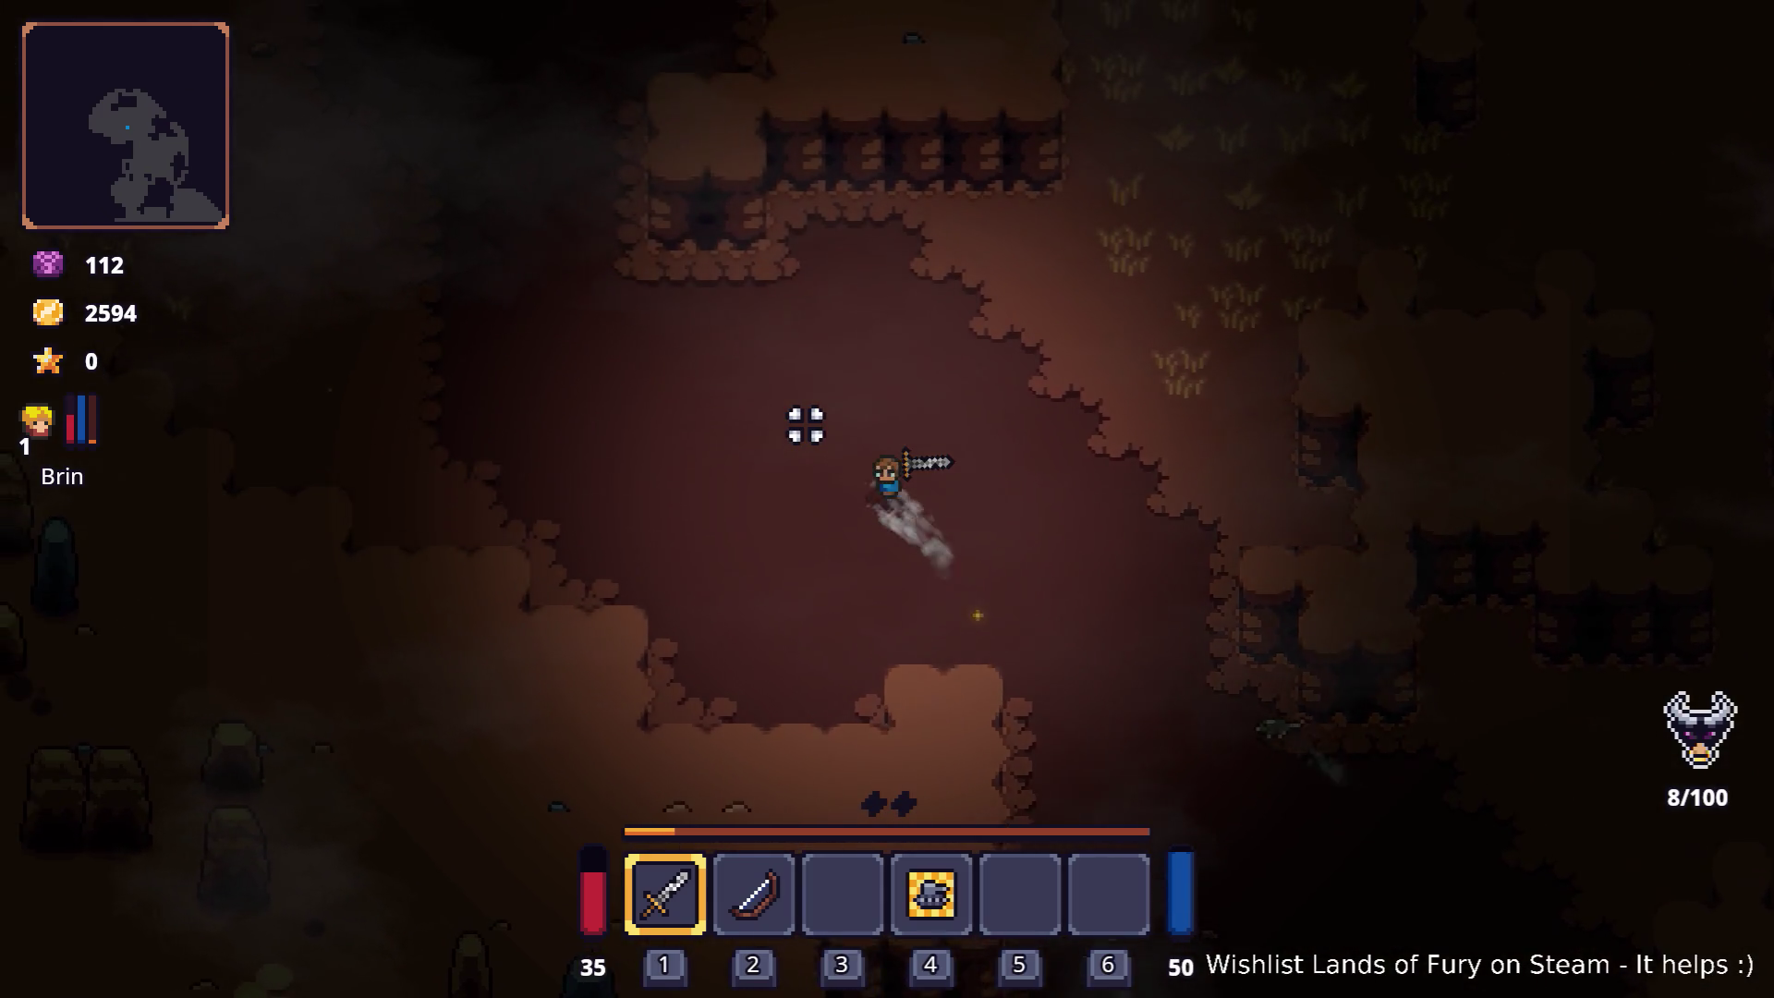
key("w")
key("a")
Step: Sword-fight the rats while pushing north until the lava pools appear at 44/100 kills
left_click(805, 425)
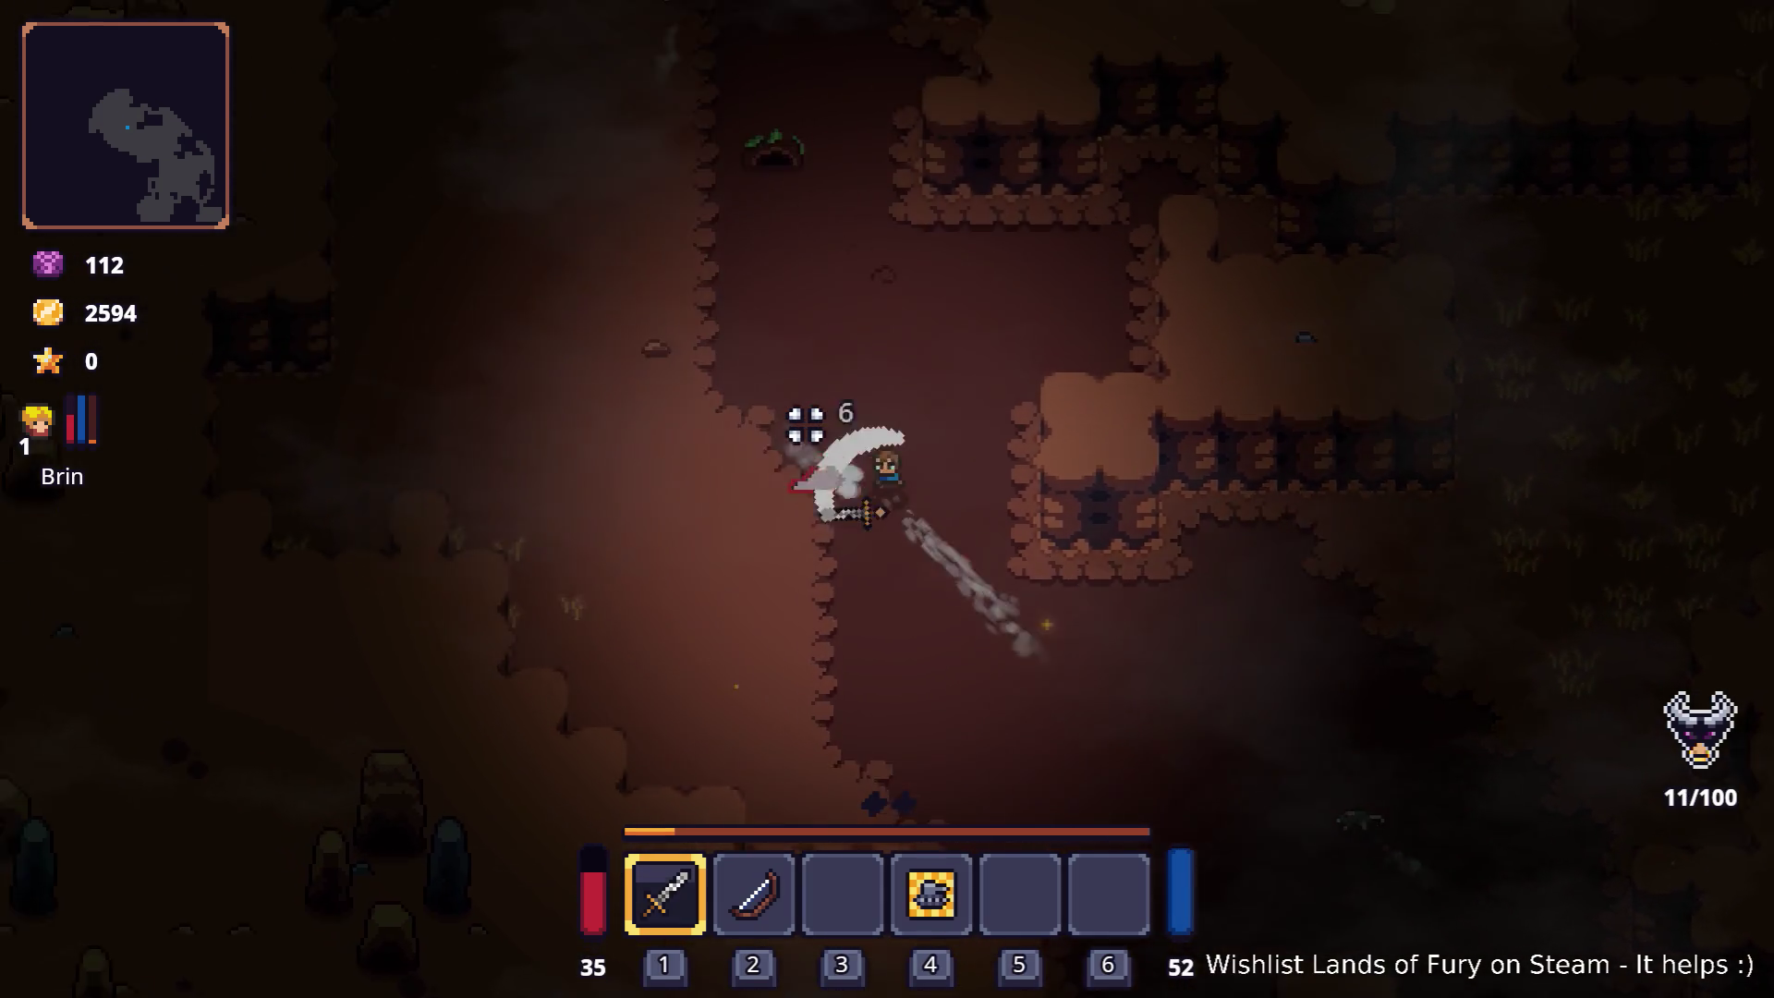
key("w")
key("a")
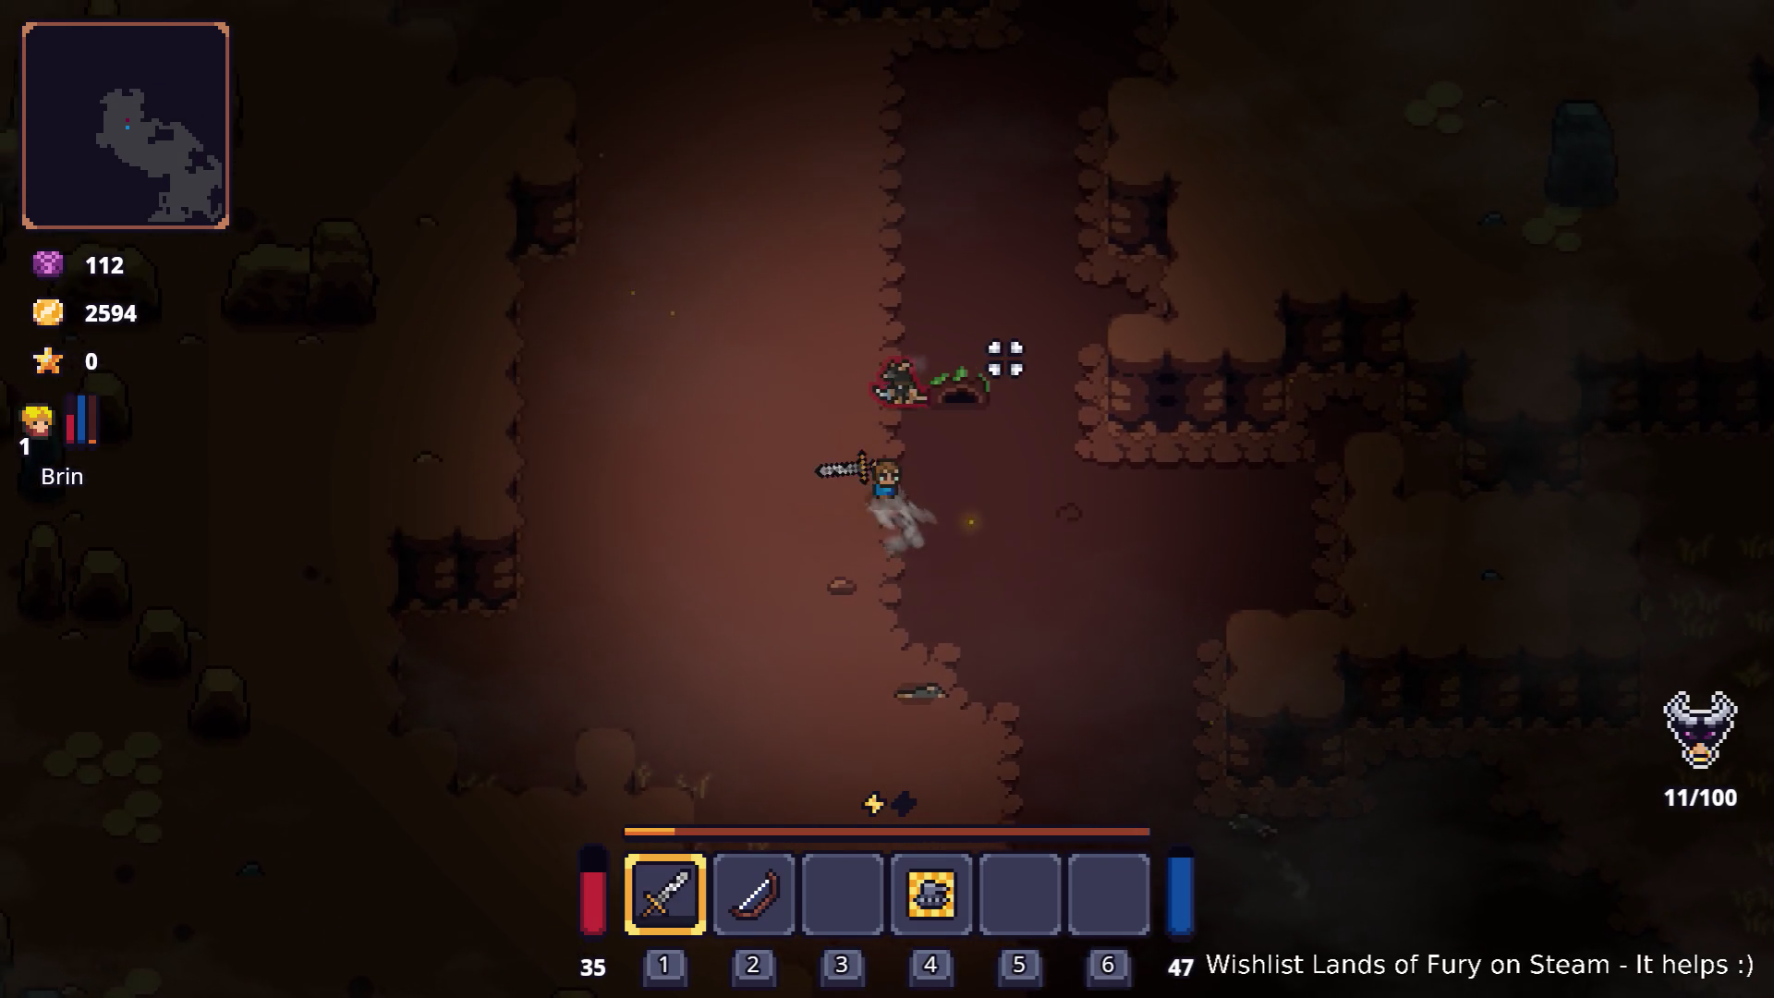
left_click(1048, 358)
key("w")
left_click(1094, 448)
left_click(1097, 555)
left_click(1090, 586)
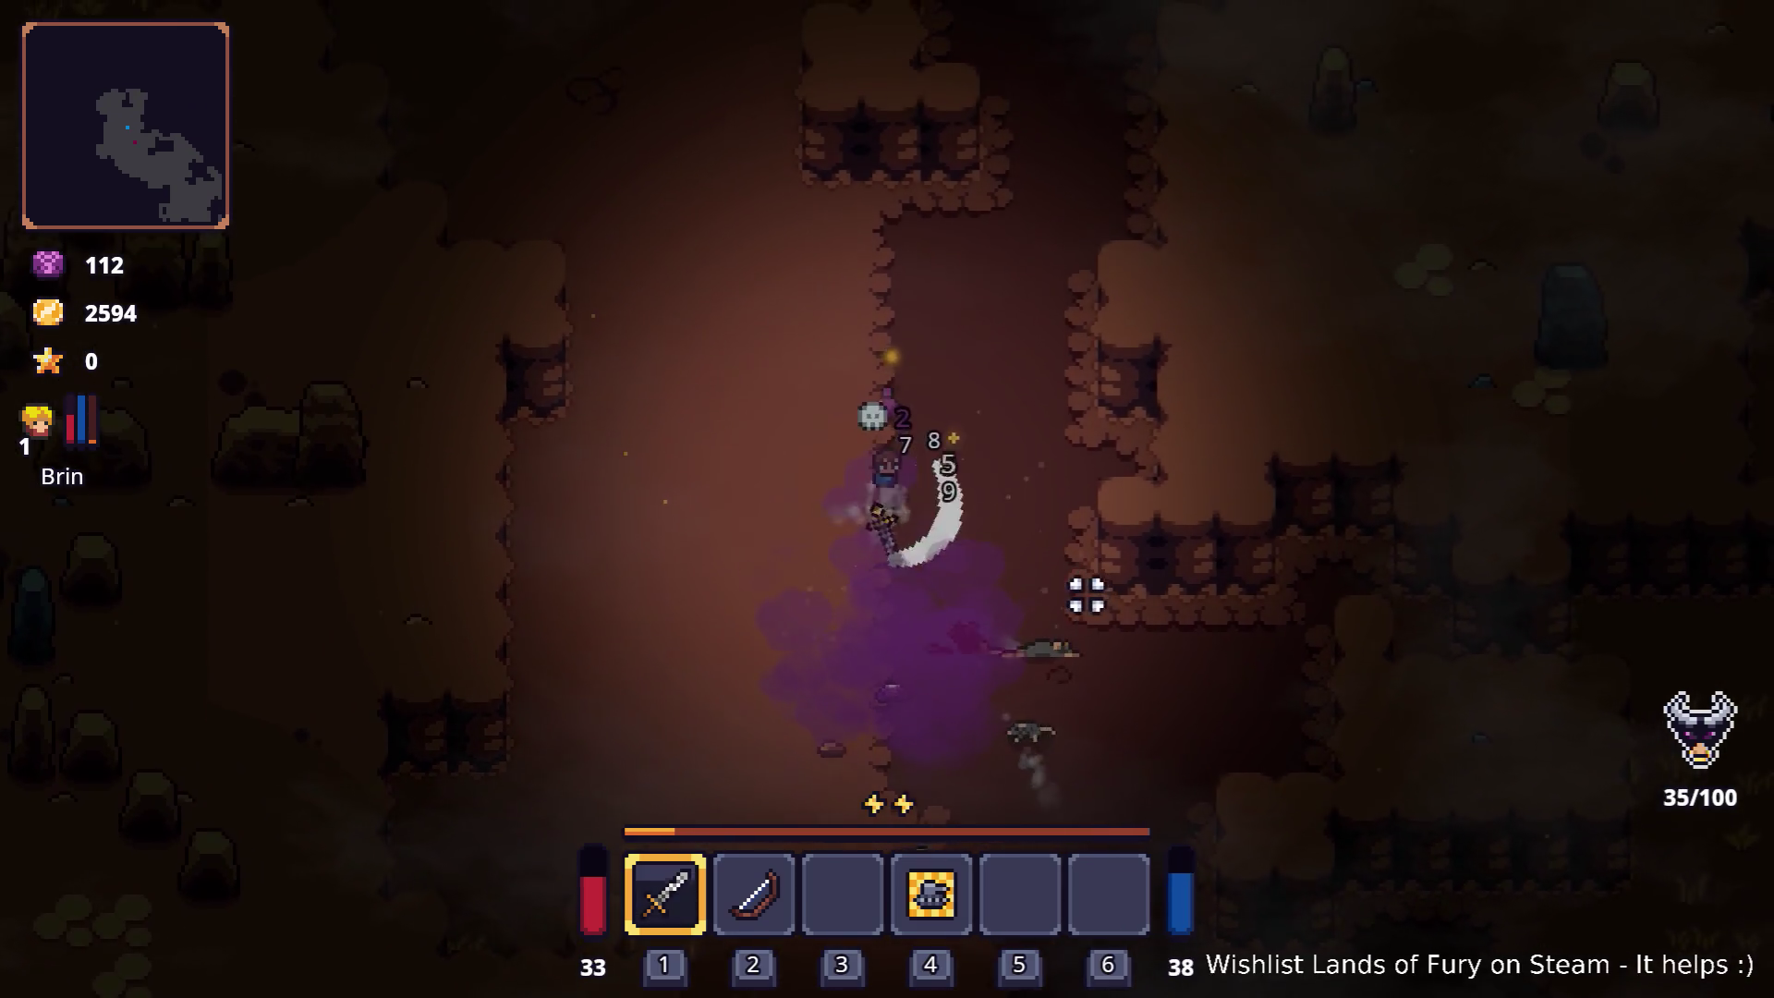
left_click(917, 407)
key("w")
key("a")
left_click(1069, 357)
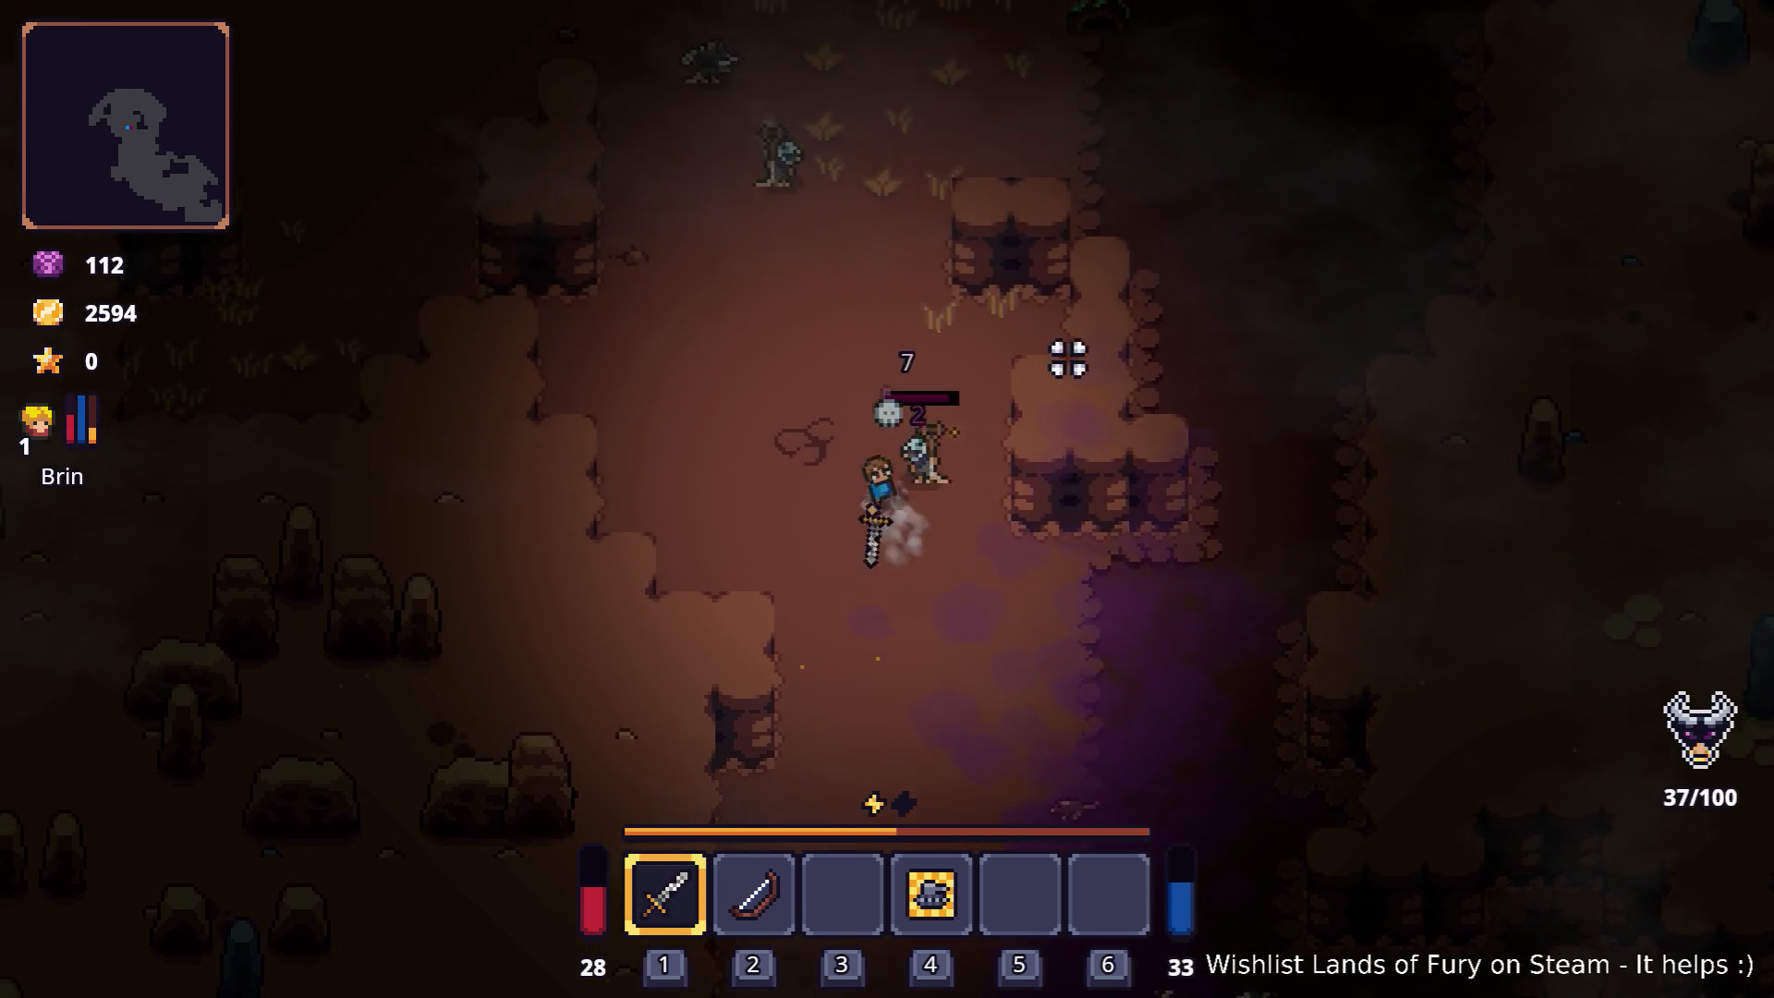
left_click(970, 333)
key("w")
left_click(1002, 324)
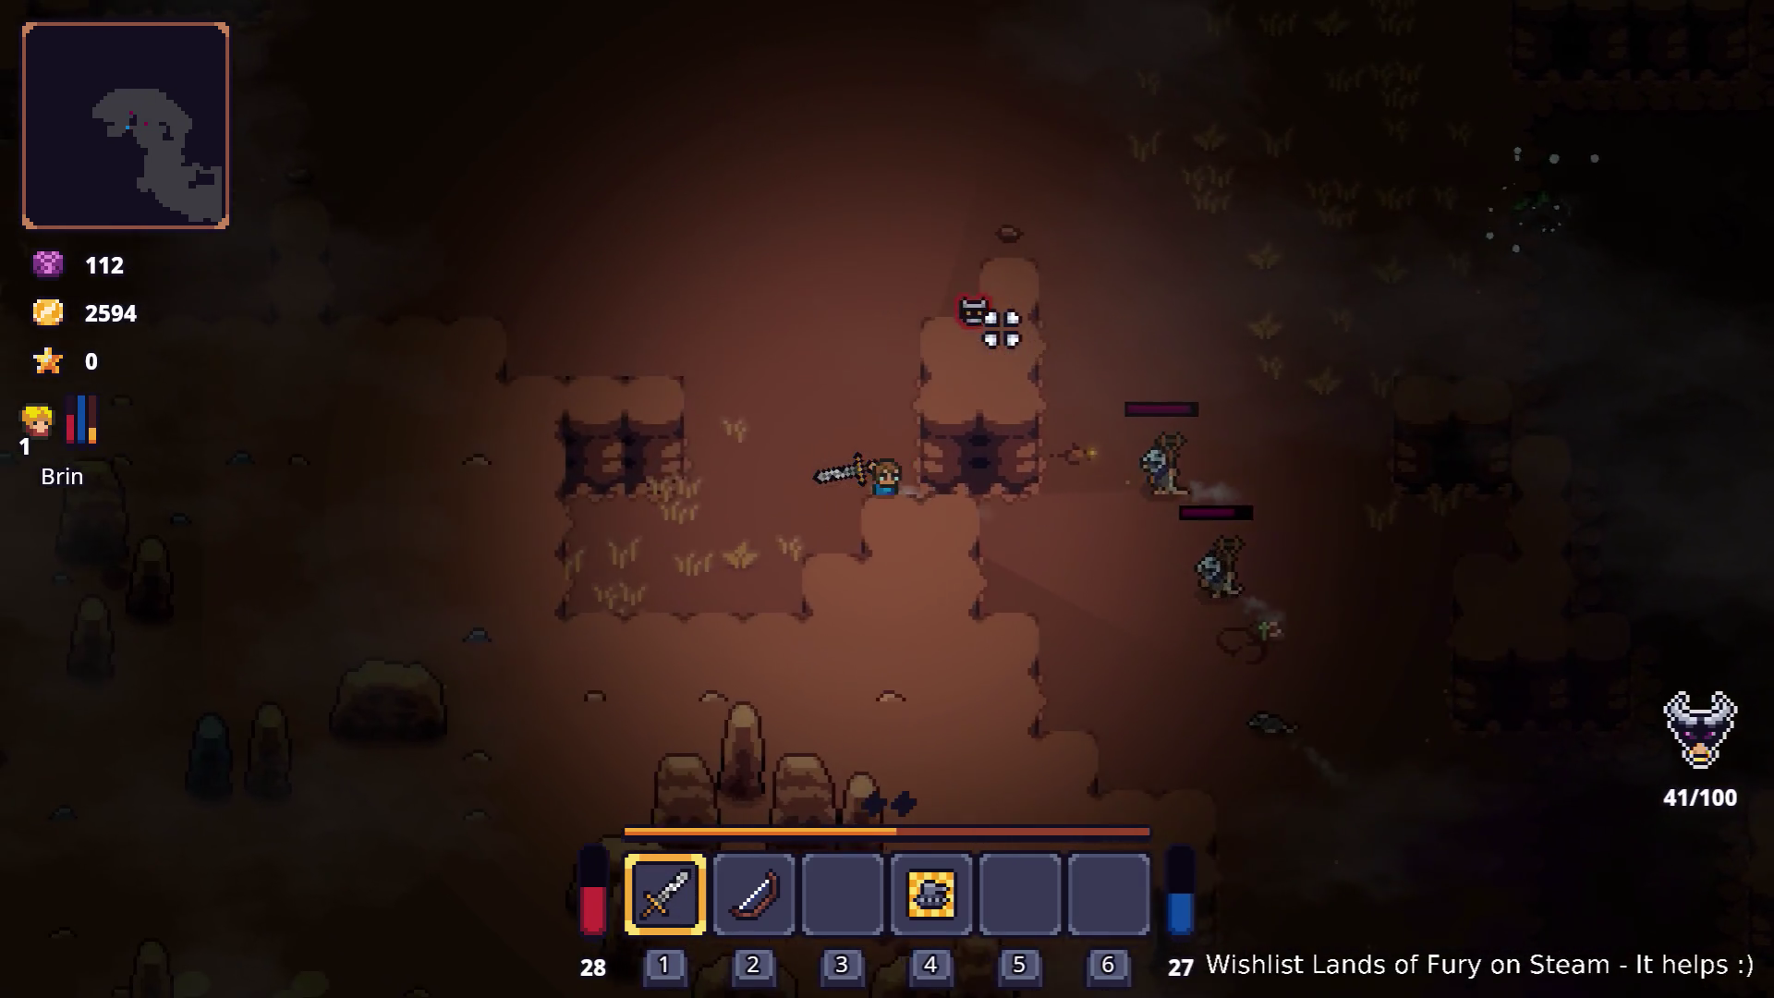
key("w")
left_click(1125, 456)
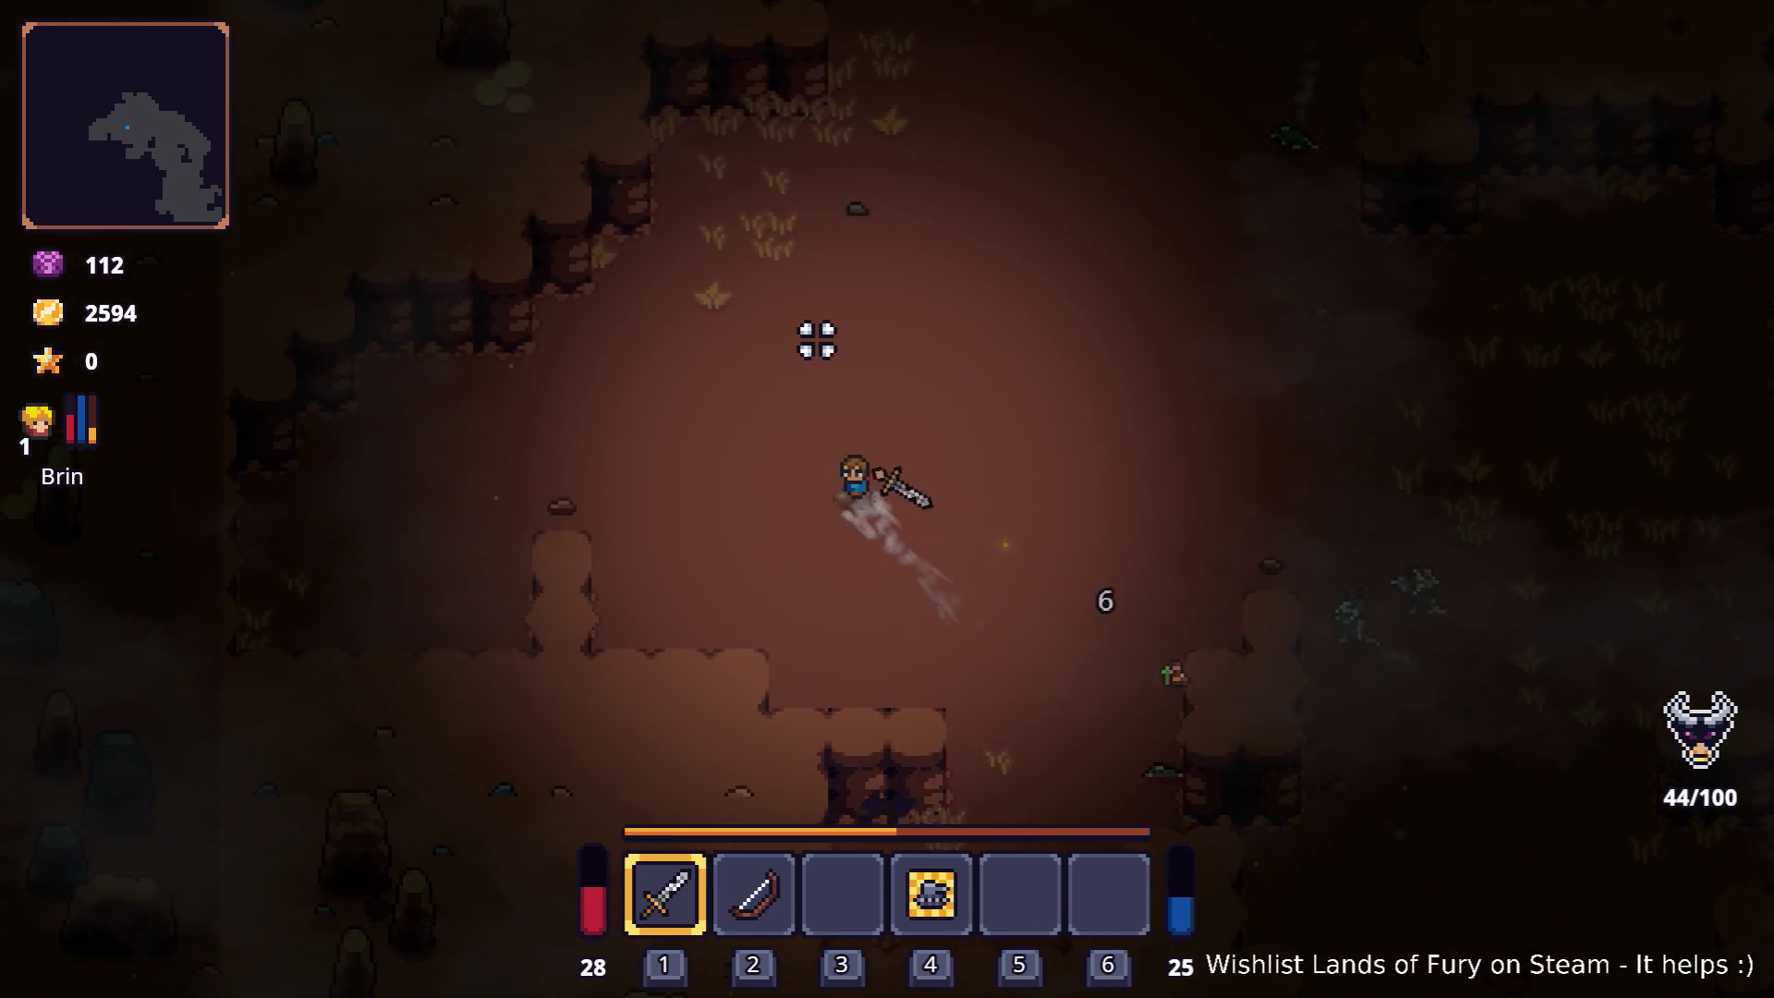
key("w")
key("d")
key("d")
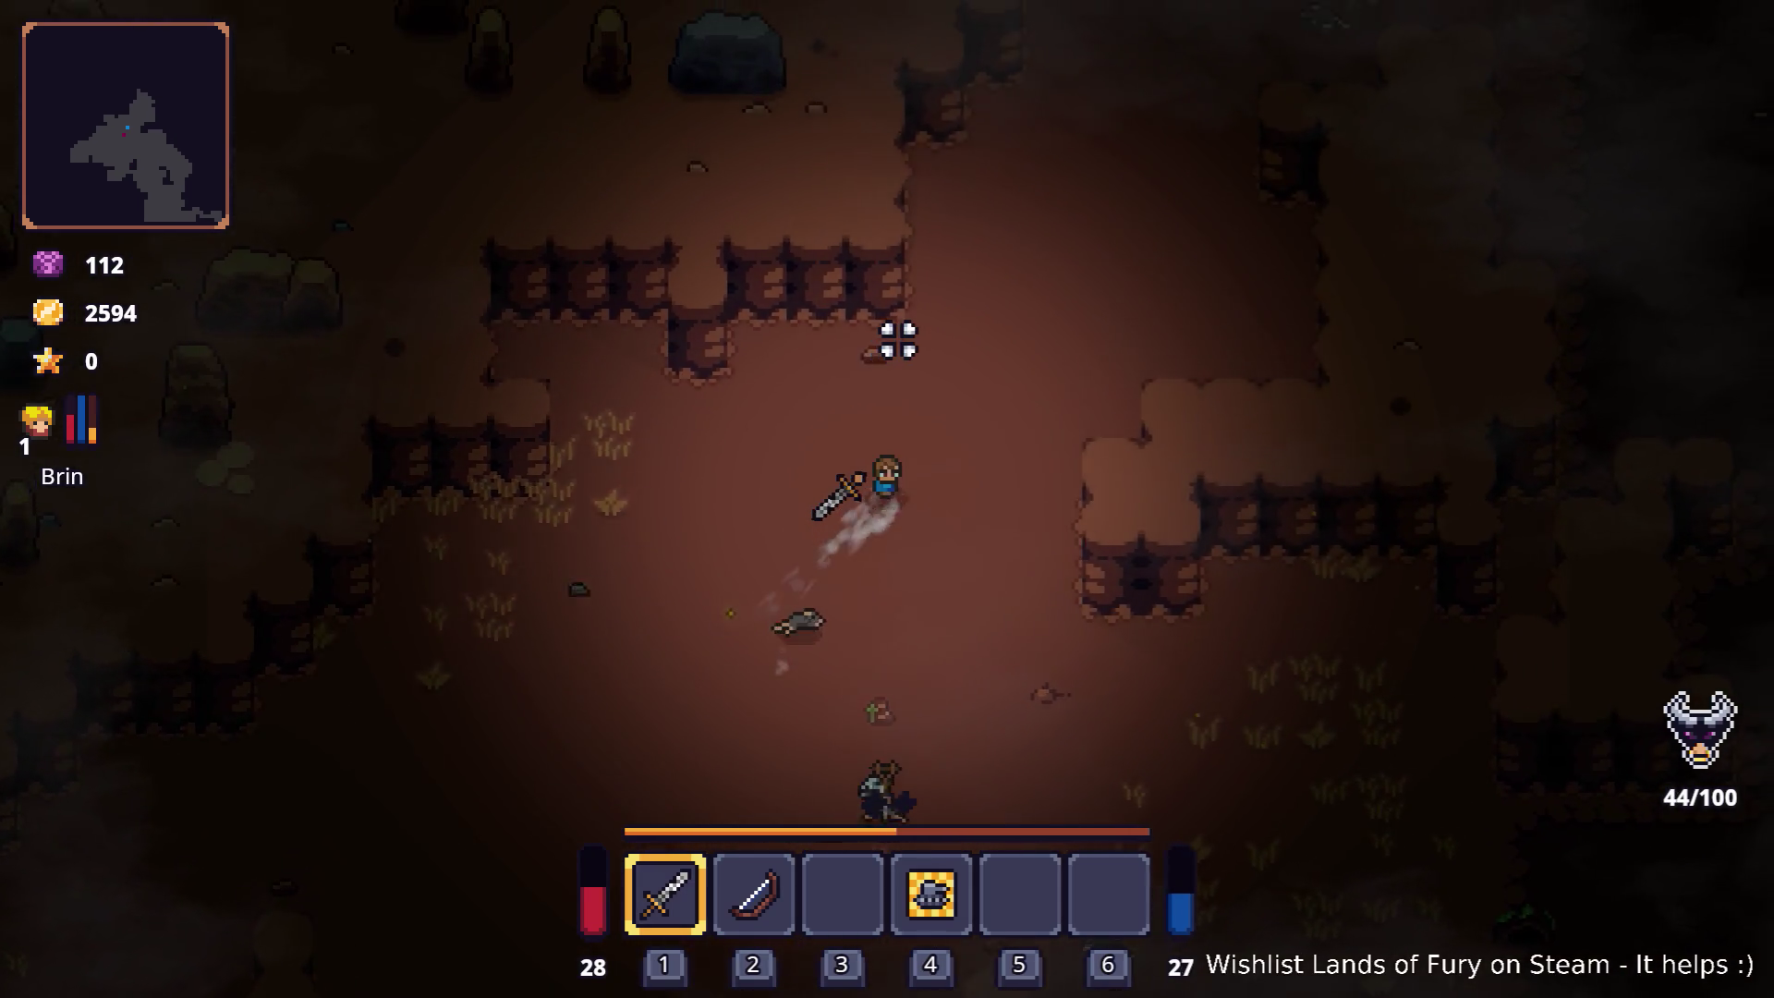
Step: Walk north alongside the glowing lava pools
key("w")
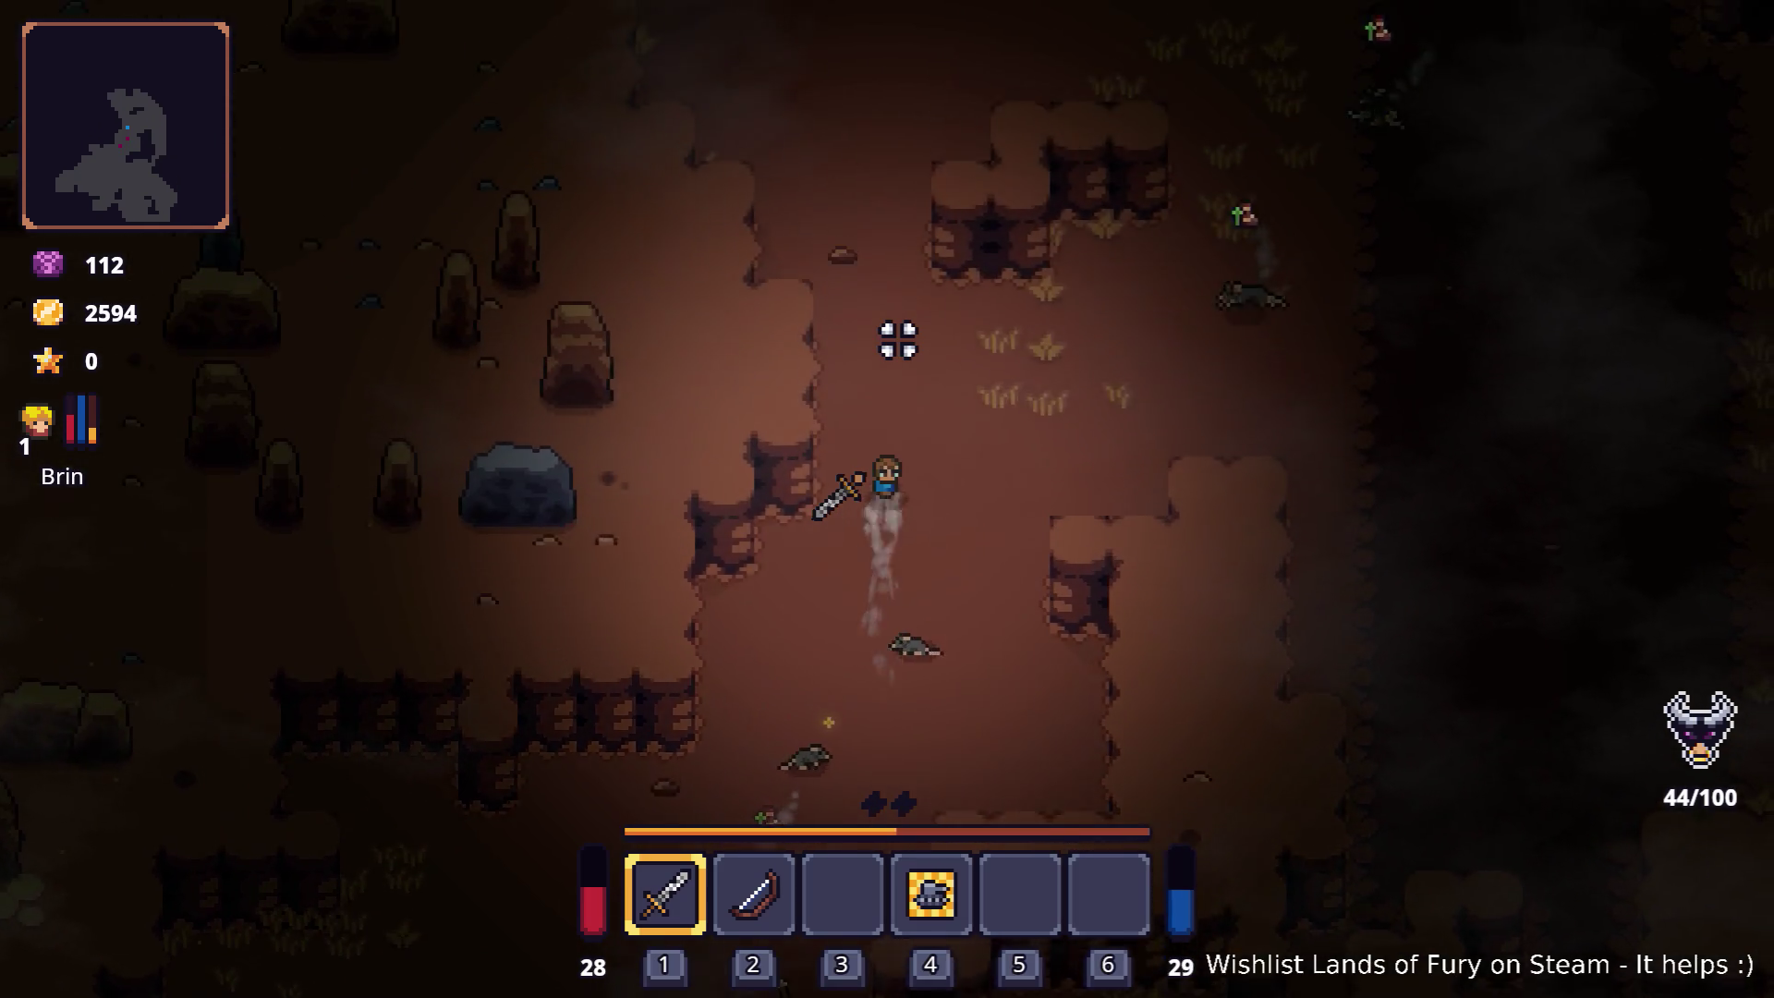
key("w")
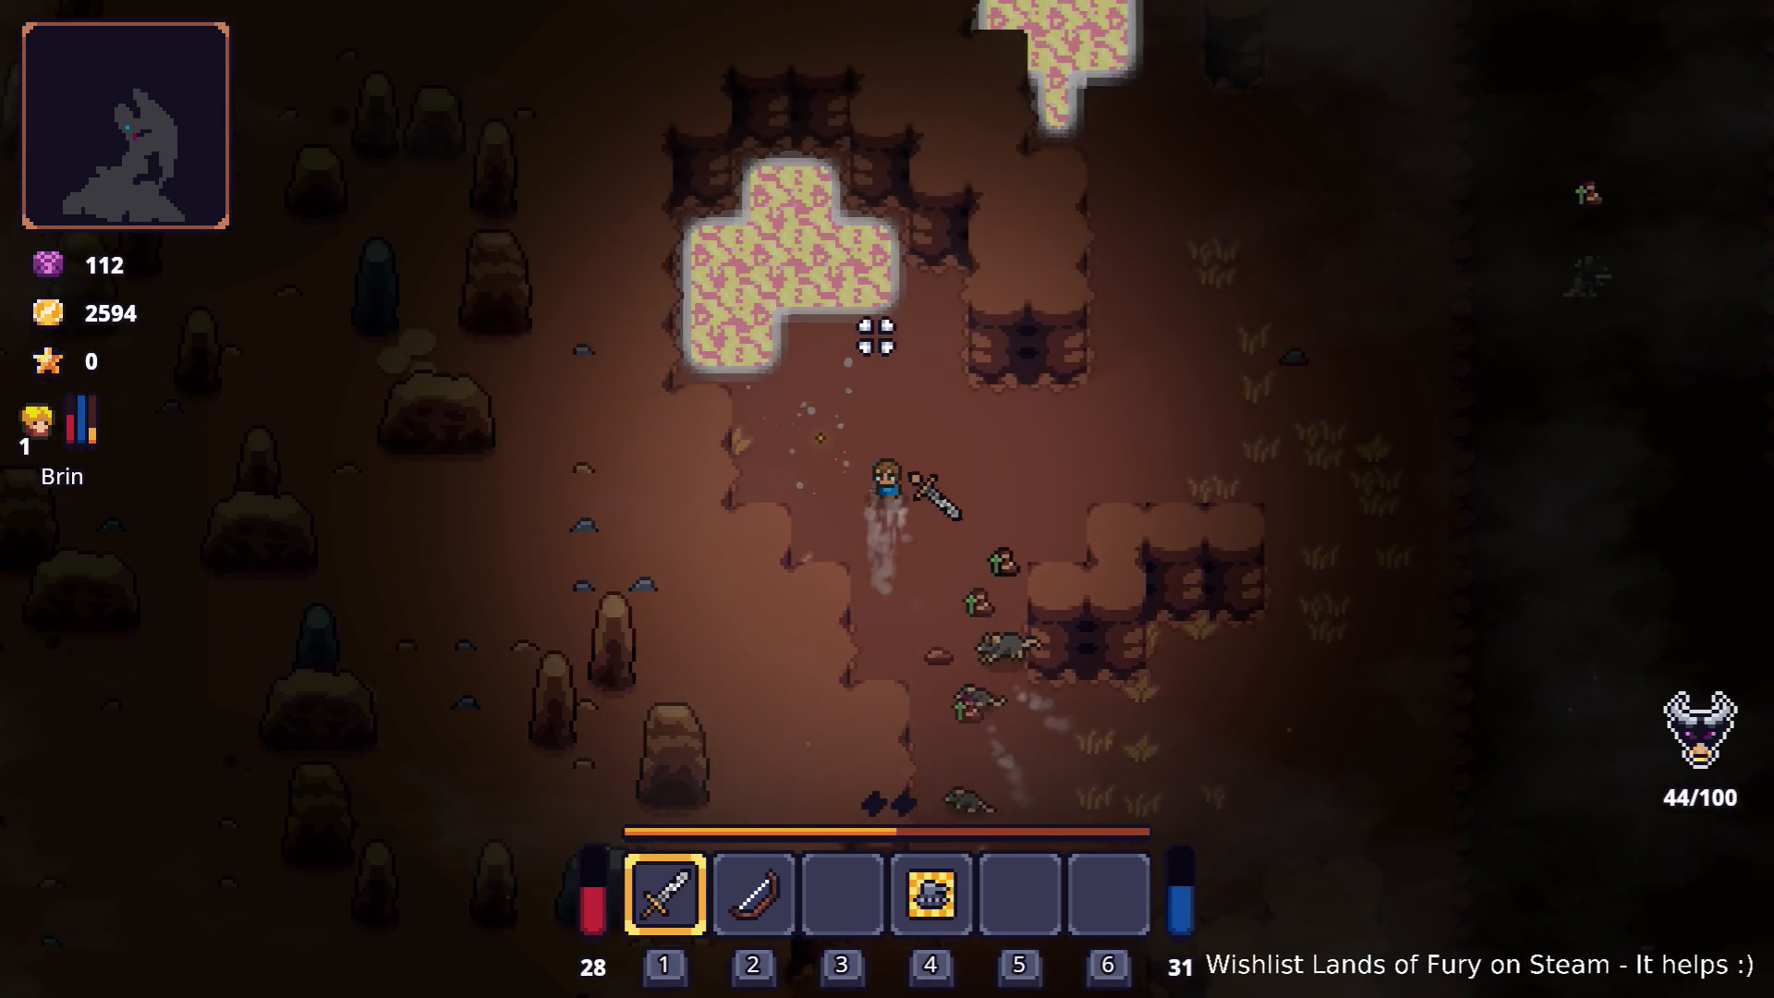
key("d")
key("w")
key("d")
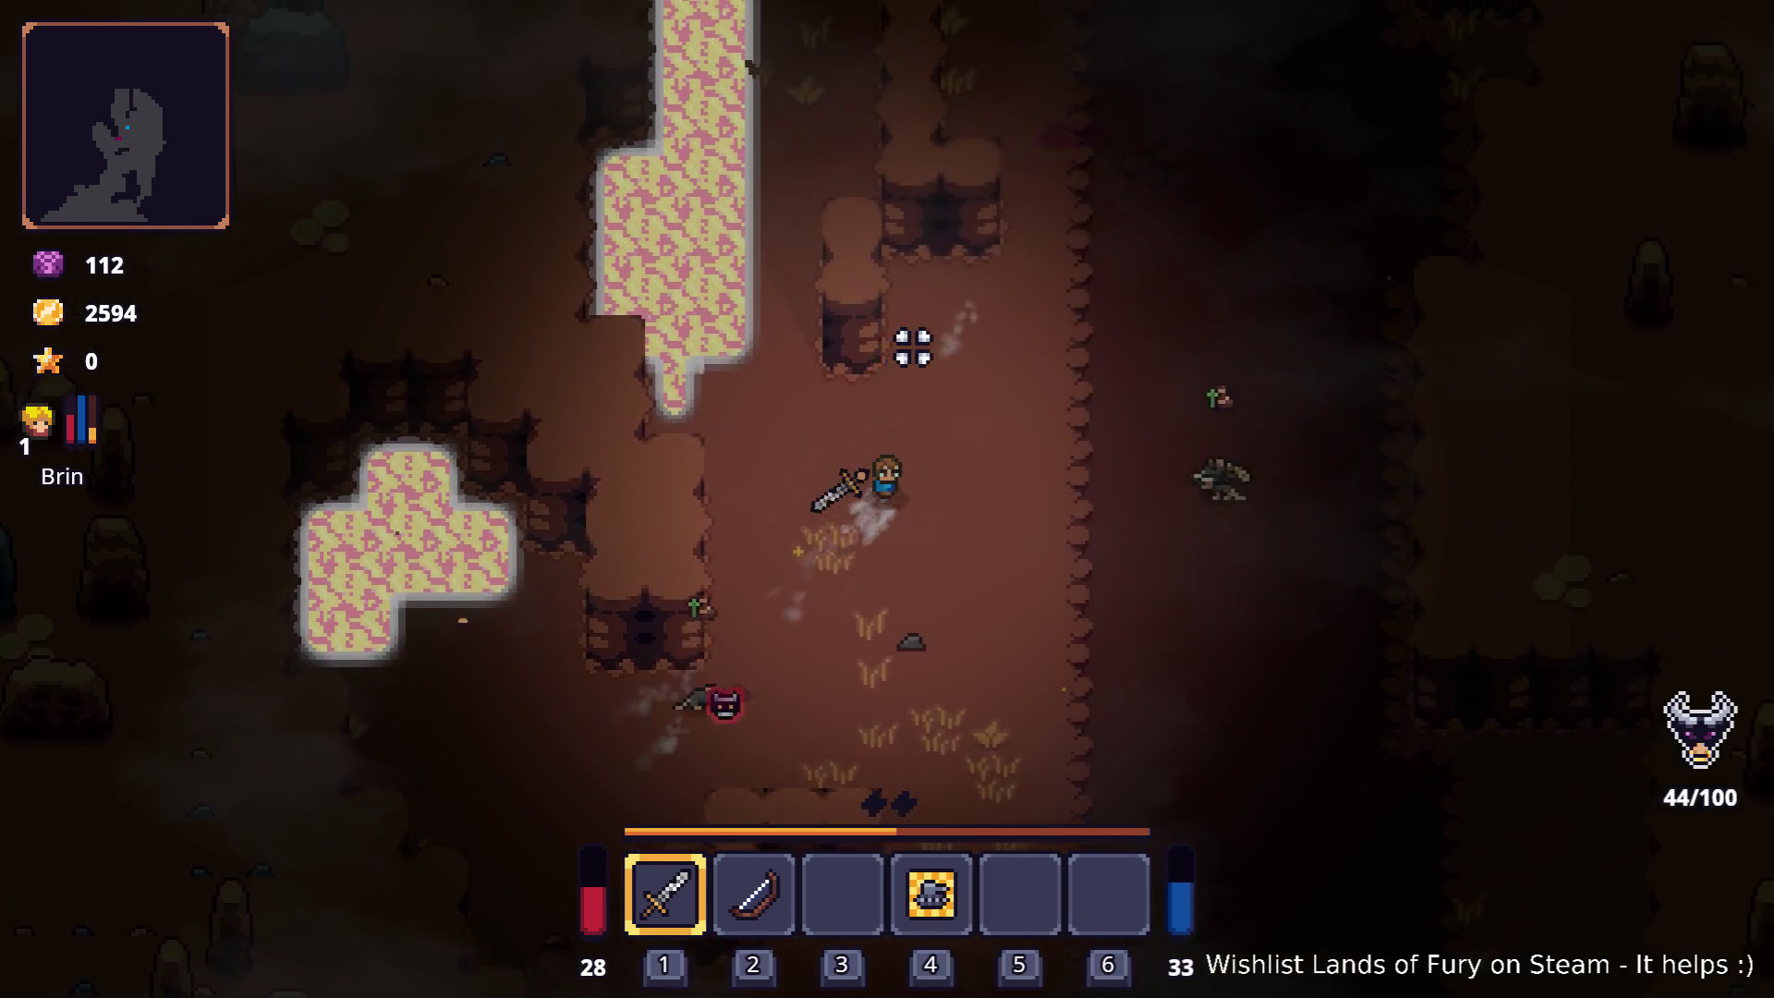
key("a")
key("w")
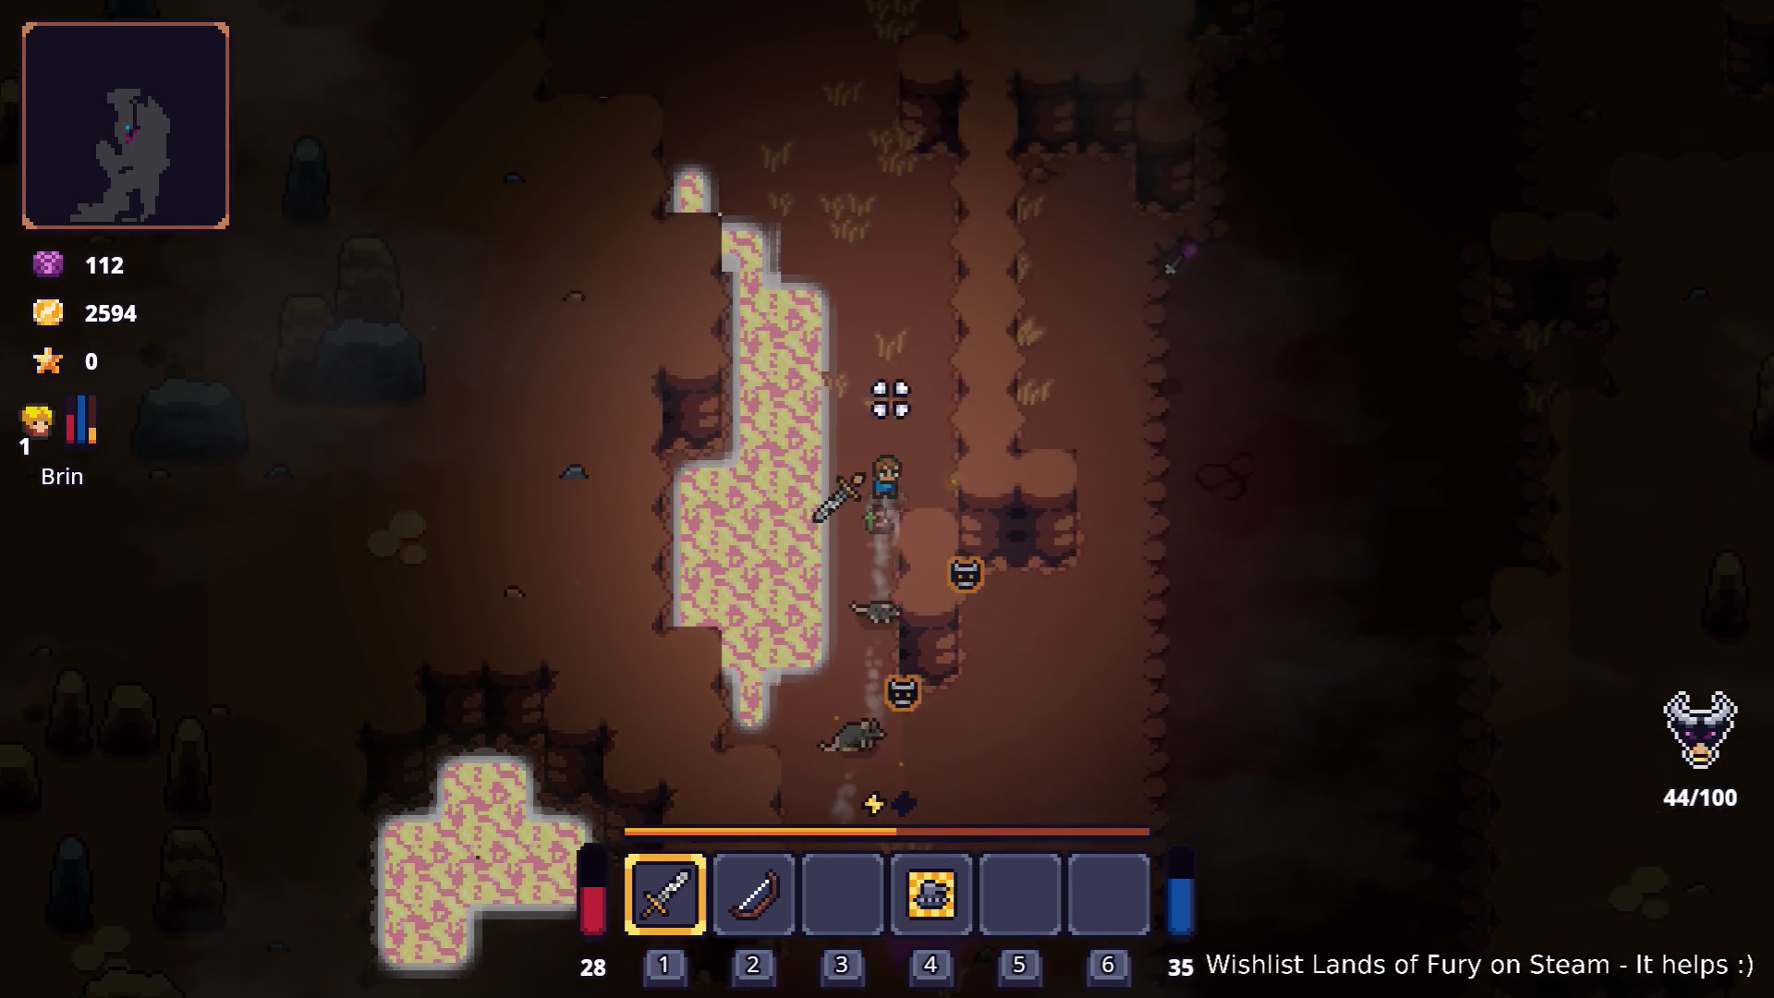
Step: Head south and attack the group of rats with the sword
left_click(855, 644)
left_click(856, 644)
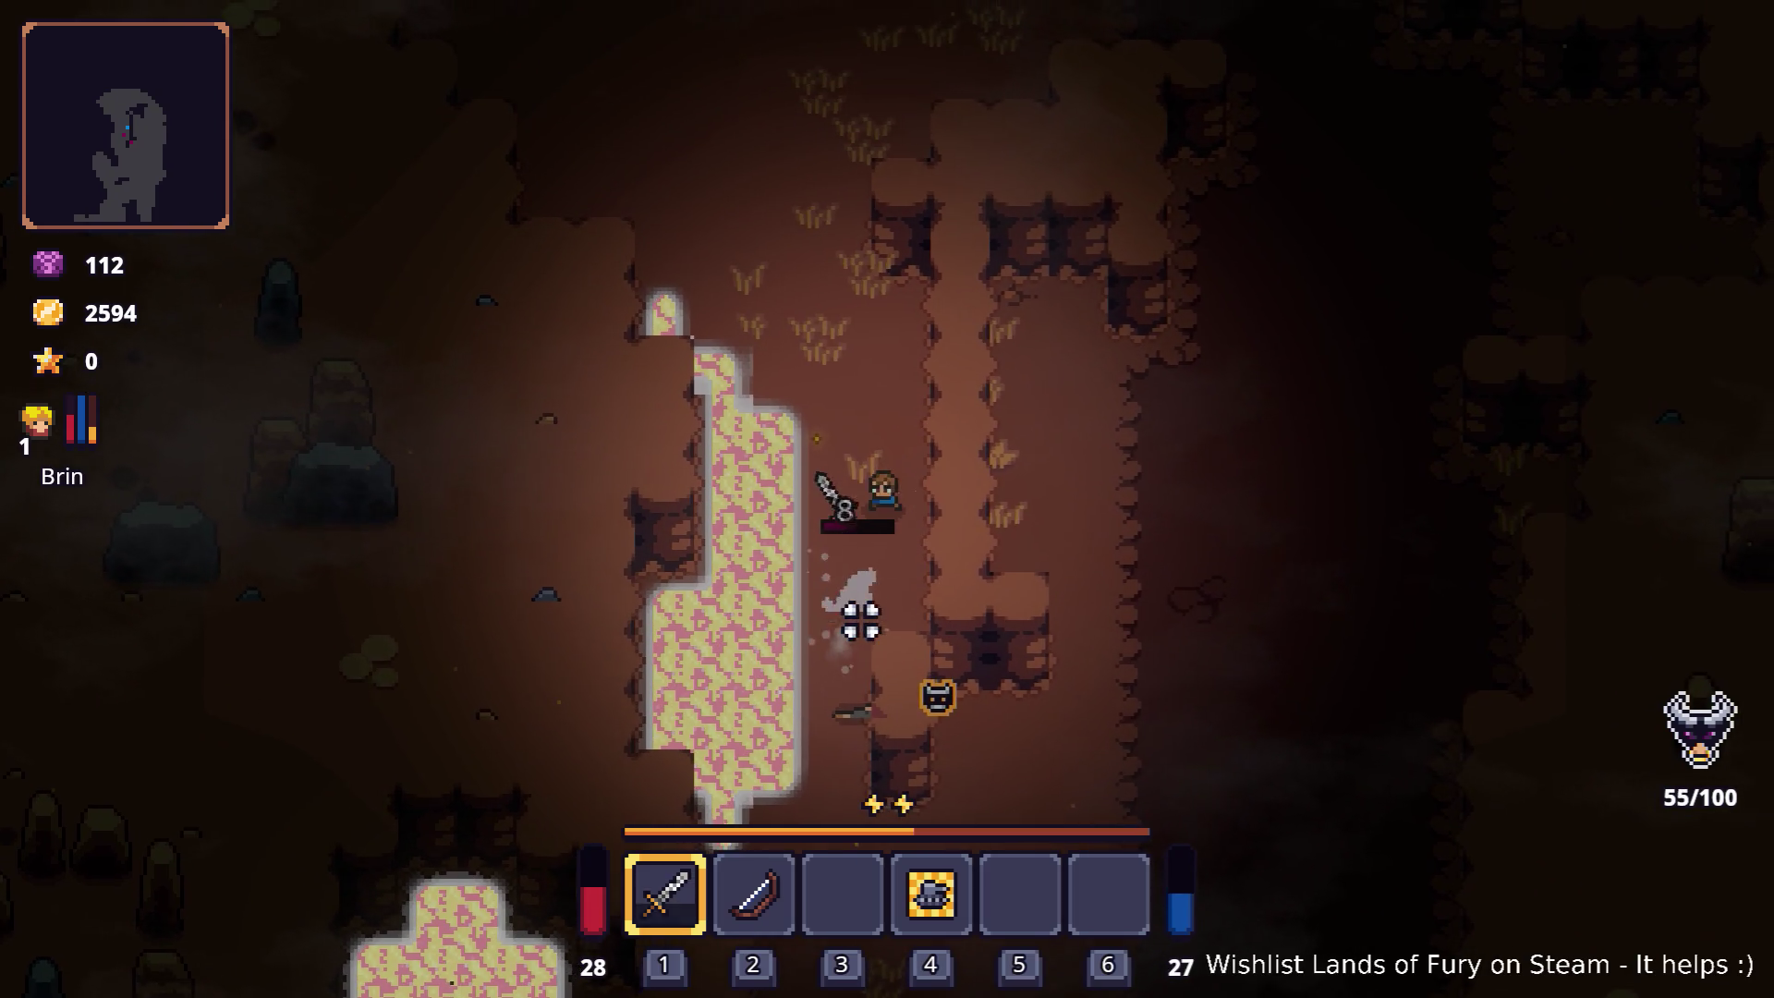
key("s")
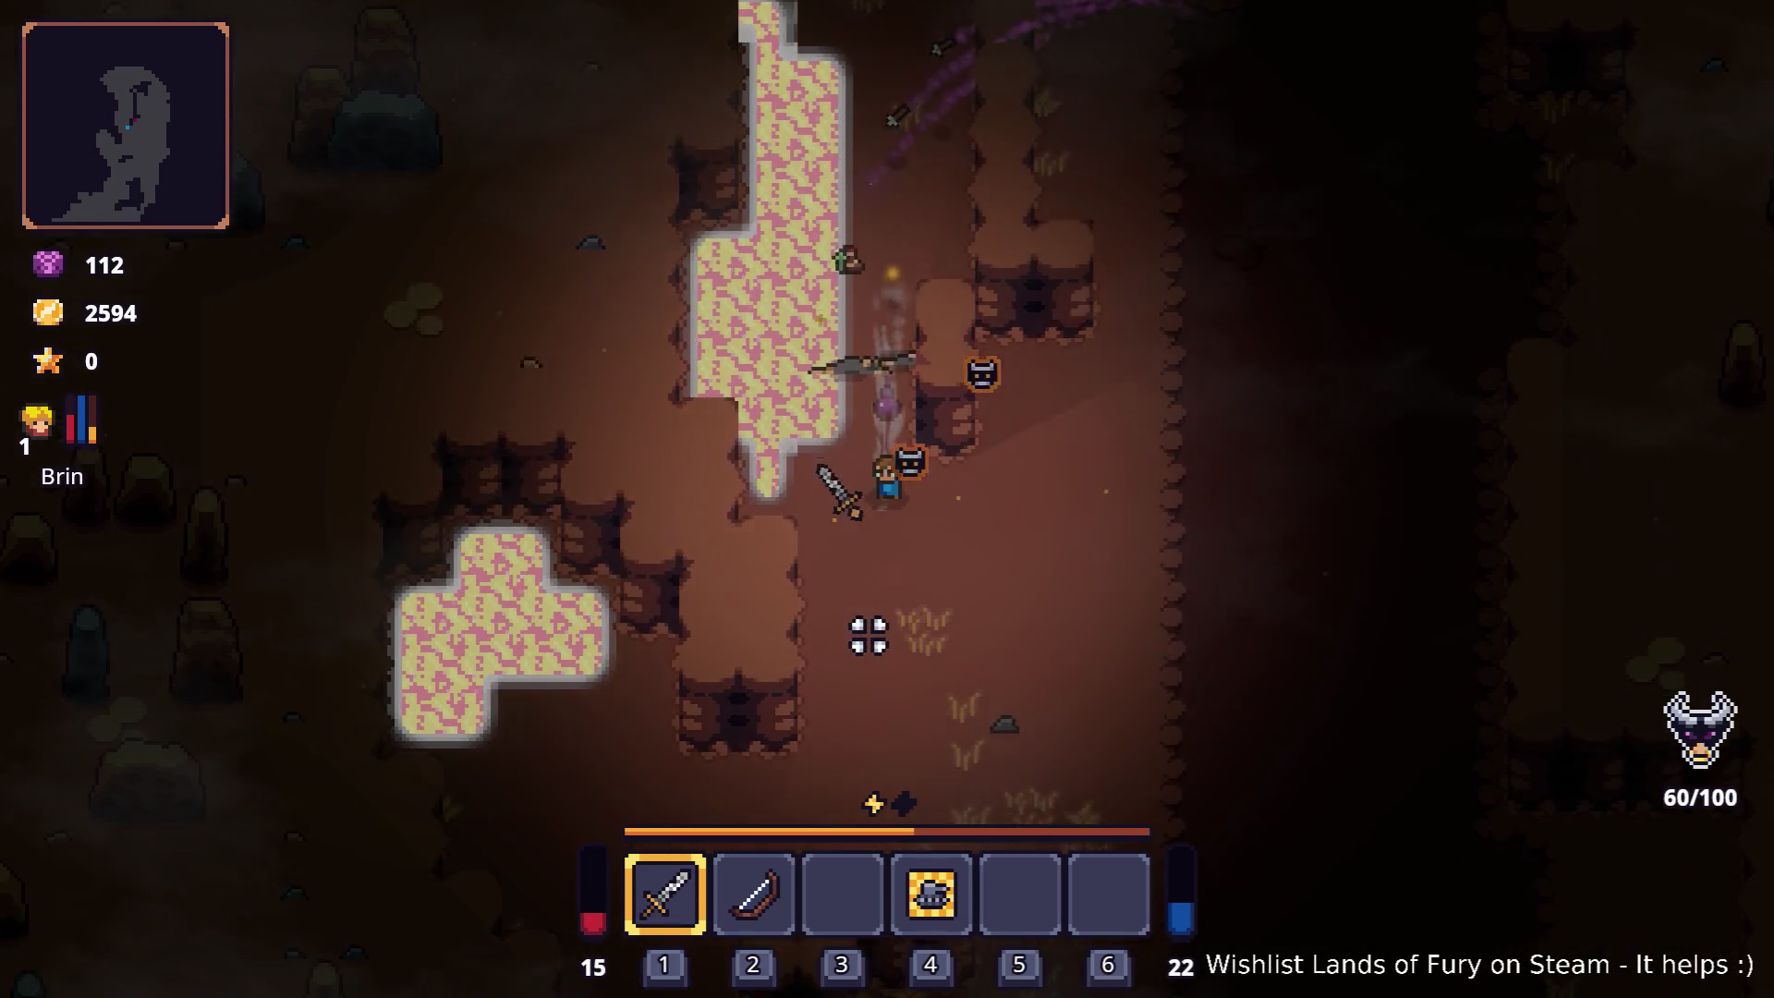
key("d")
key("s")
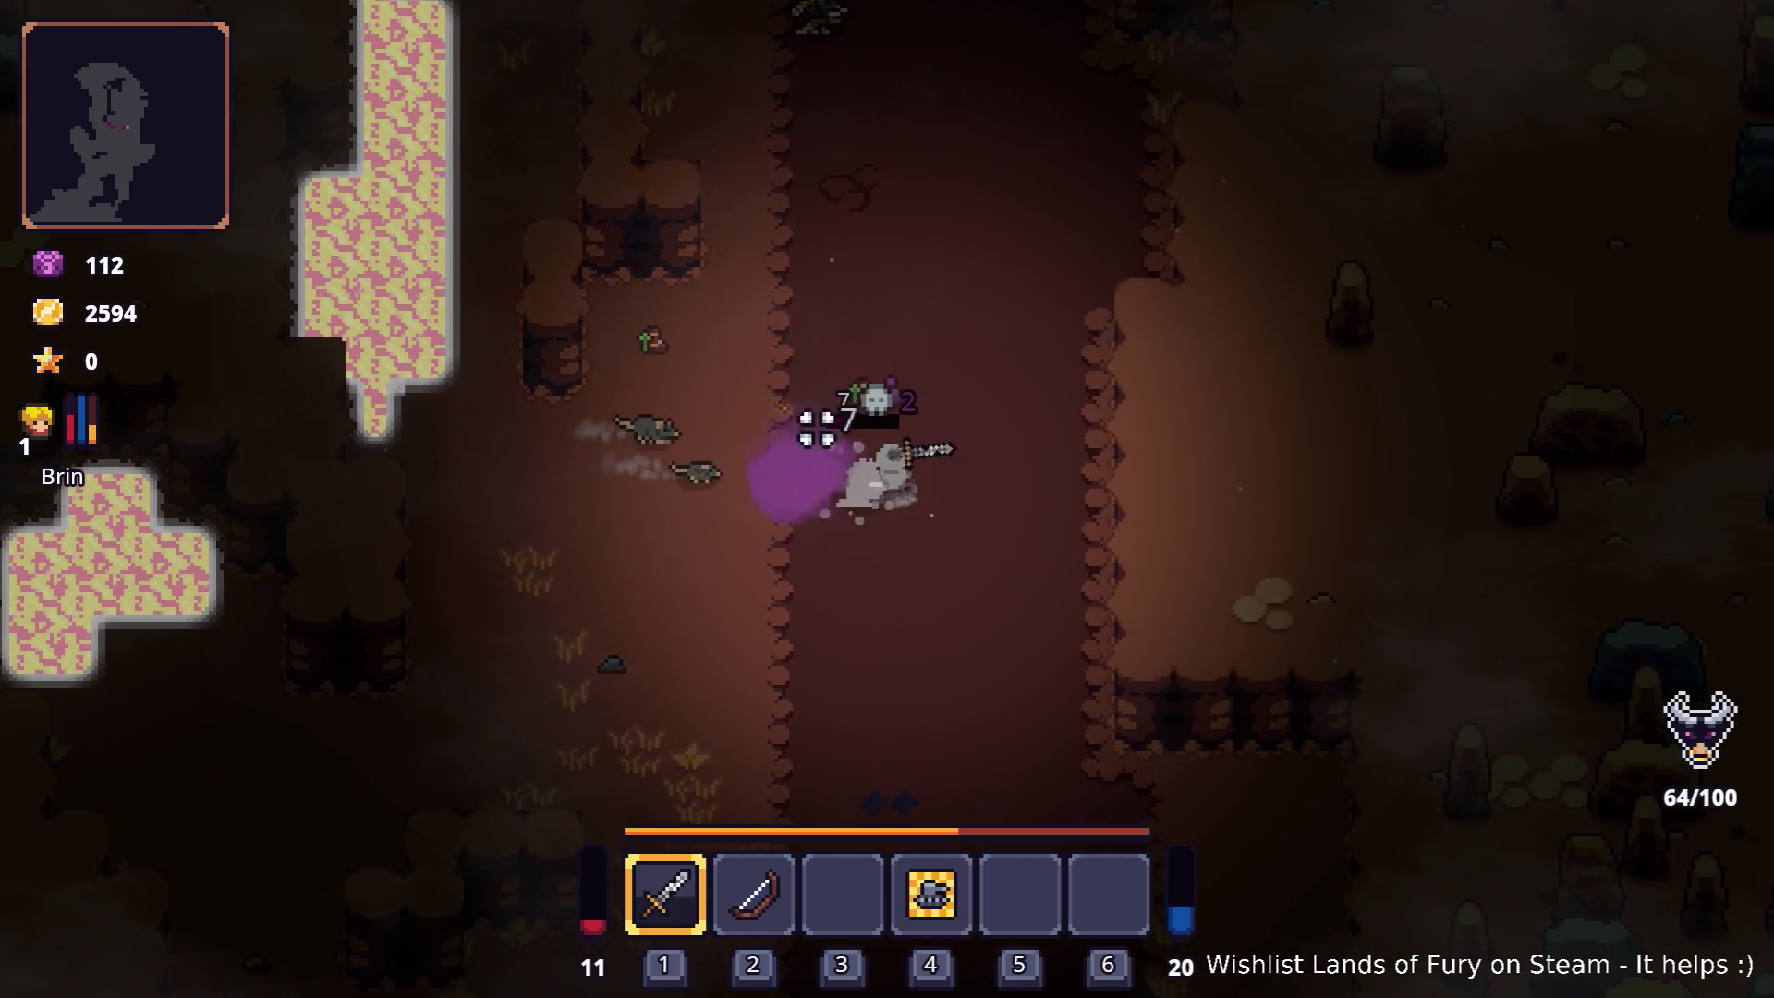
left_click(713, 435)
key("a")
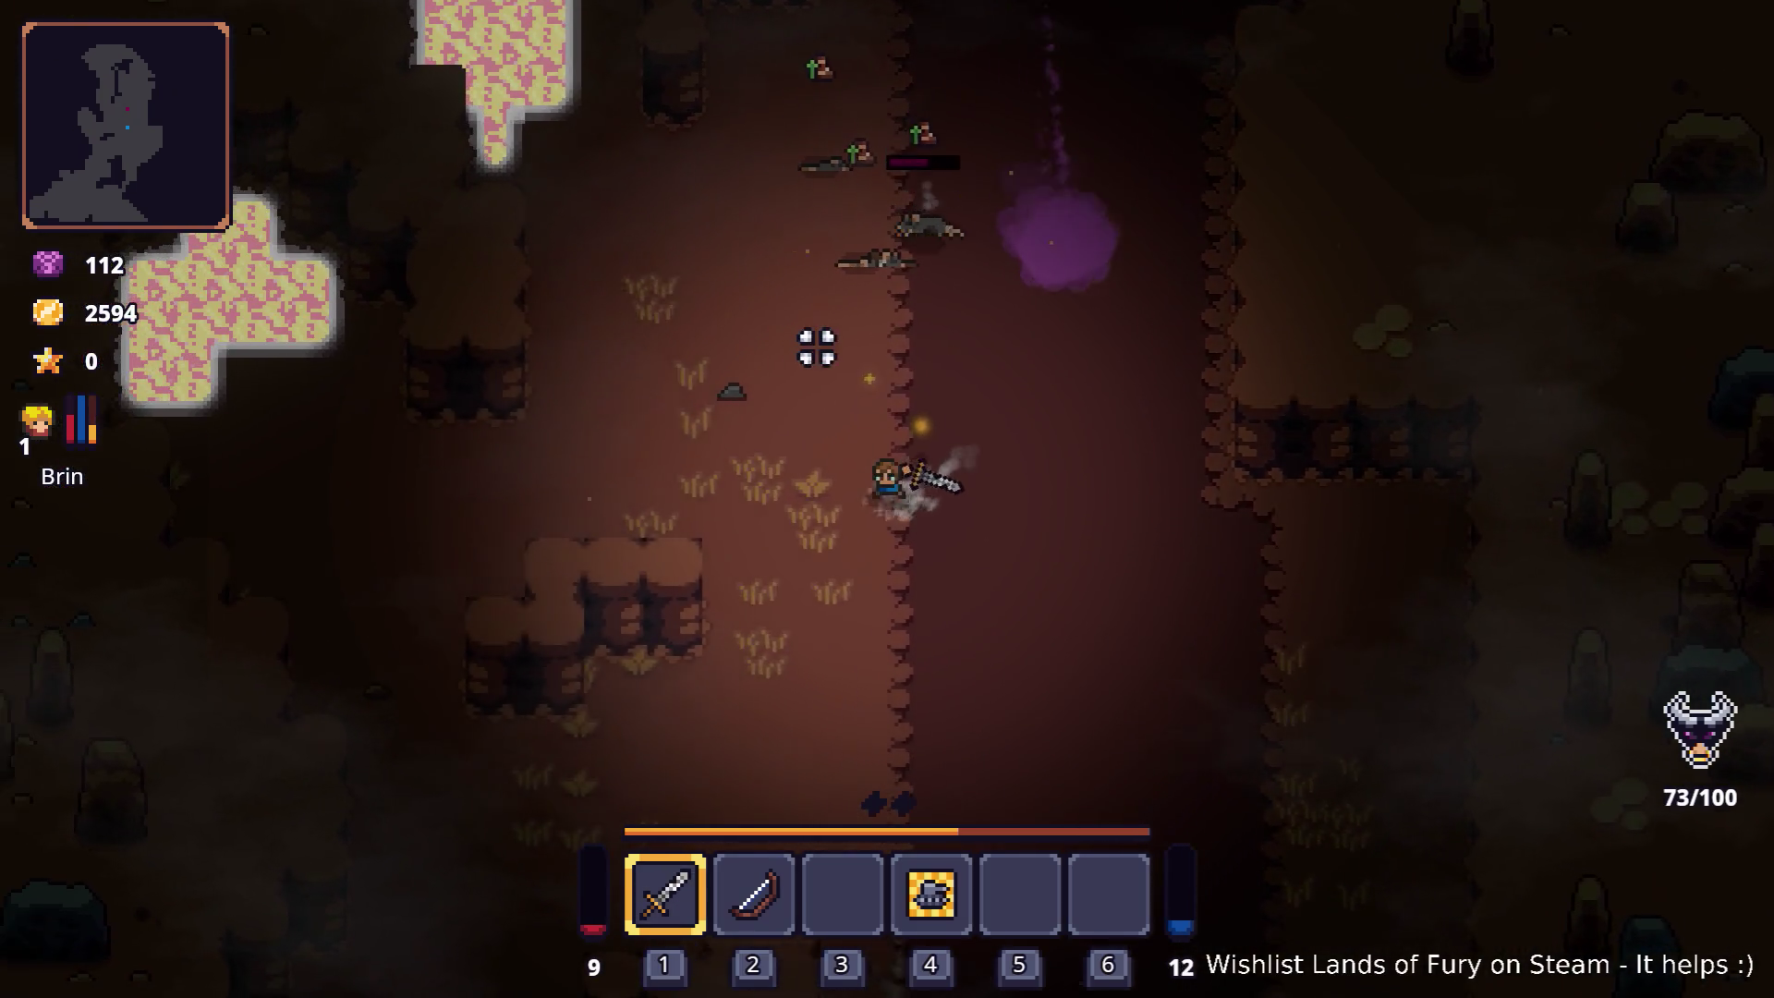
key("w")
Step: Slash the remaining rats to the right and north-east until they die
left_click(1060, 447)
key("a")
left_click(1097, 475)
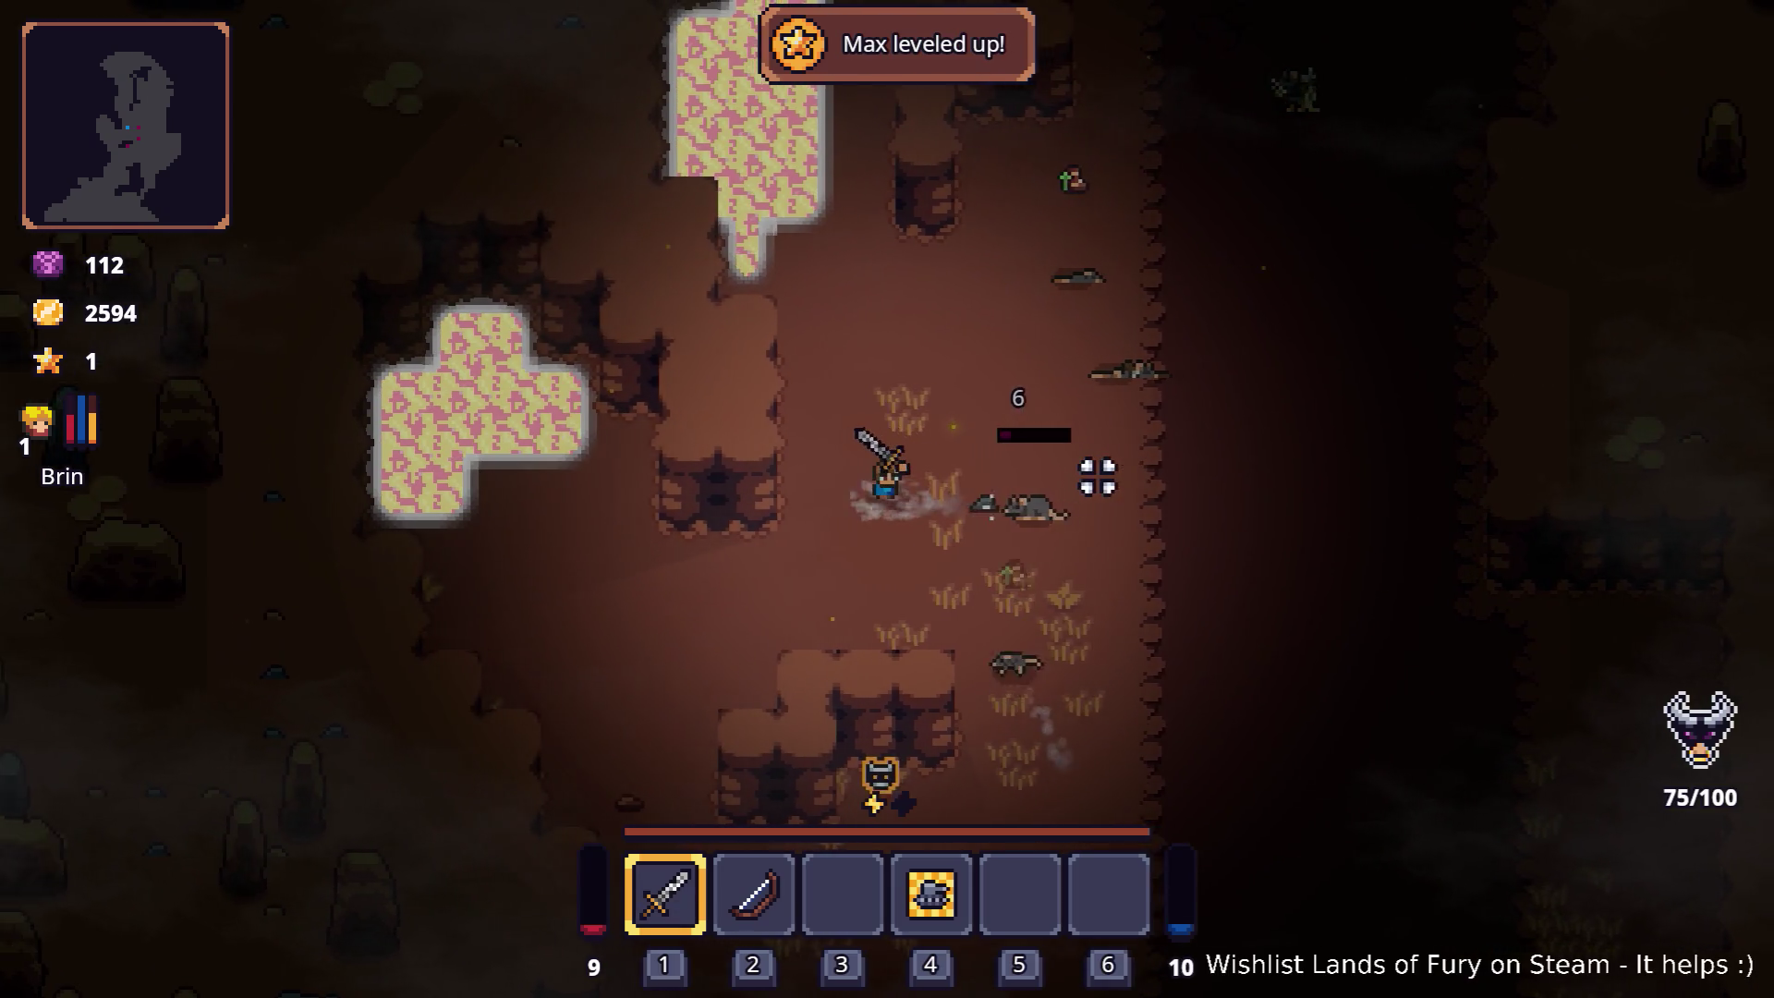
left_click(1069, 586)
left_click(1068, 560)
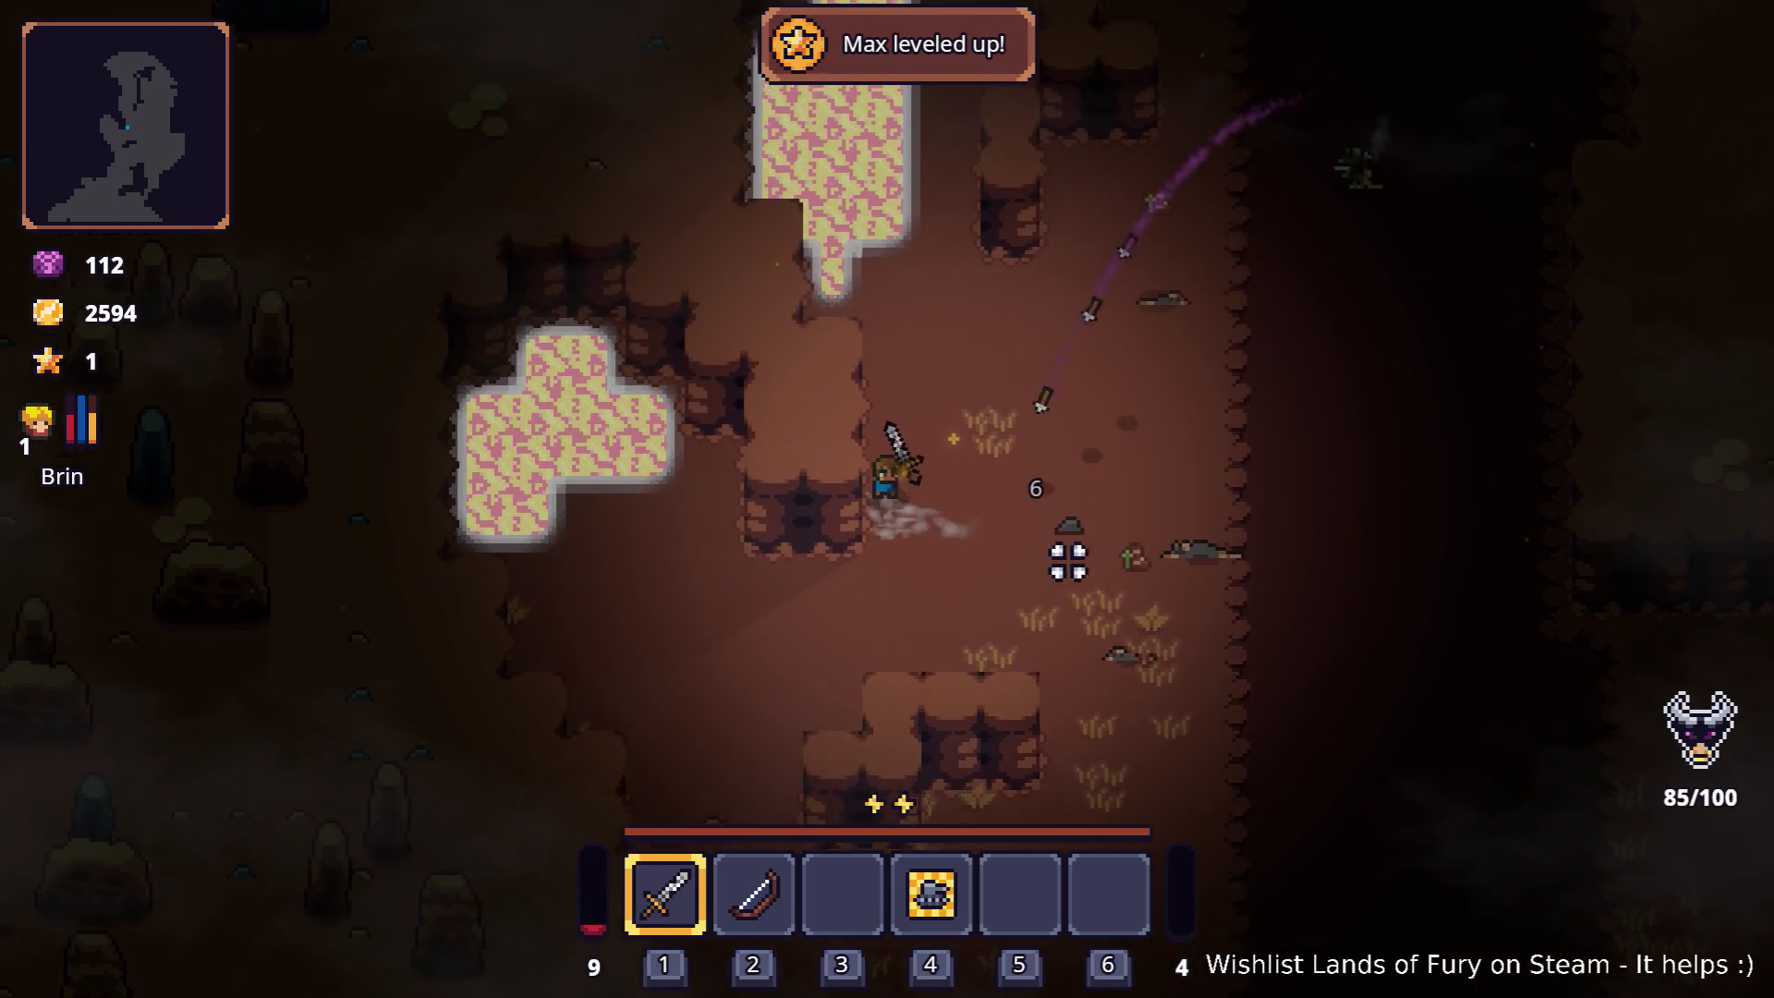
key("w")
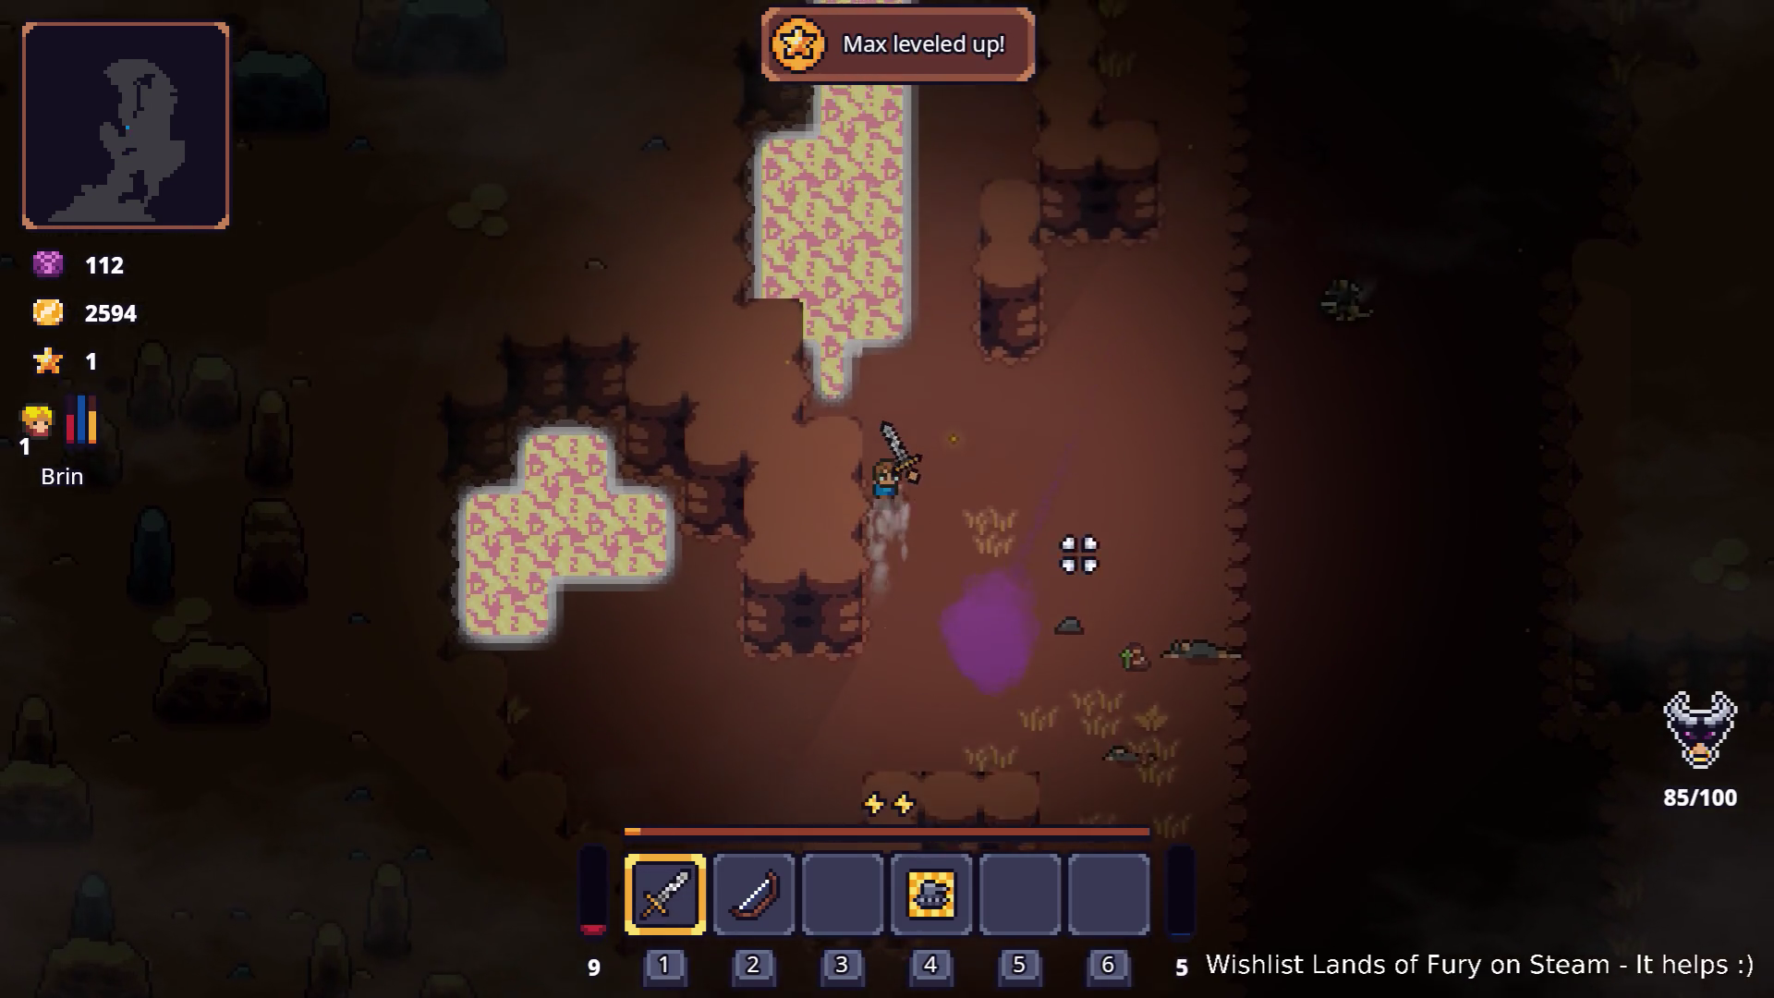
key("d")
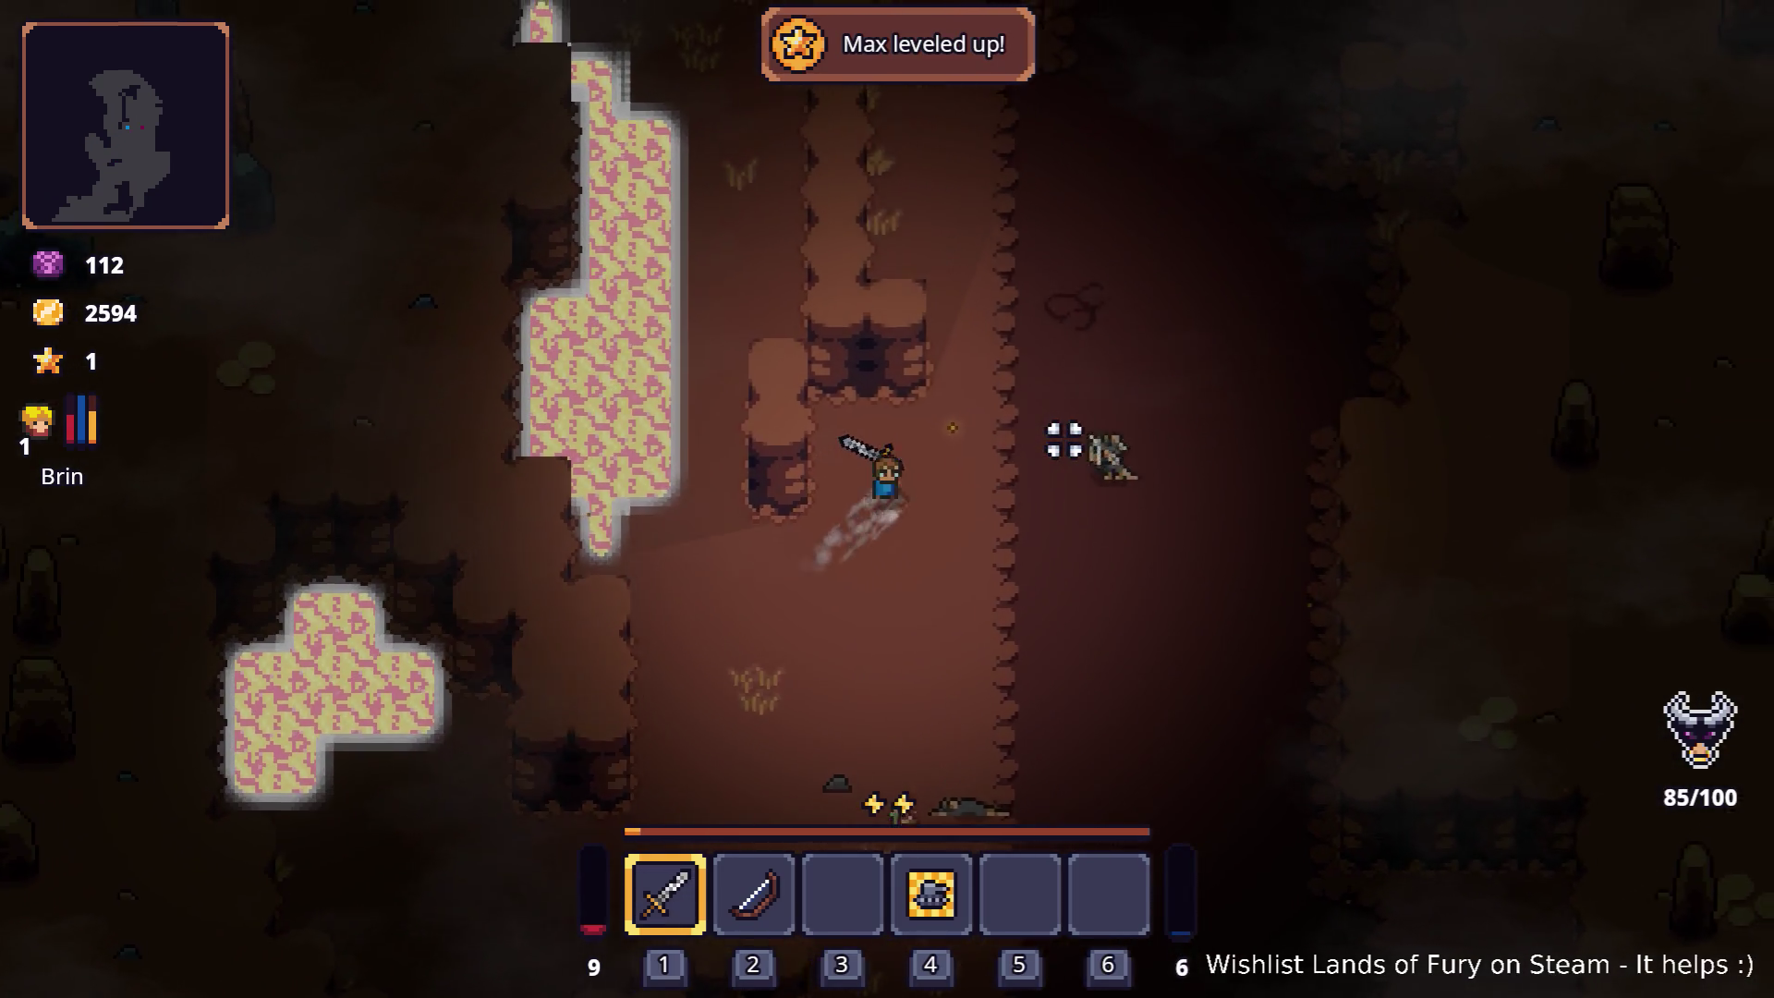
key("d")
left_click(1063, 439)
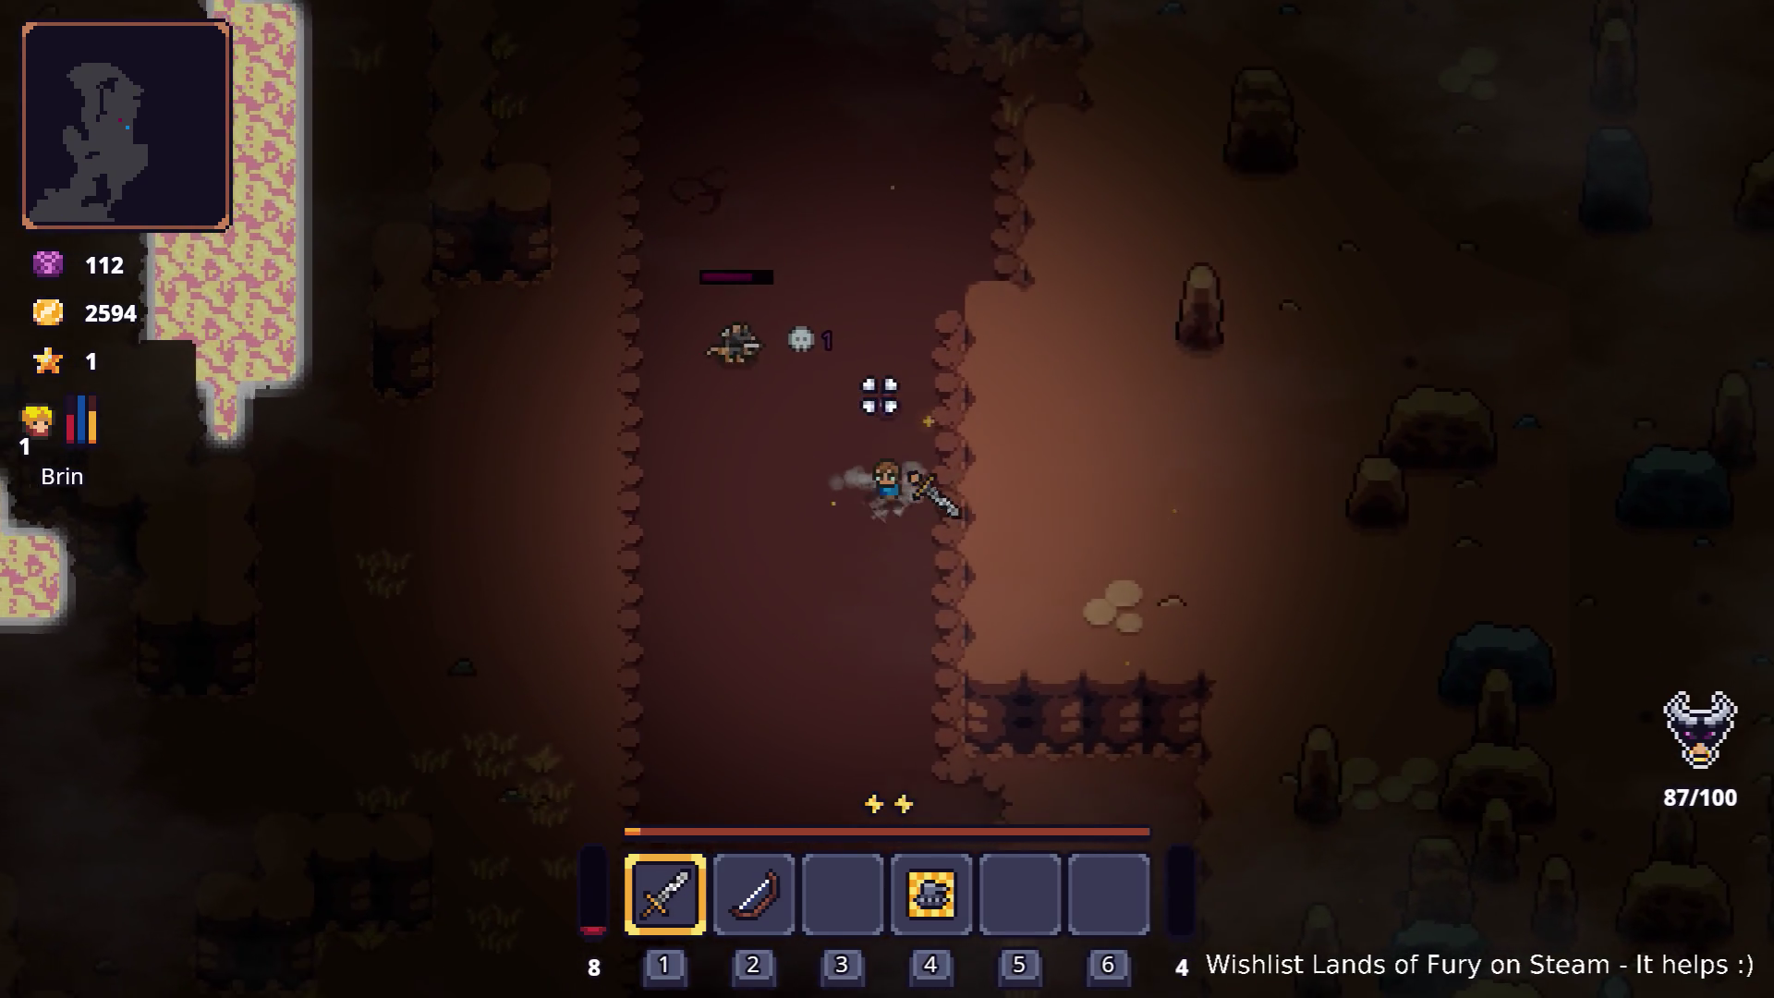
Step: Switch to the bow and shoot arrows at the enemy, dodging away
key("a")
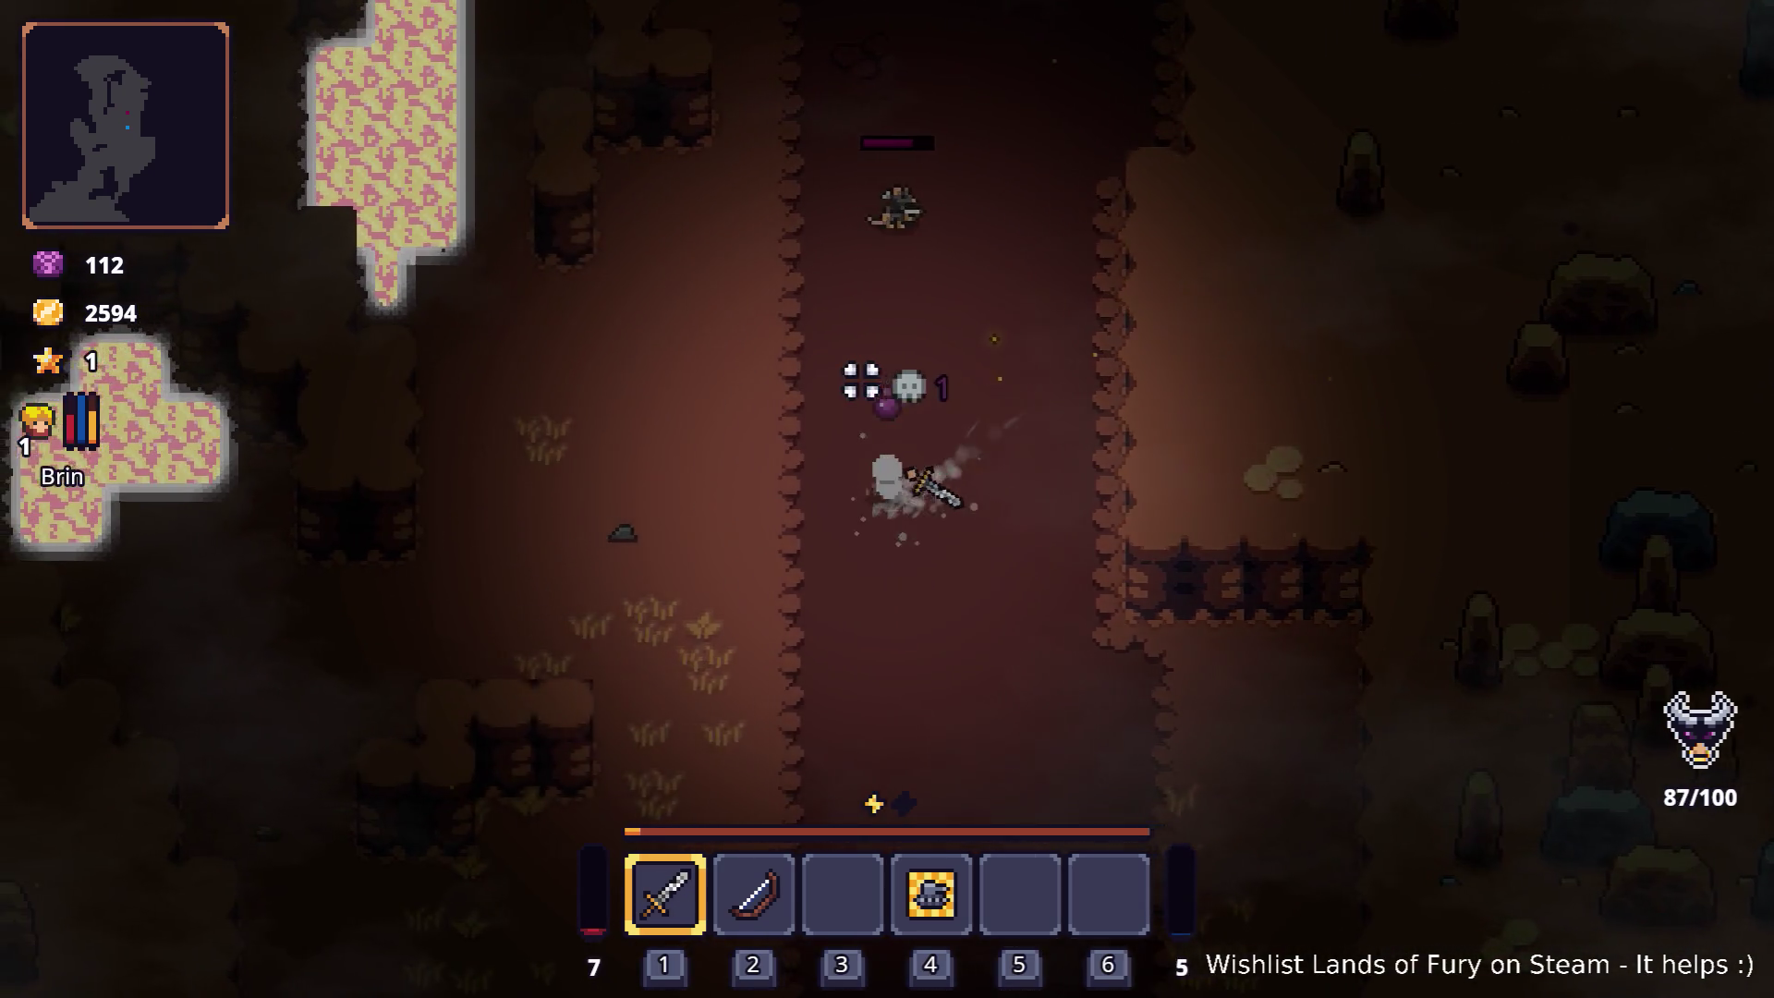
key("2")
left_click(1063, 254)
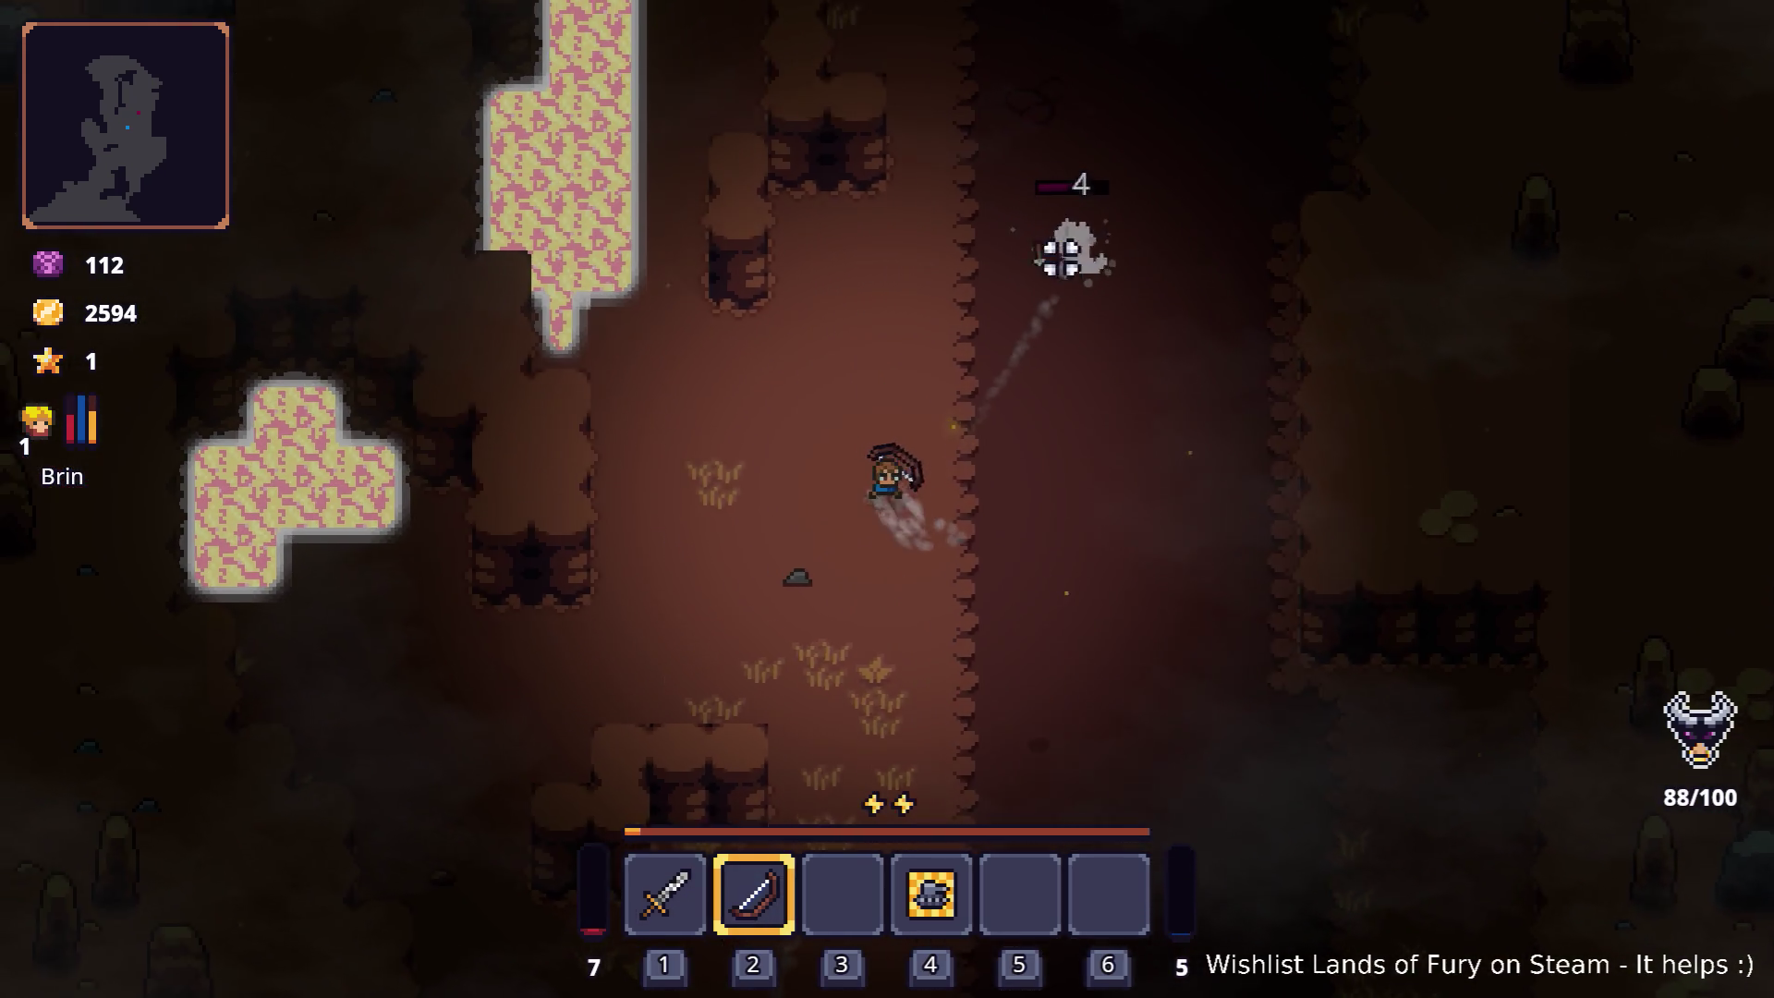
key("w")
key("a")
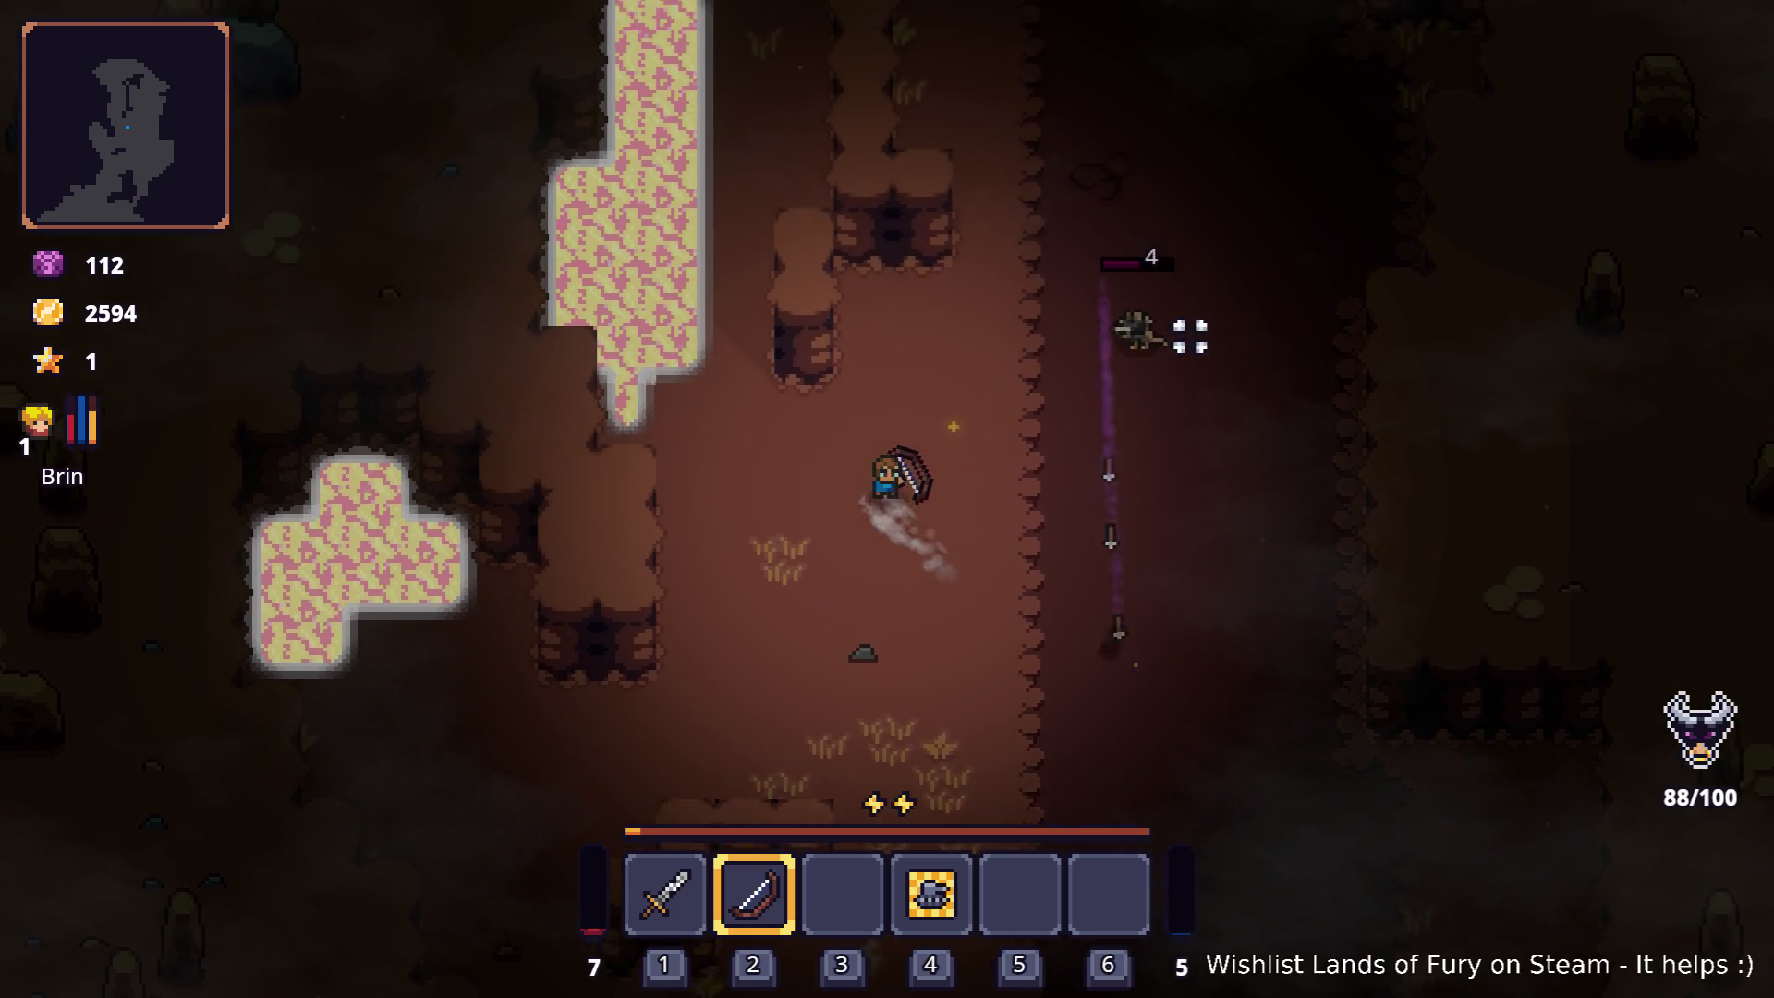
left_click(1198, 336)
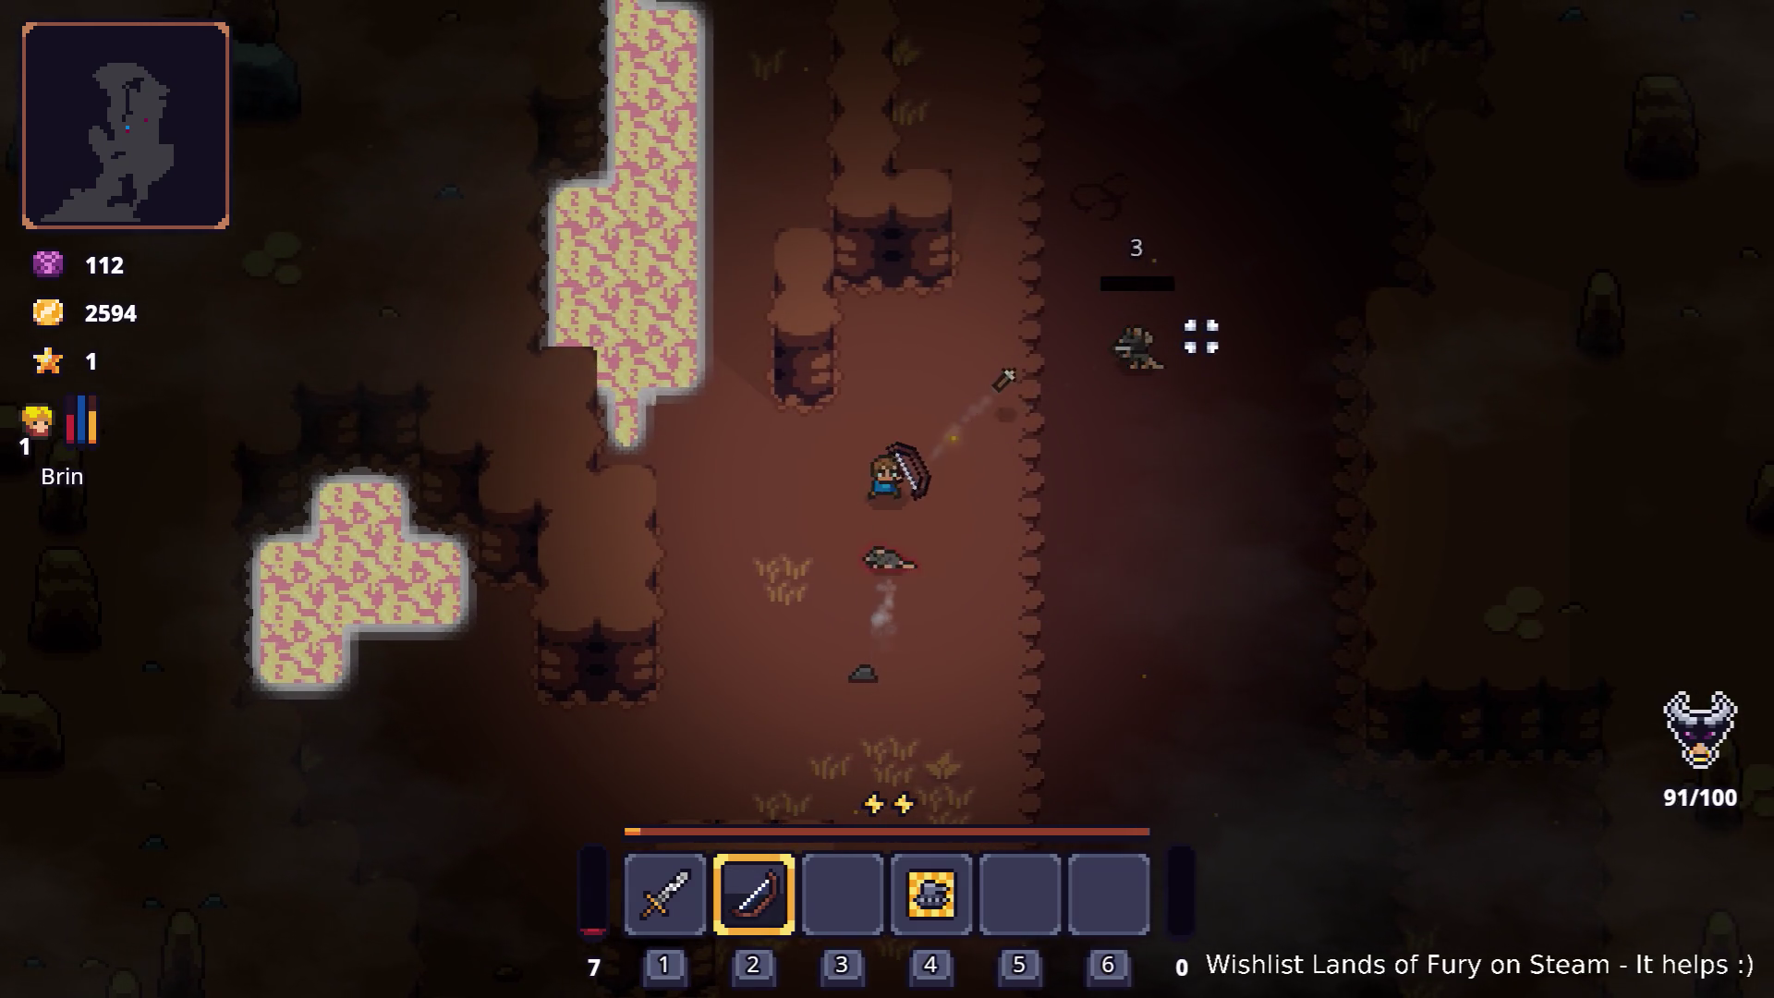
key("d")
left_click(1152, 349)
key("space")
key("s")
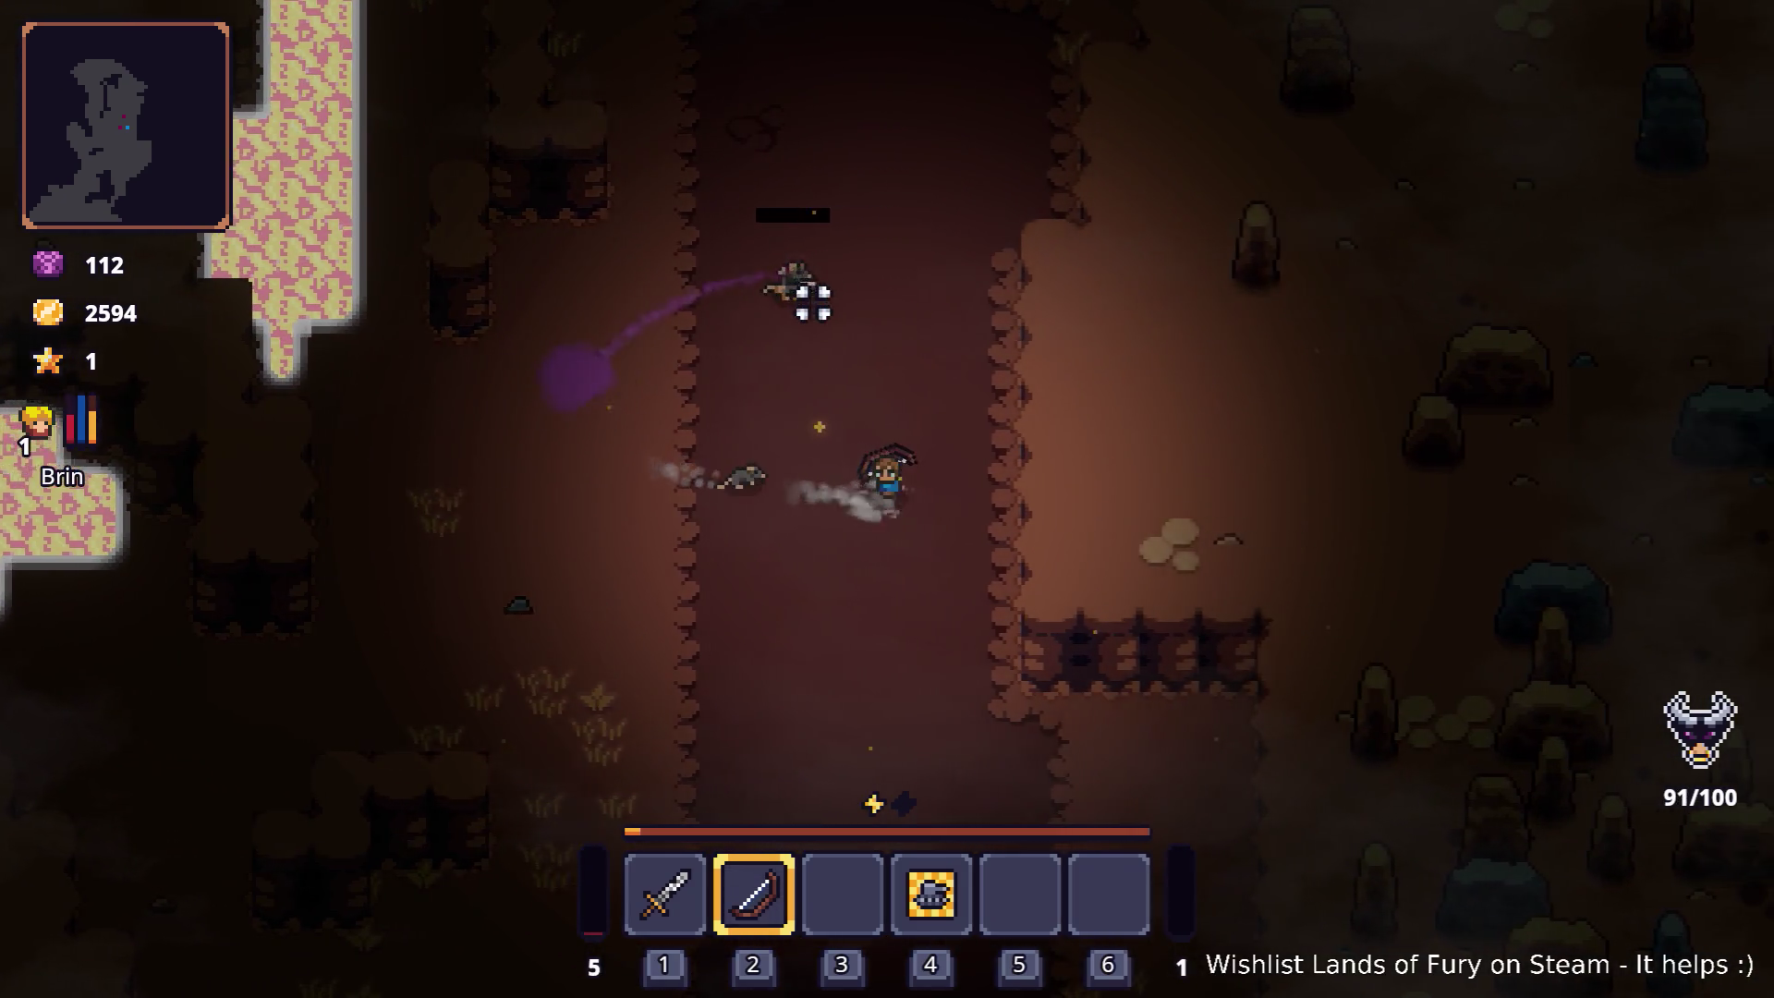
Step: Switch back to the sword, dash through the rats and stop beside the lava
key("w")
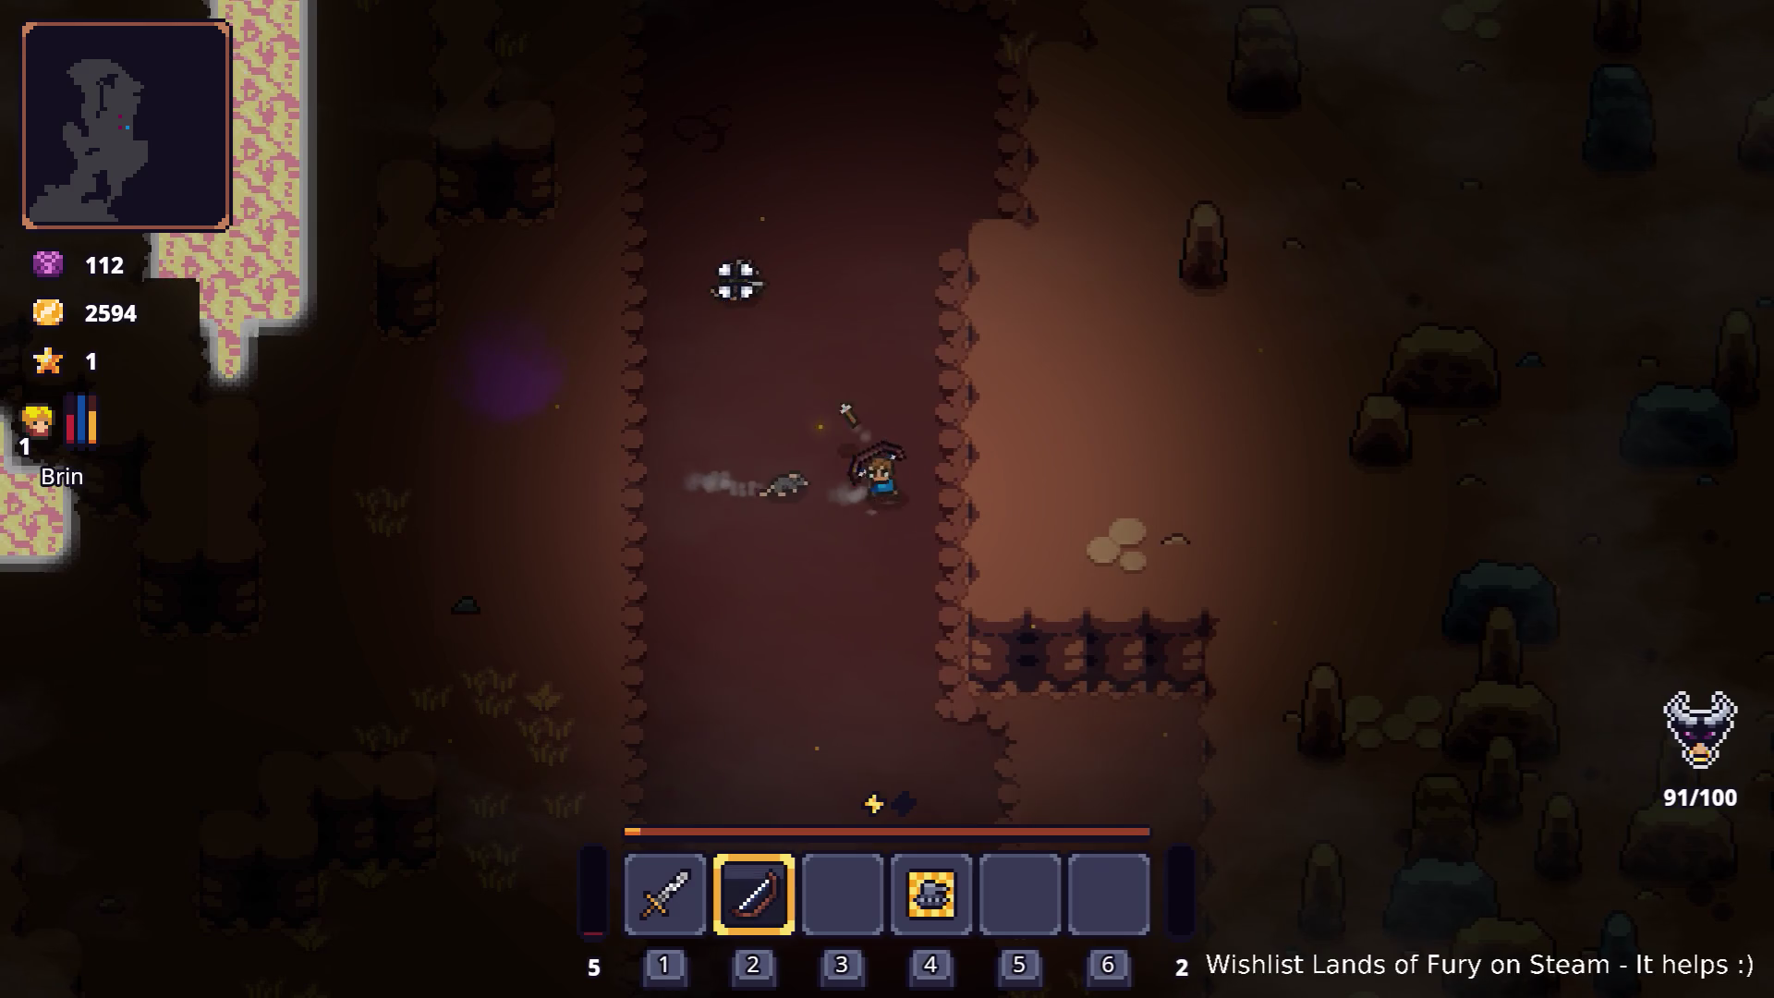
key("d")
key("space")
key("1")
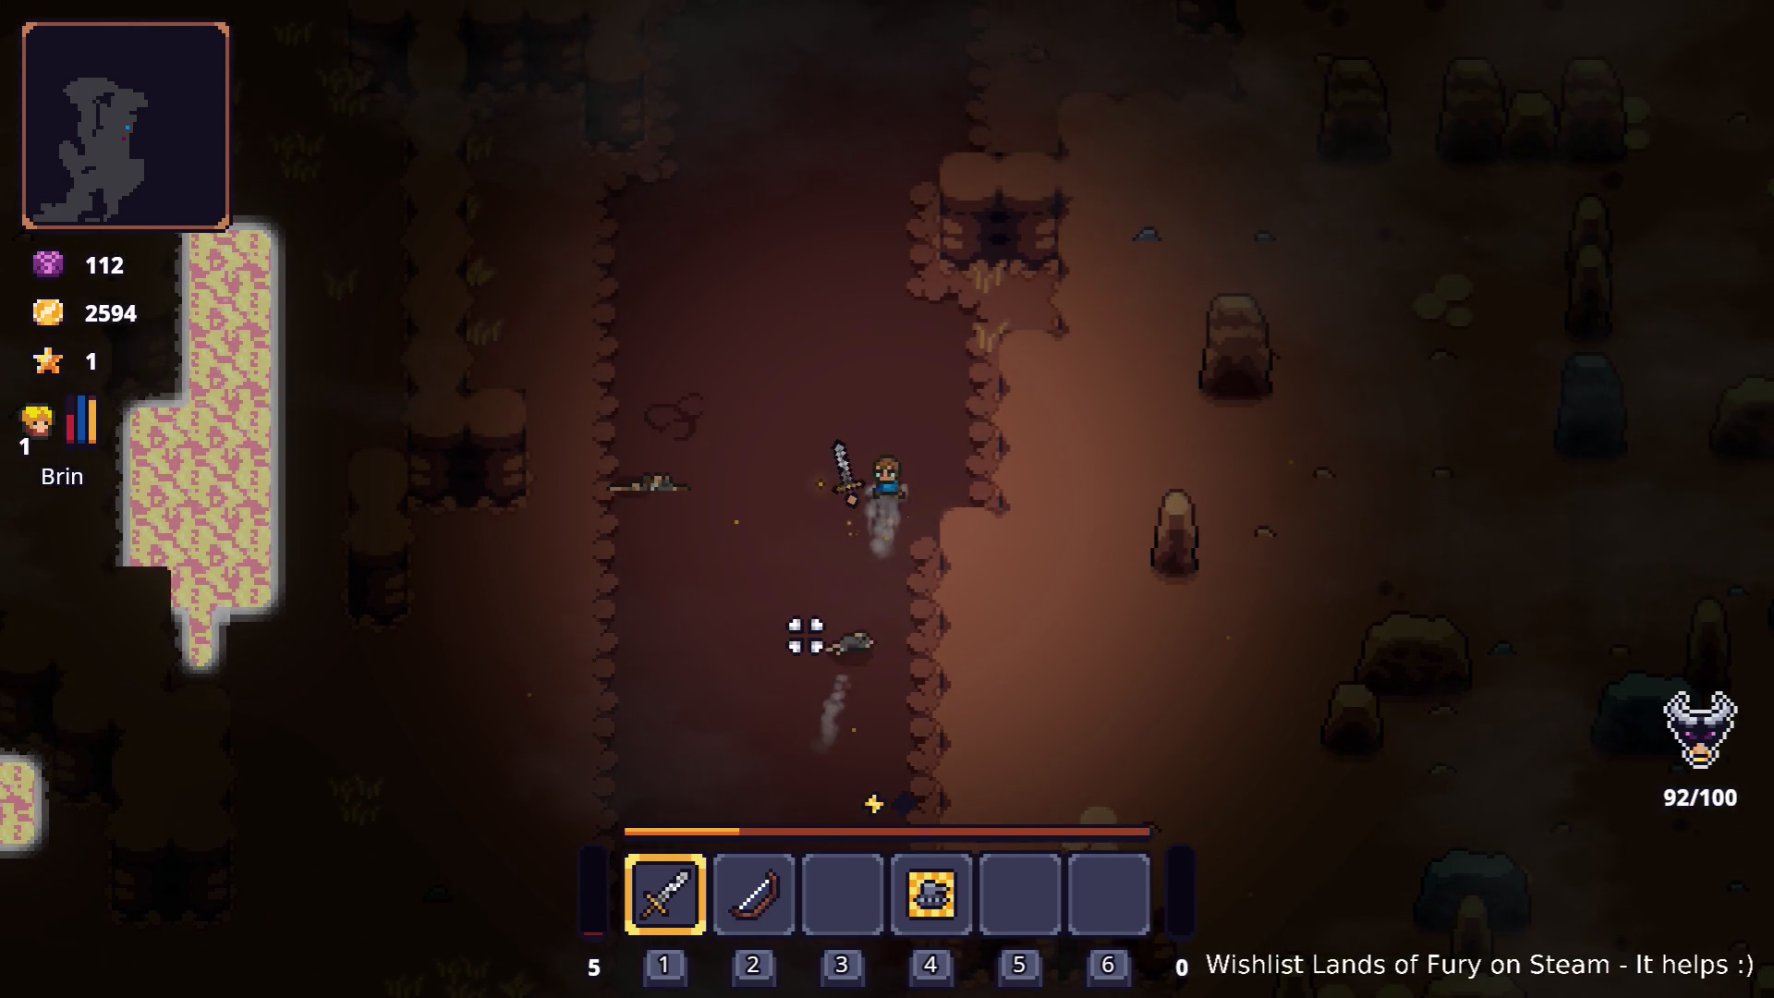
left_click(856, 666)
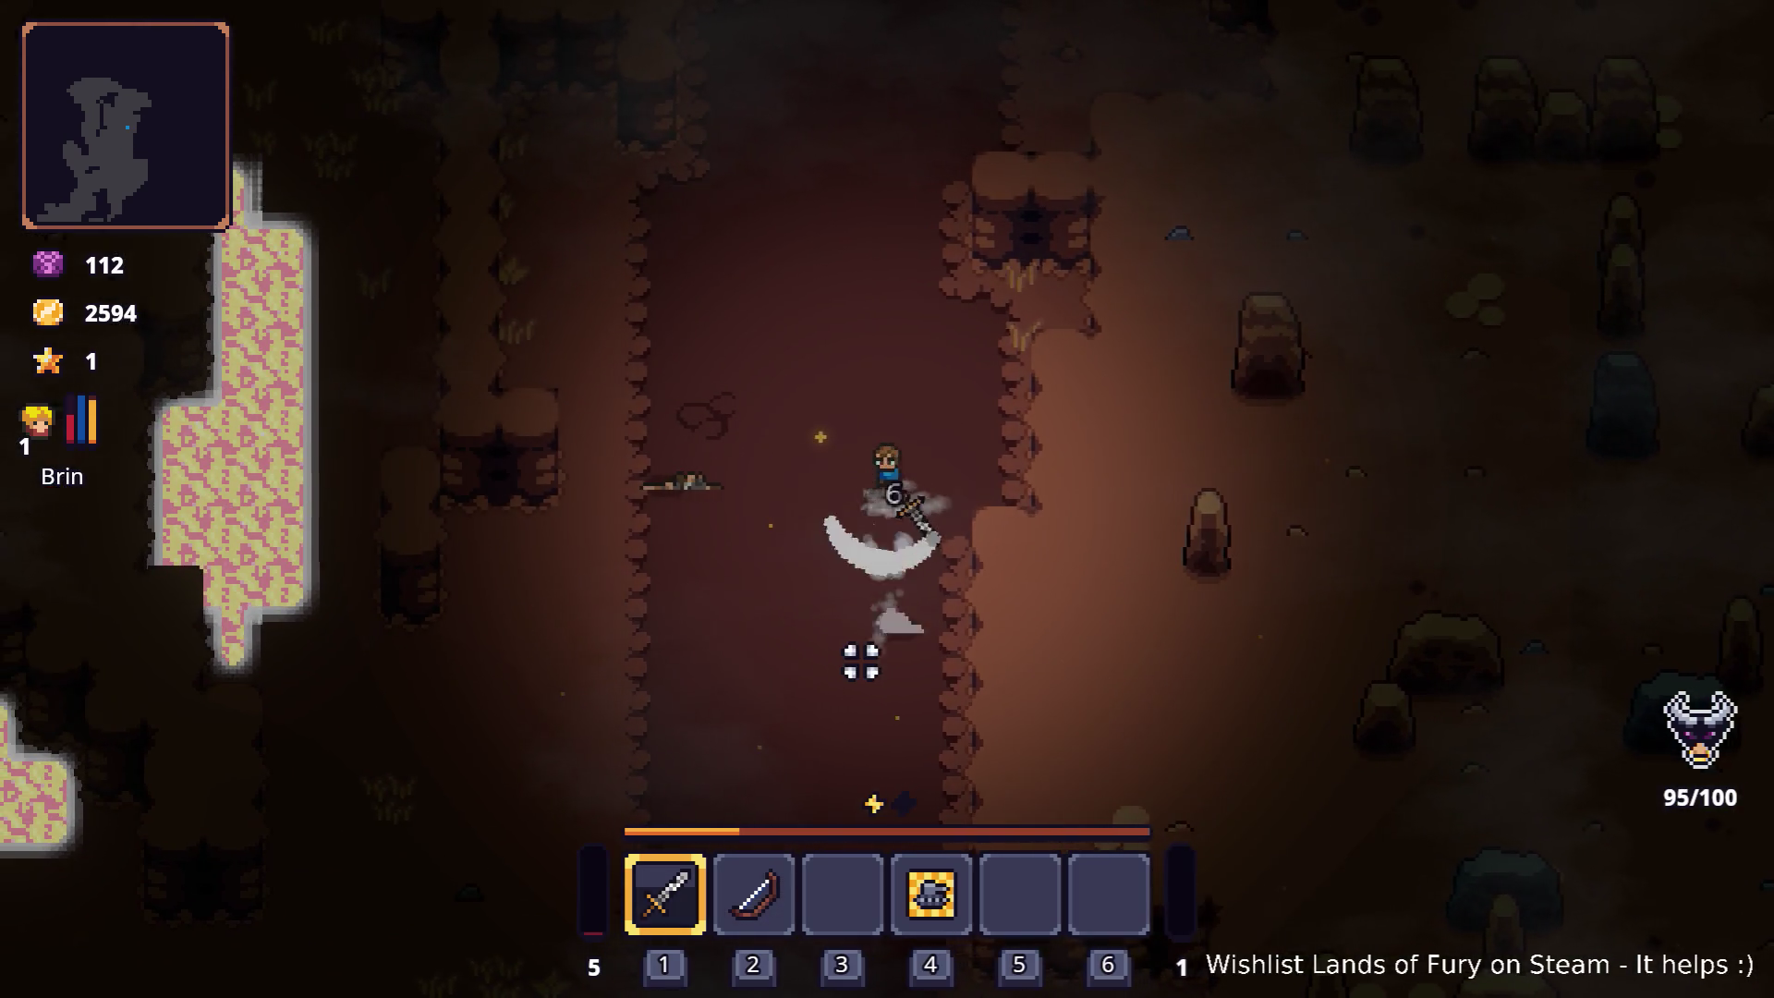
key("a")
key("space")
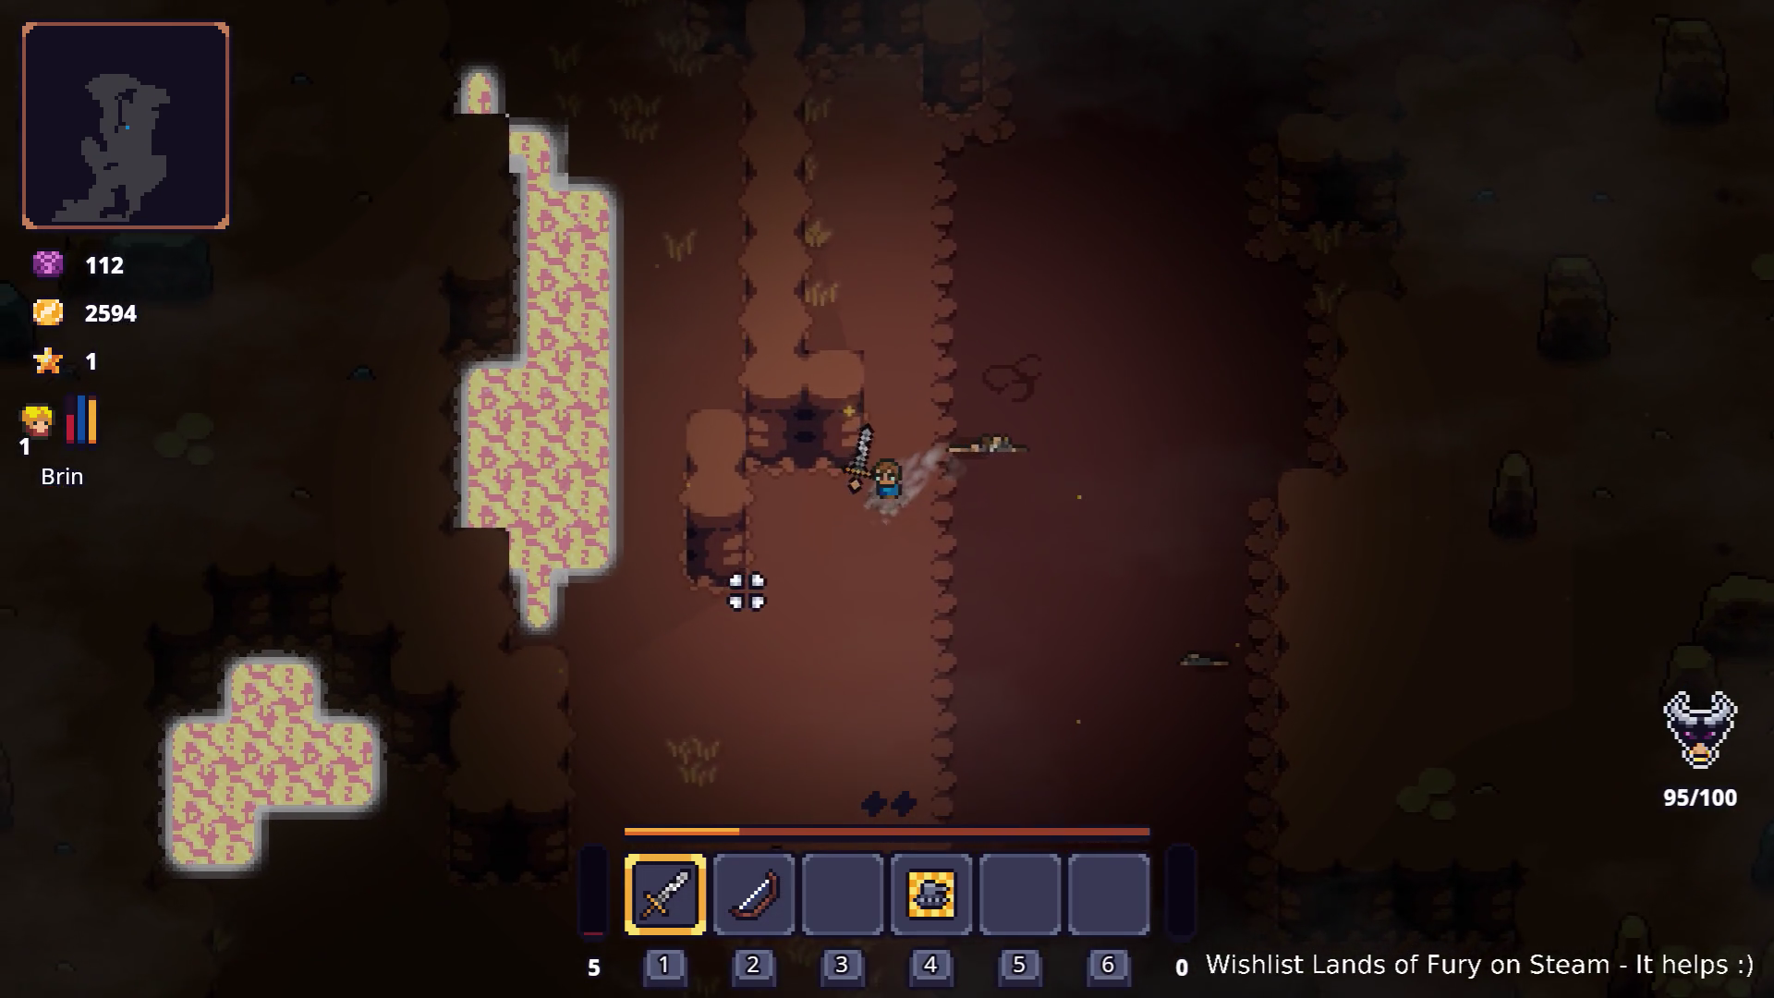
key("a")
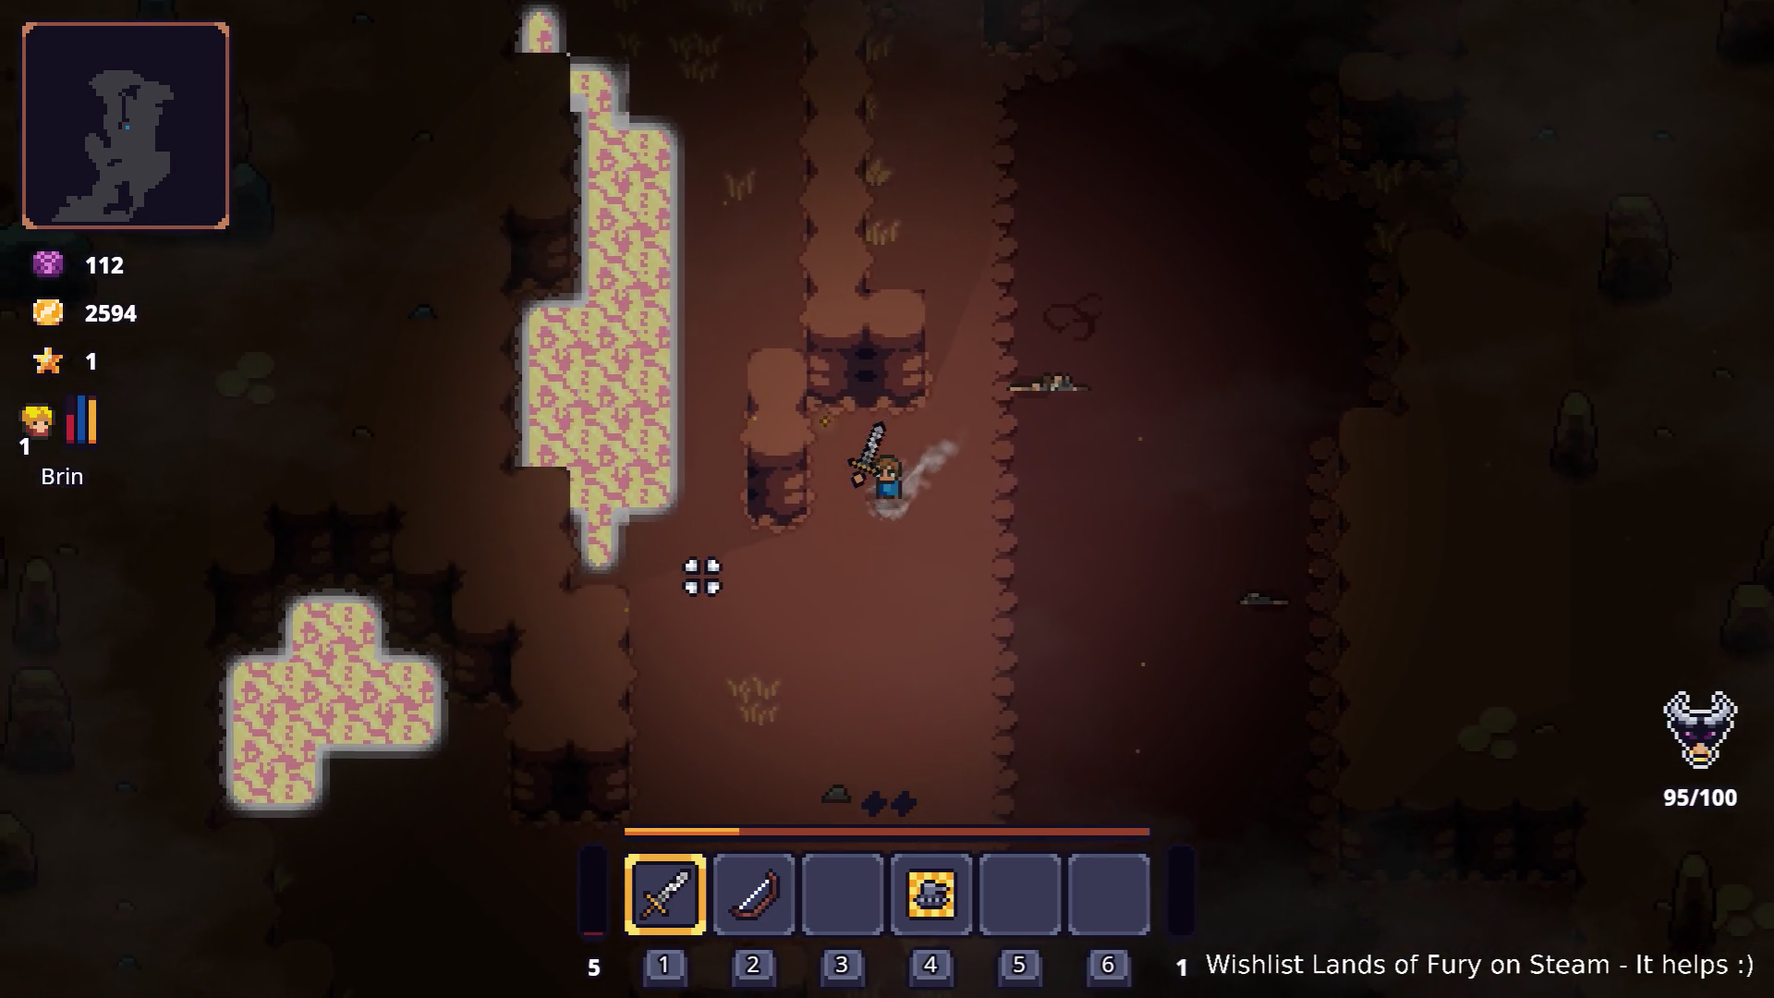
key("w")
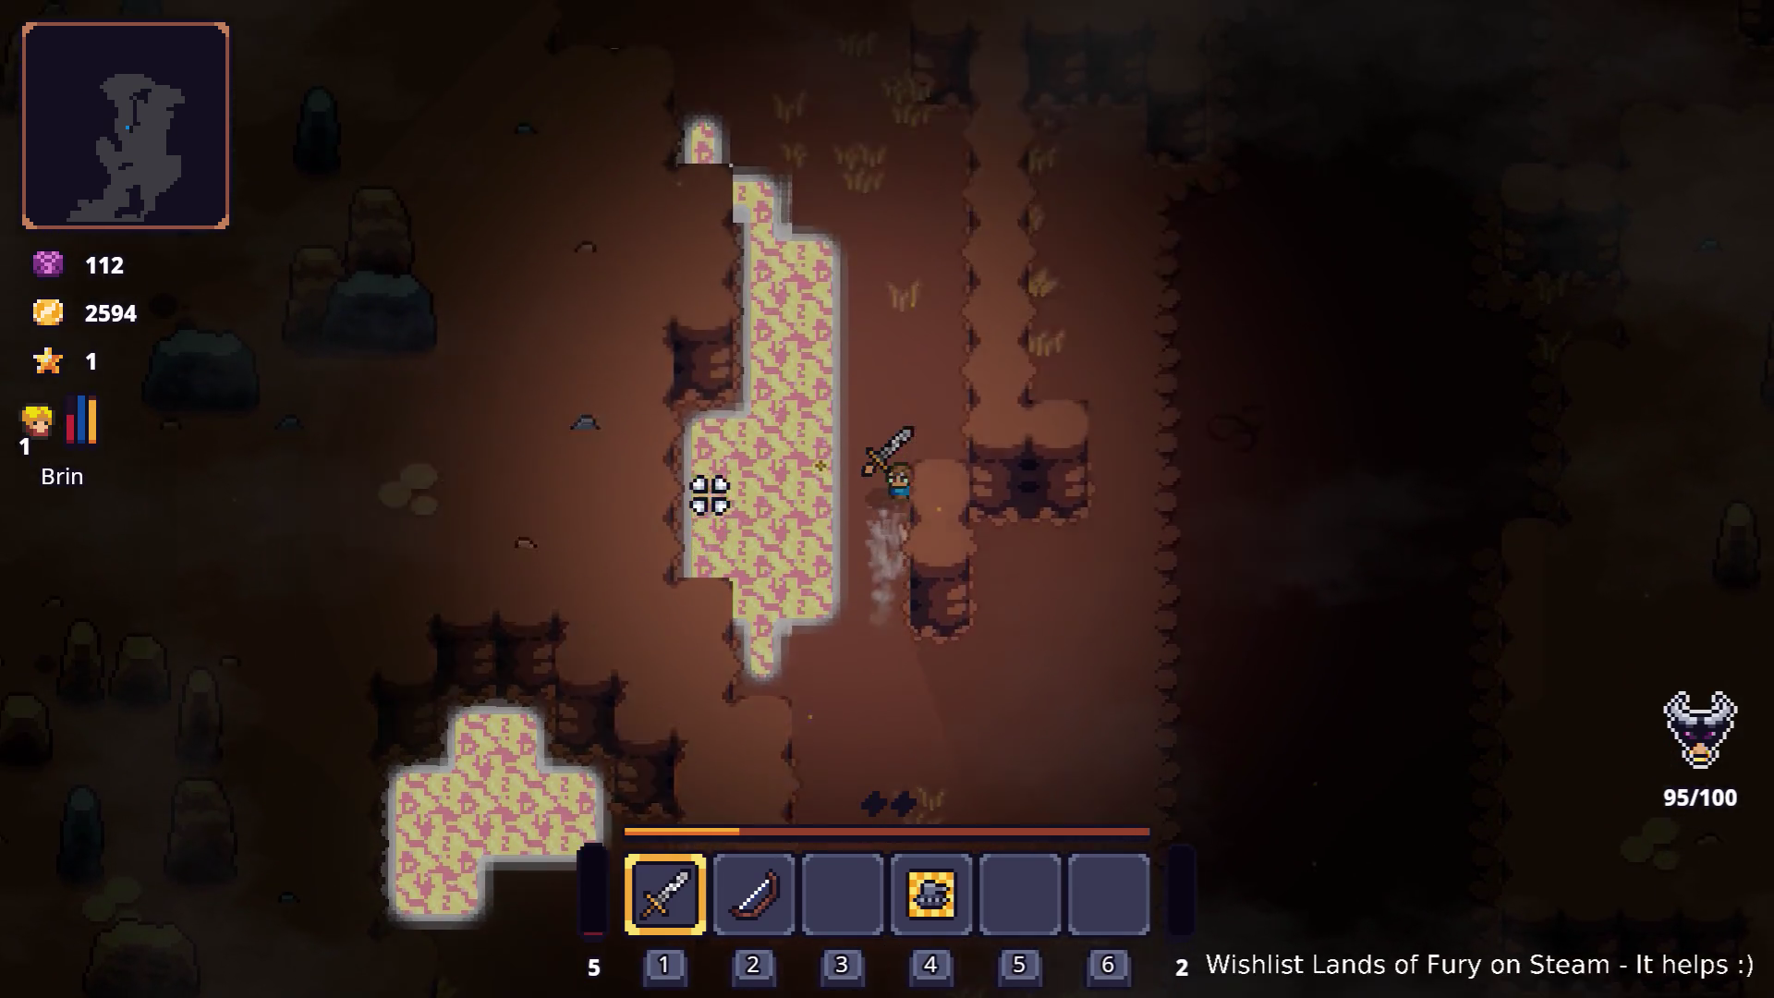
key("w")
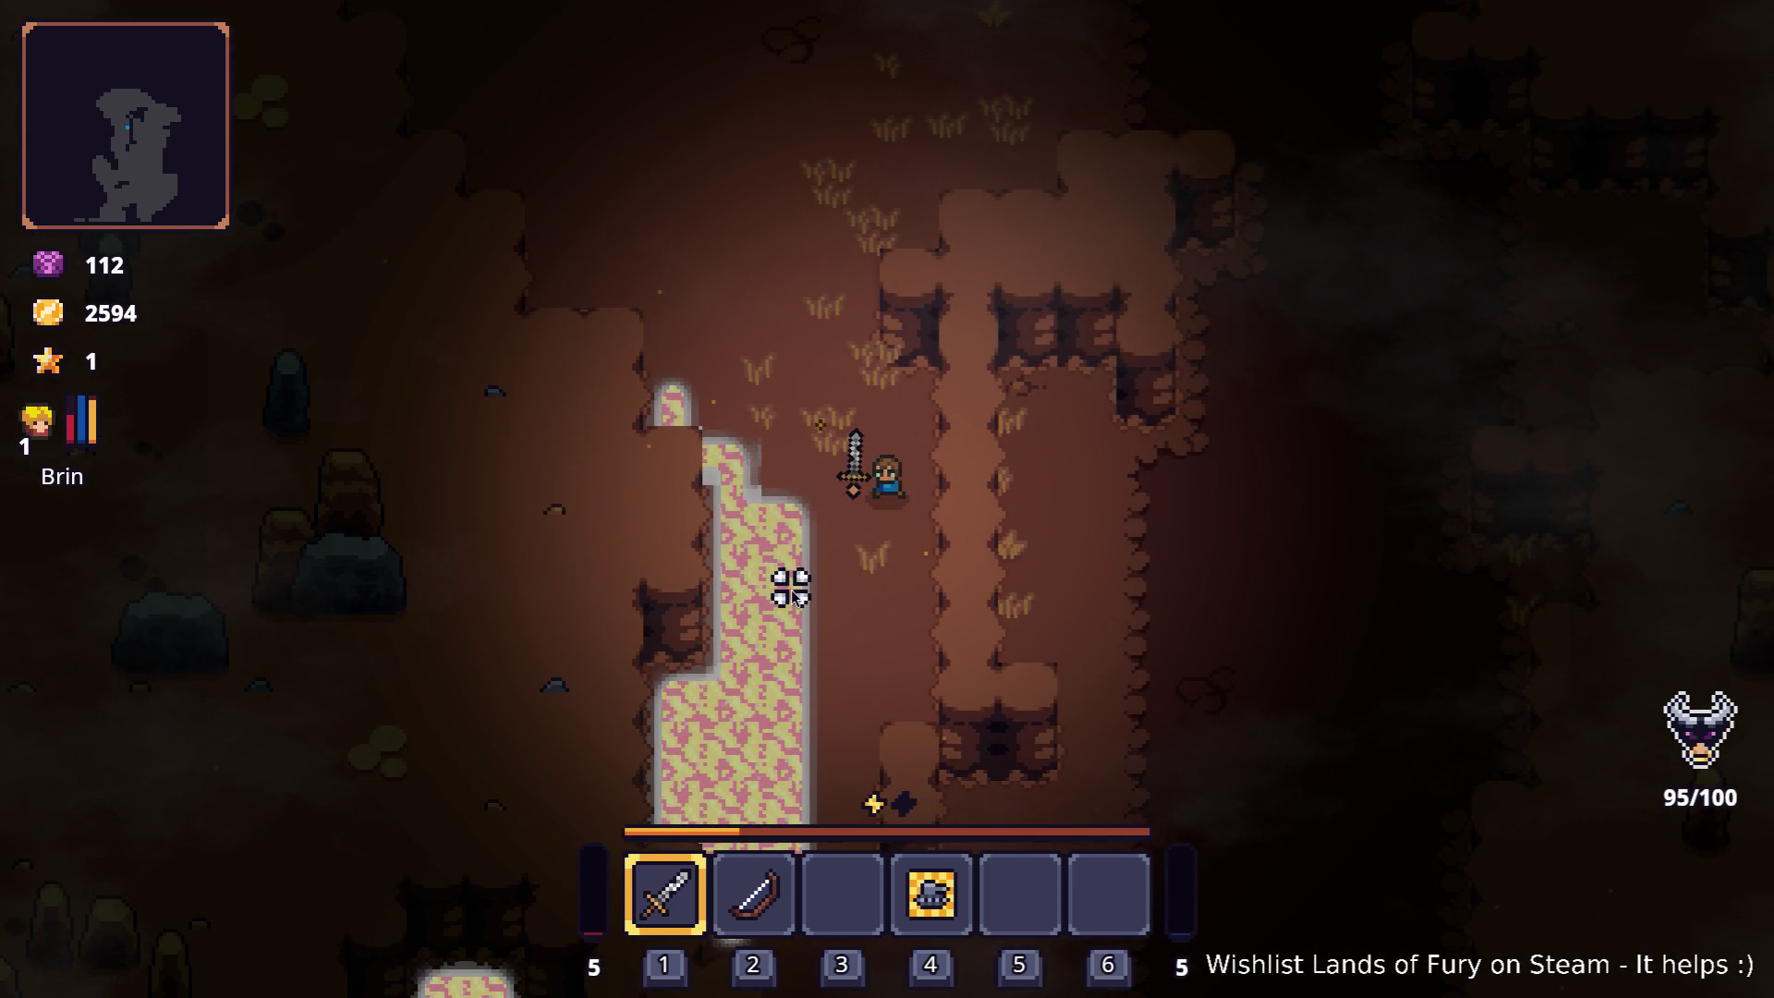
Step: Bring up the app switcher over the game with 95/100 kills
key("alt+Tab")
key("alt+Tab")
key("alt+shift+Tab")
key("alt+shift+Tab")
key("alt+shift+Tab")
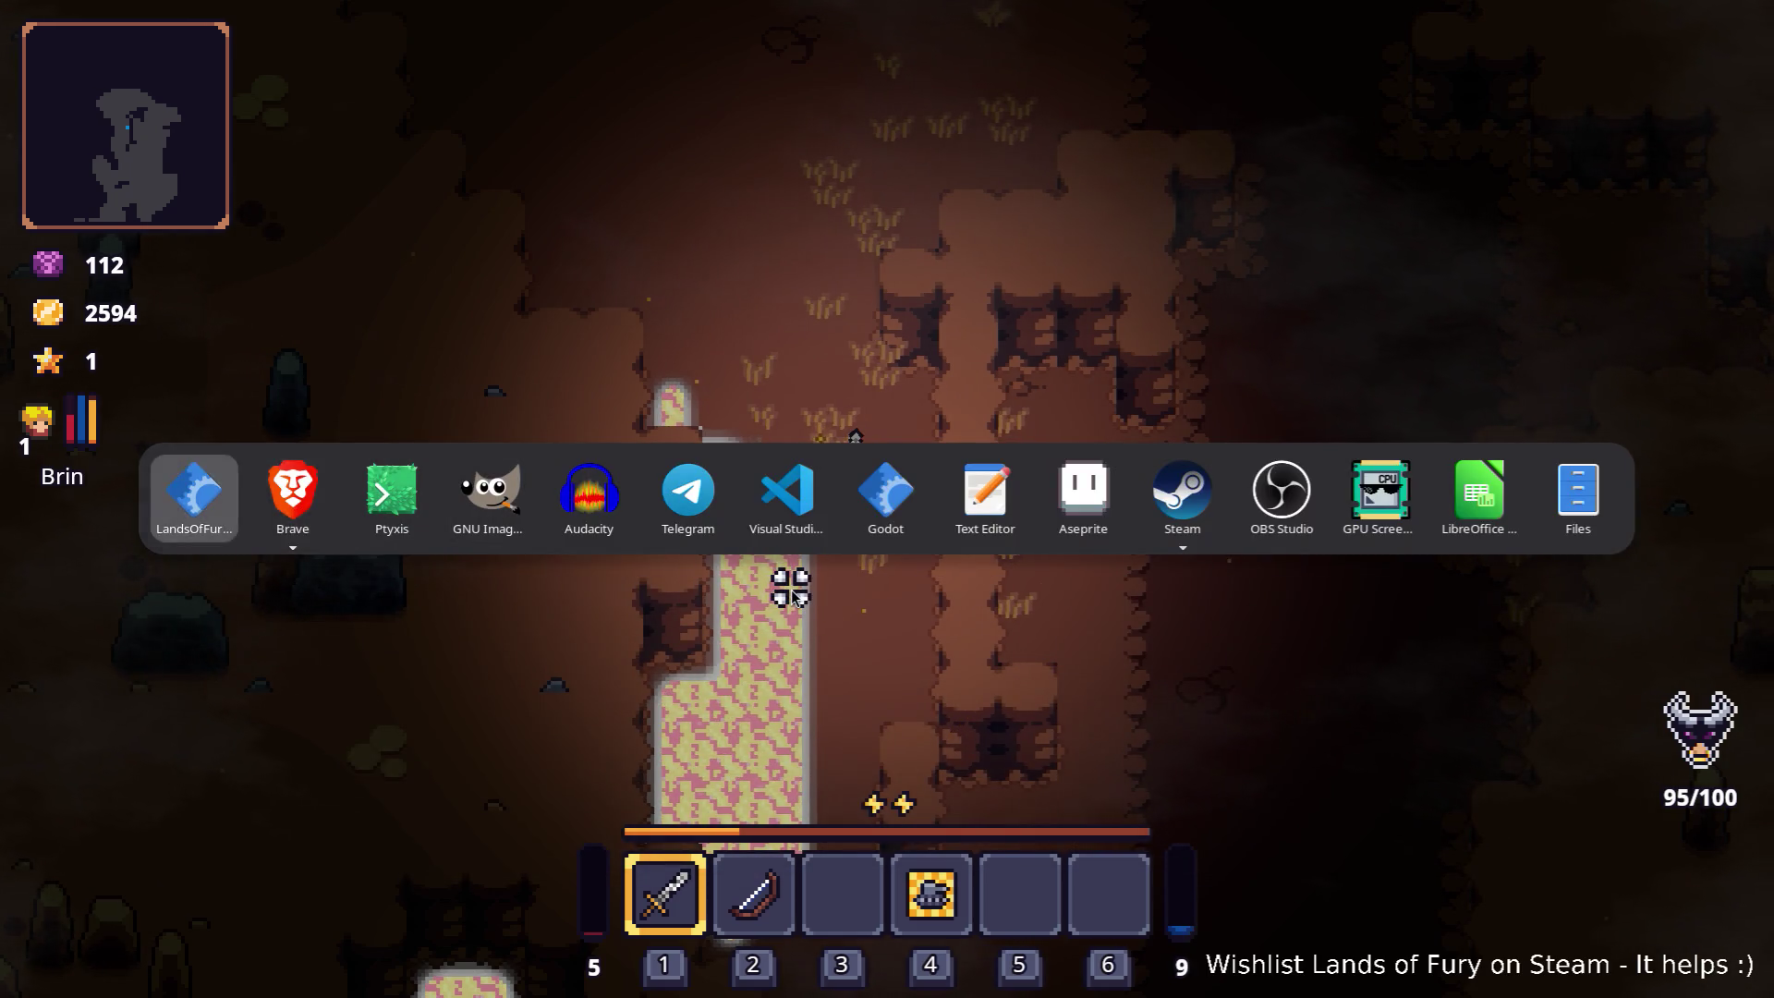
Step: Back in Godot, lower the lava's wave spill amplitude to 0.1 and save
key("alt+Tab")
key("alt+Tab")
key("alt+shift+Tab")
key("alt+Tab")
key("alt+Tab")
key("alt+Tab")
key("alt+Tab")
key("alt+Tab")
key("alt+Tab")
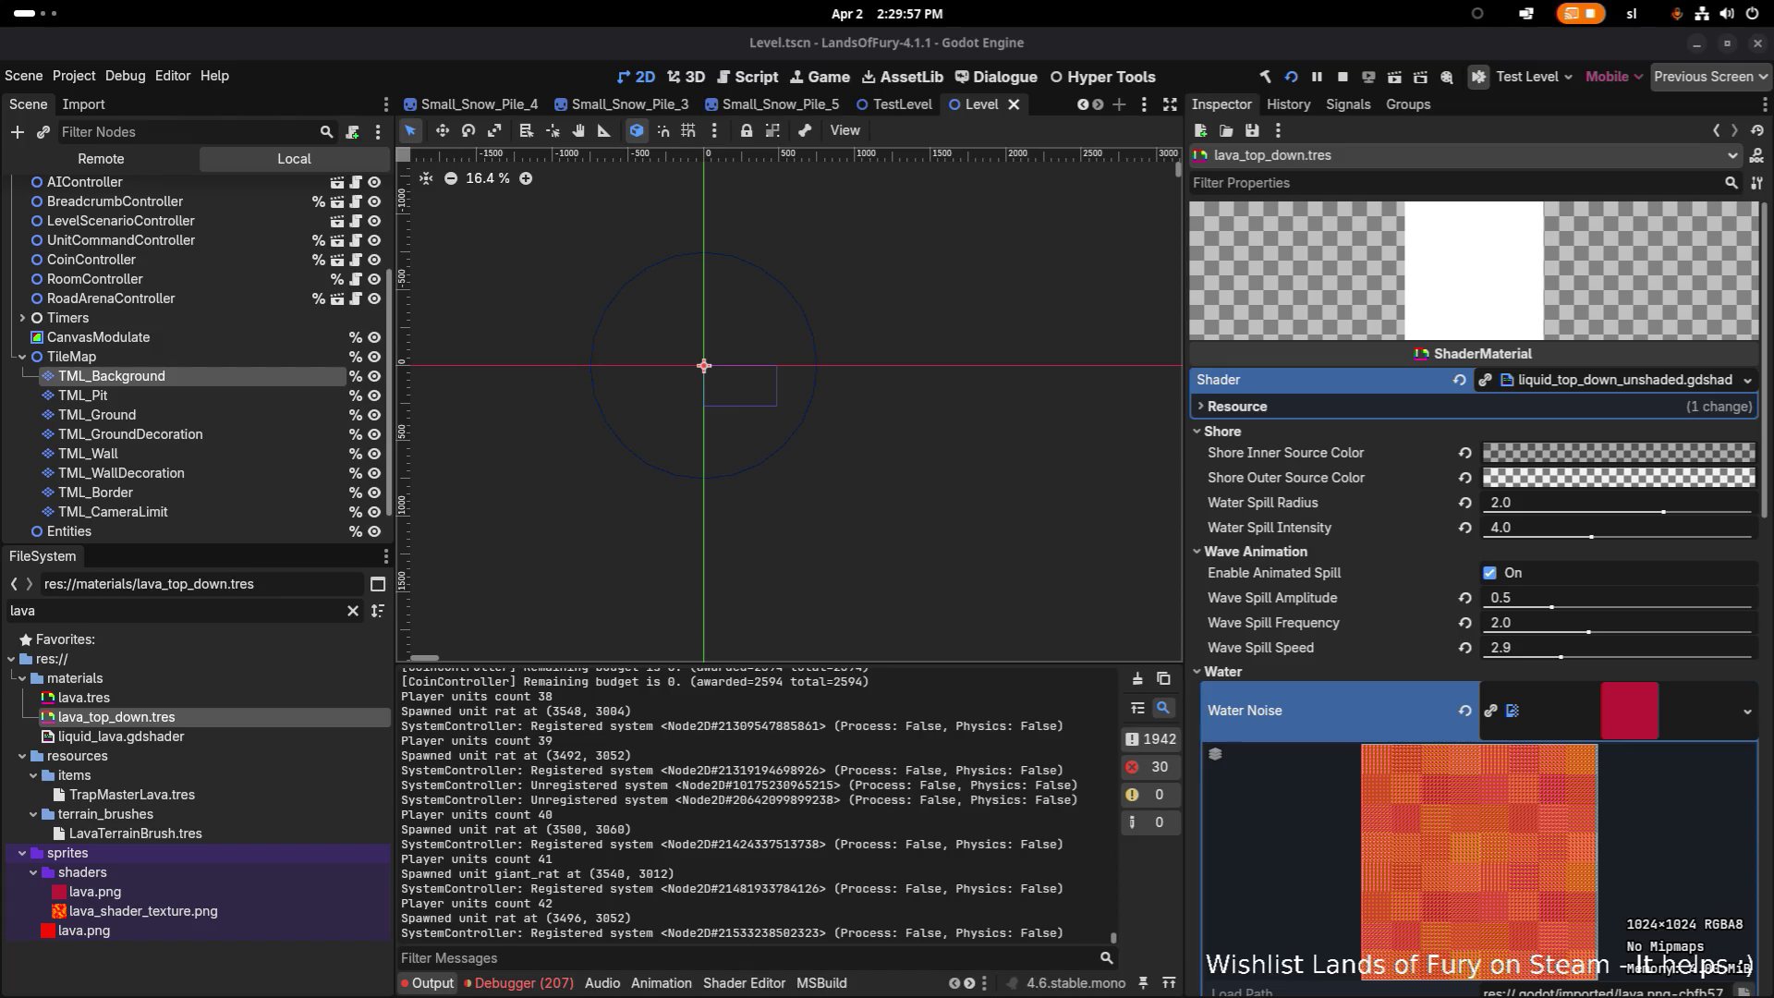
scroll(1199, 561, "down", 2)
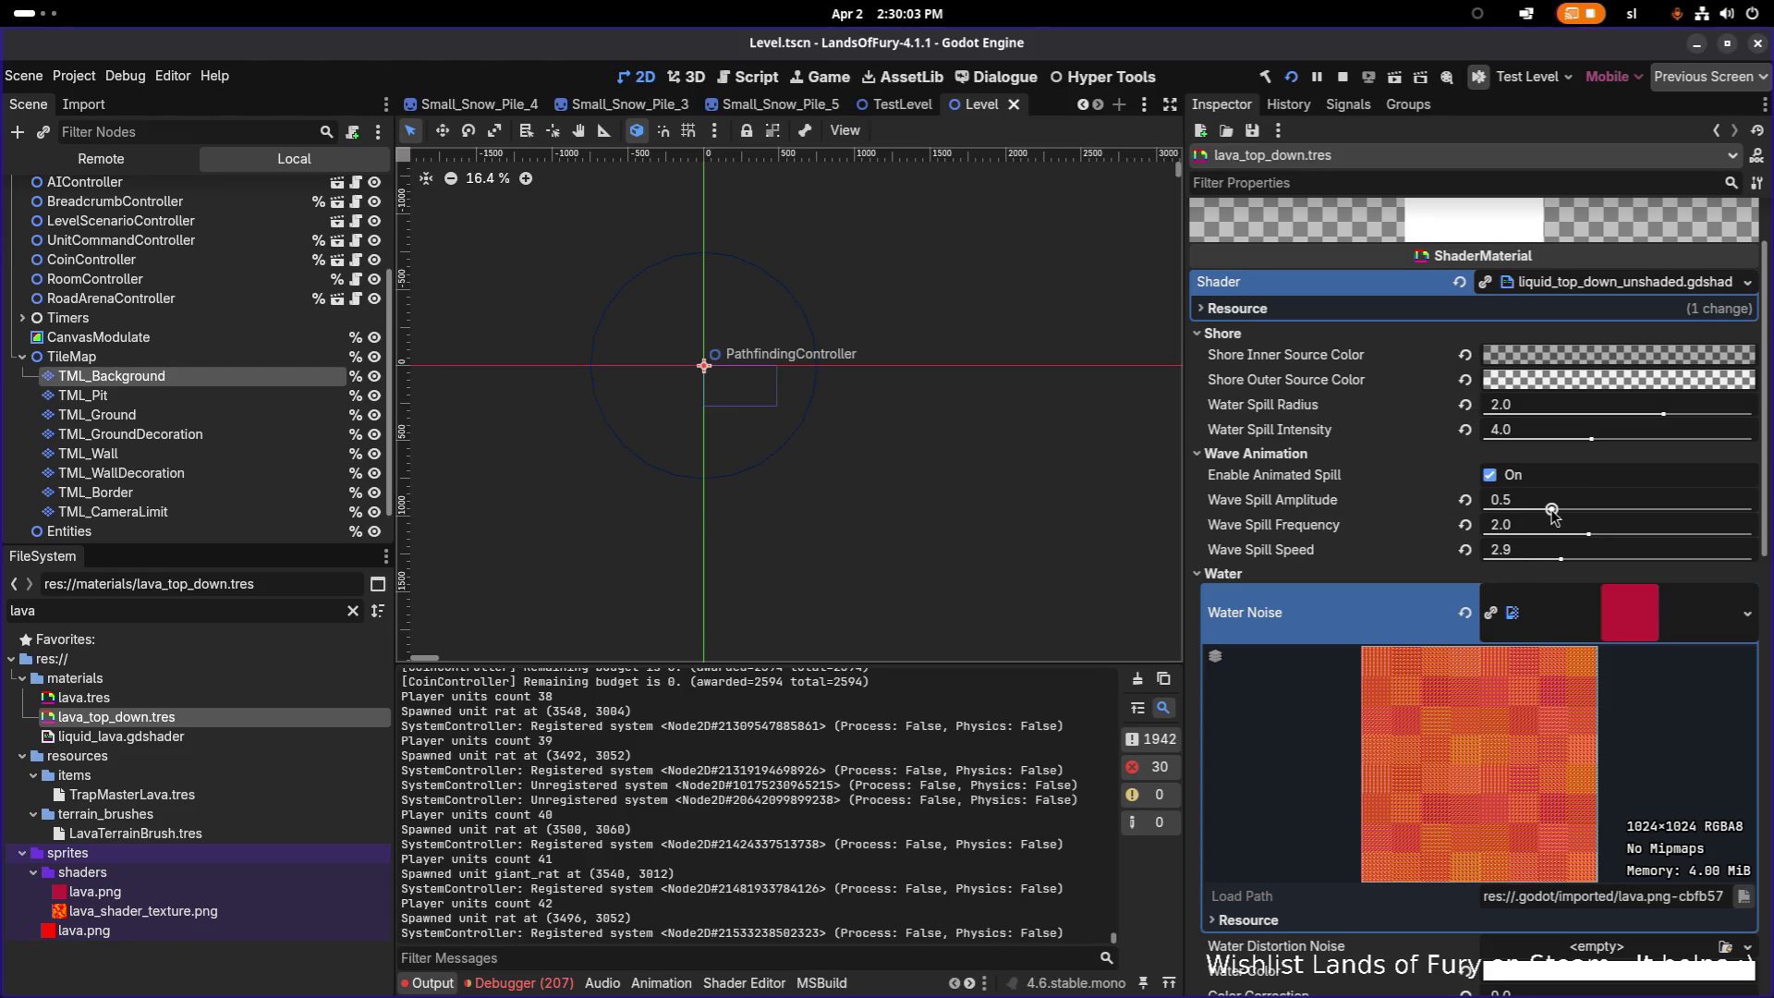
mouse_move(1551, 510)
left_mouse_down()
mouse_move(1498, 509)
mouse_move(1525, 510)
left_mouse_up()
key("ctrl+s")
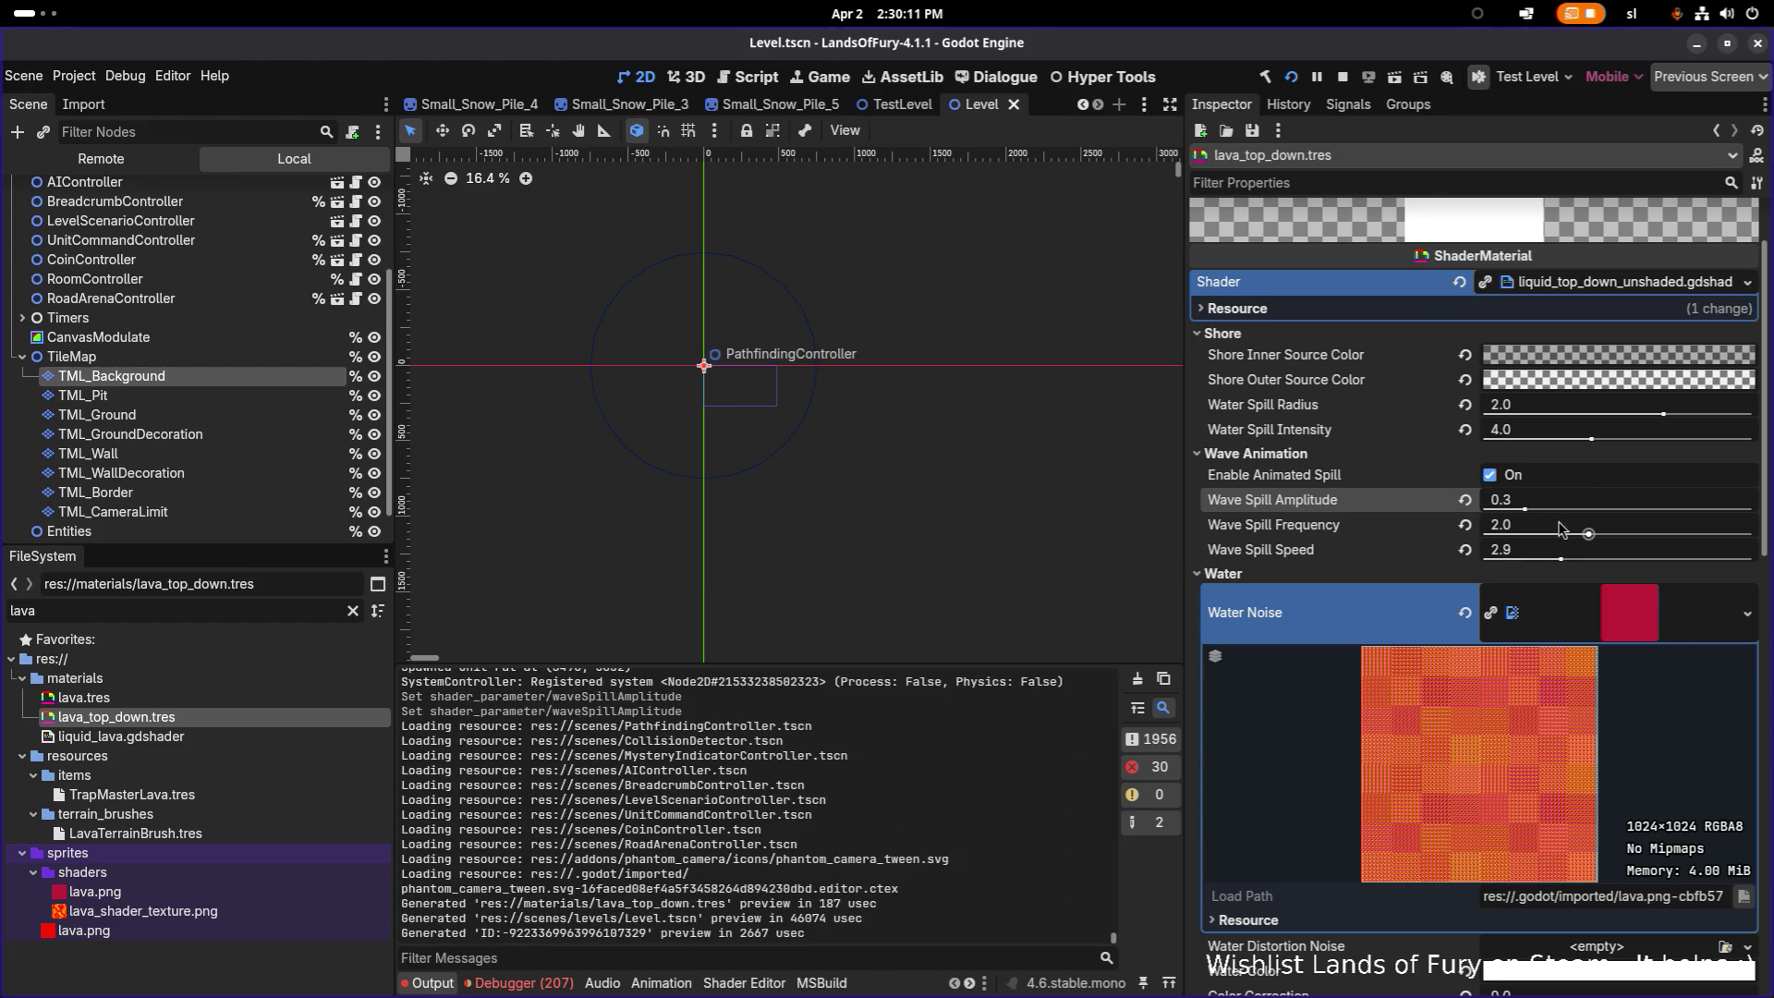
Step: Lower Color Correction and try a fully transparent Water Color with hex alpha 00
scroll(1489, 519, "down", 5)
scroll(1490, 519, "down", 2)
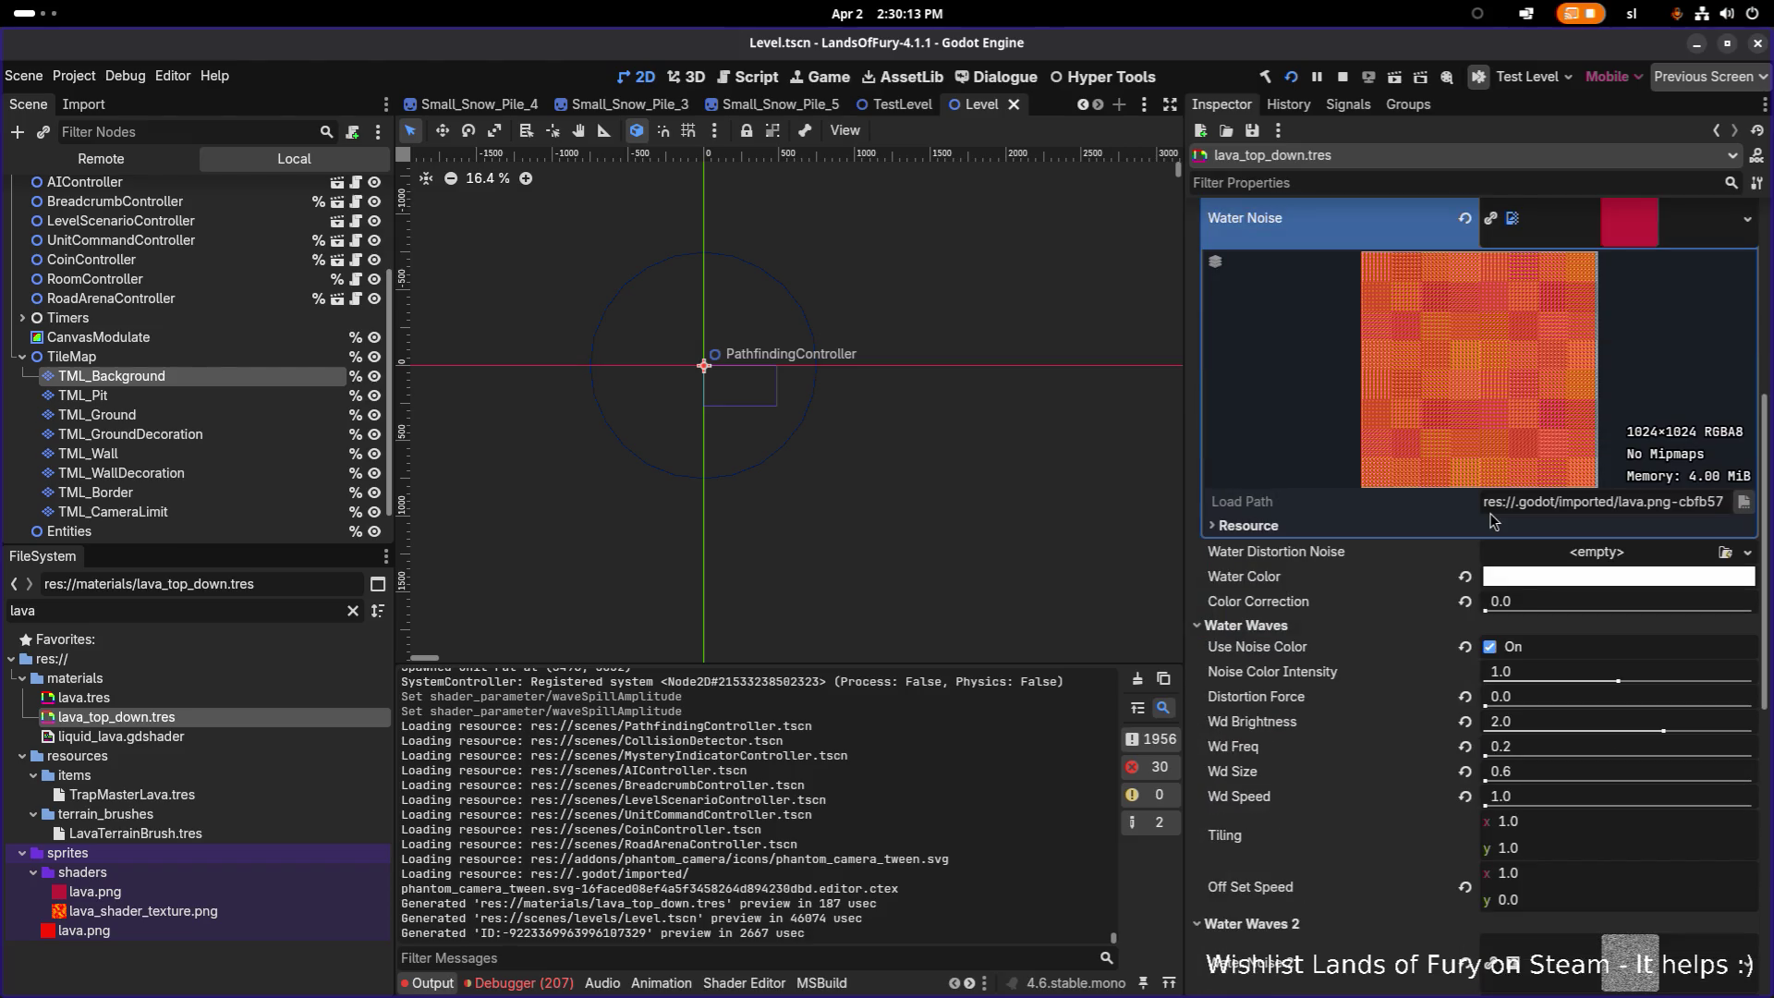
mouse_move(1489, 610)
left_mouse_down()
mouse_move(1765, 615)
mouse_move(1409, 614)
left_mouse_up()
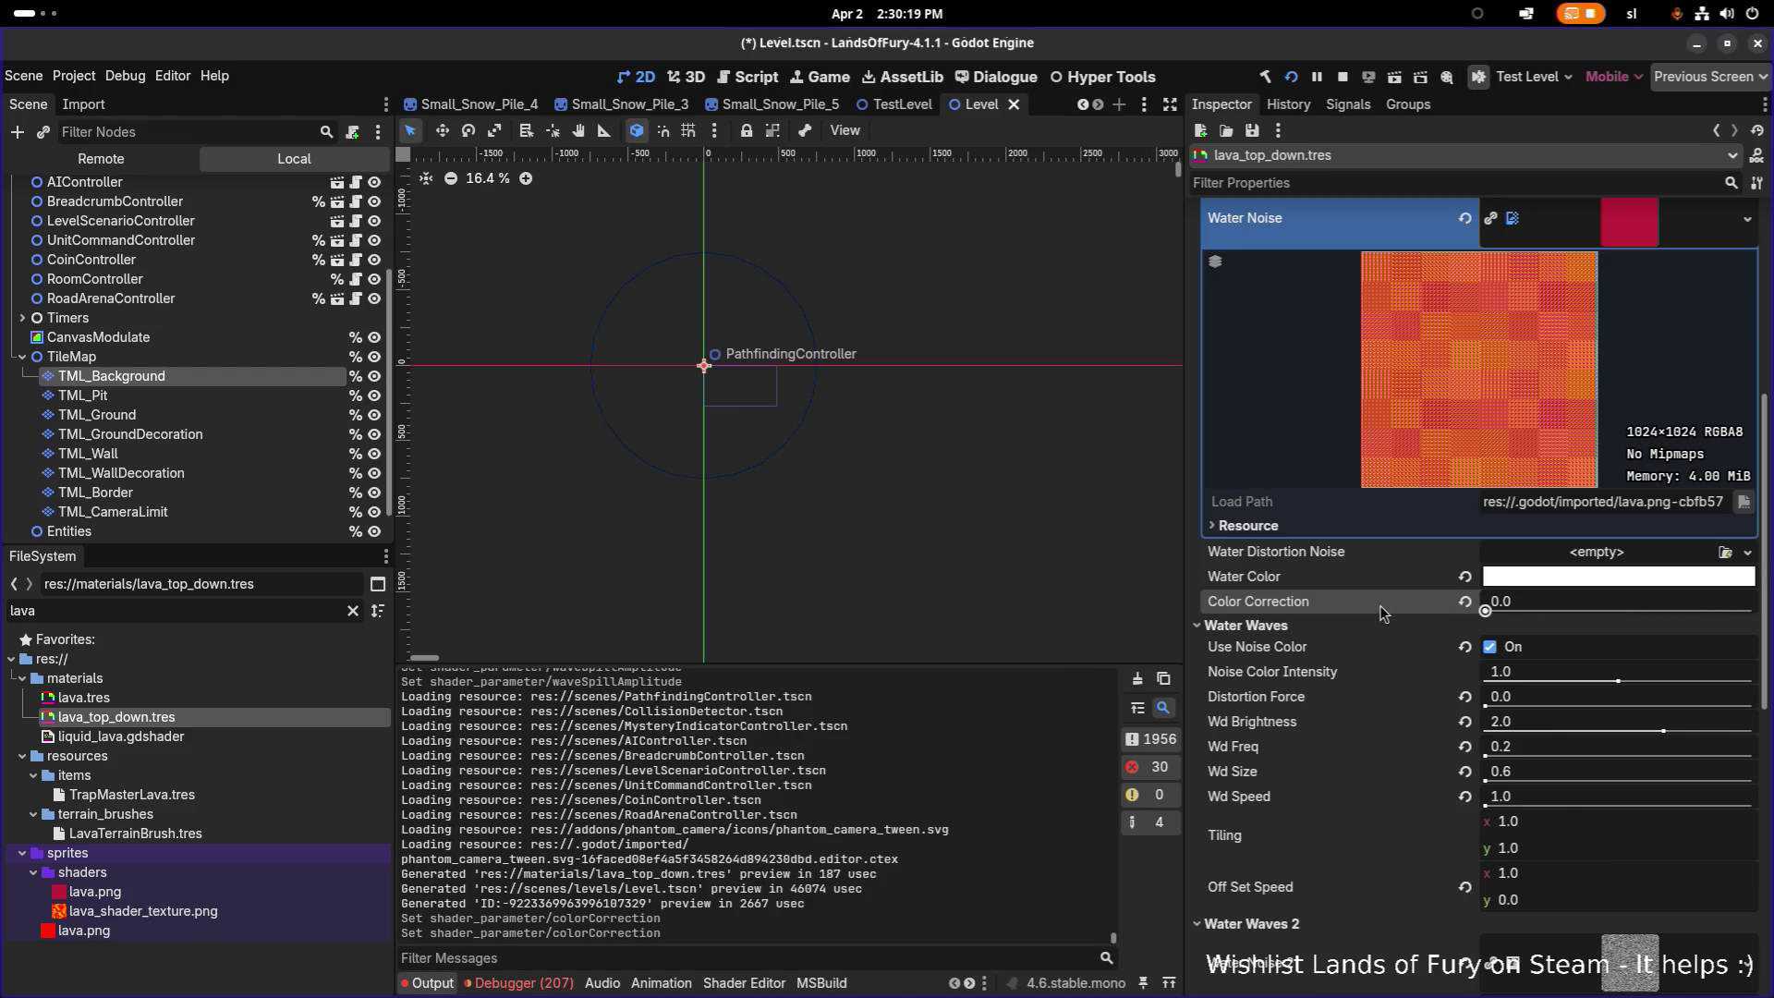
key("ctrl+v")
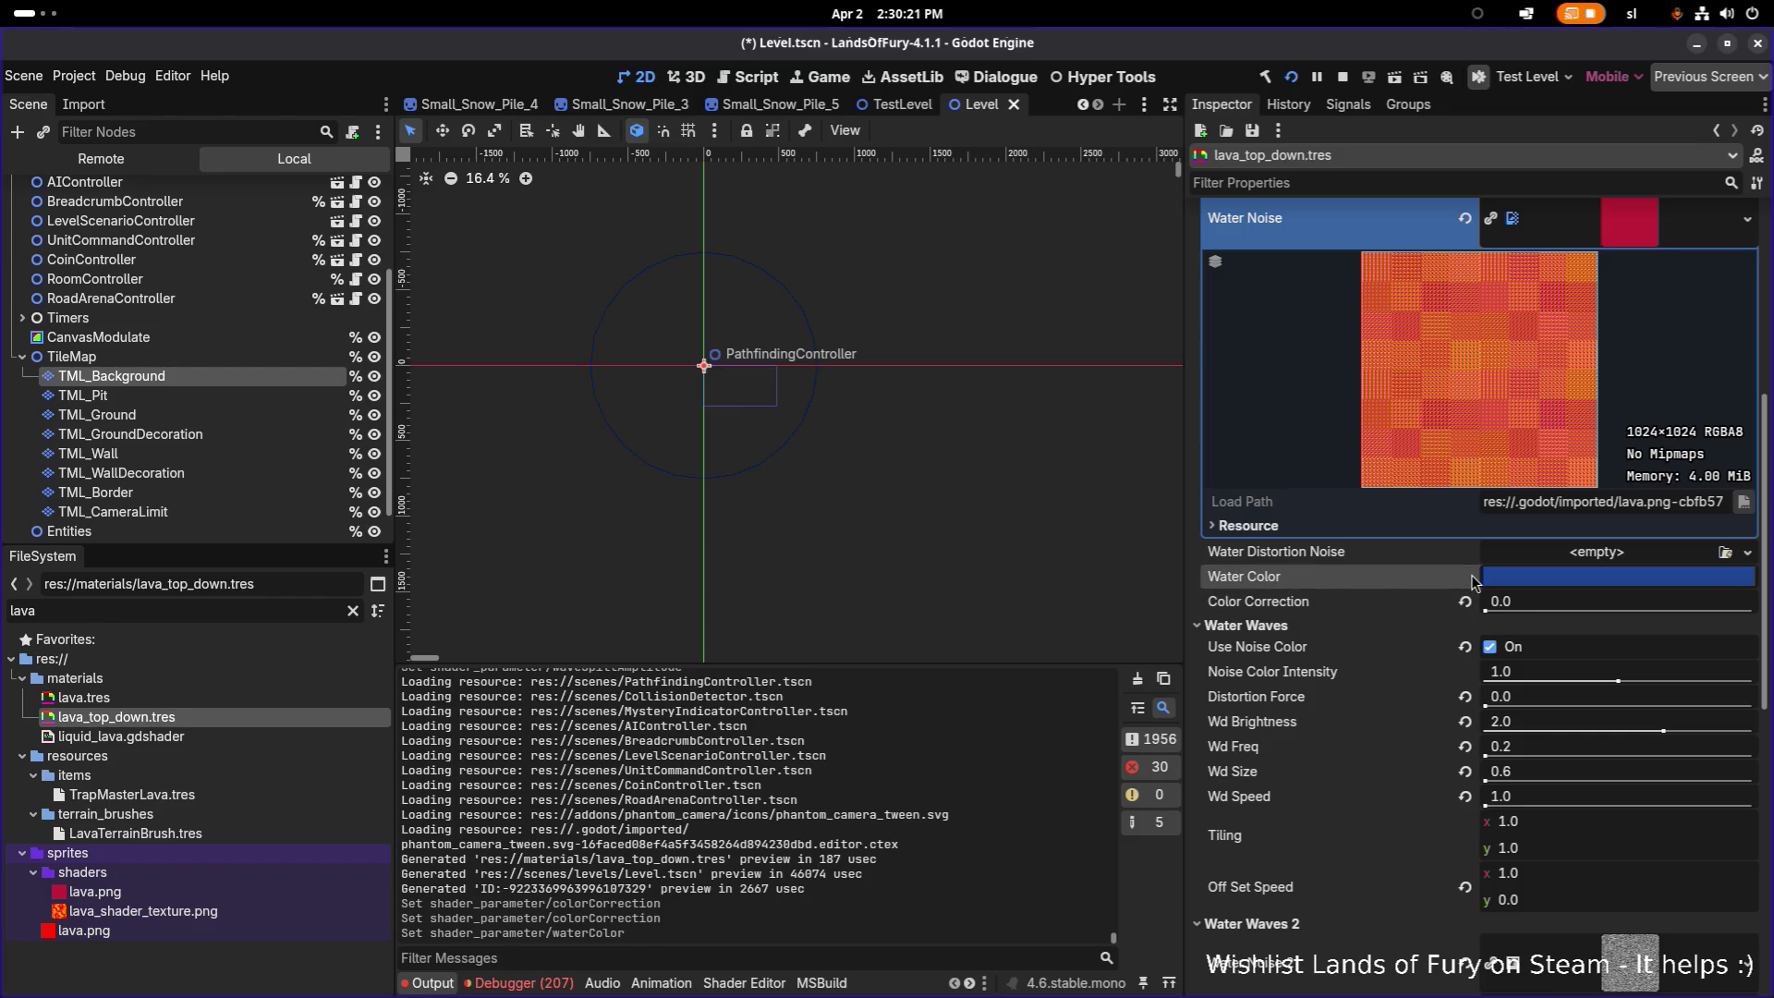
left_click(1573, 586)
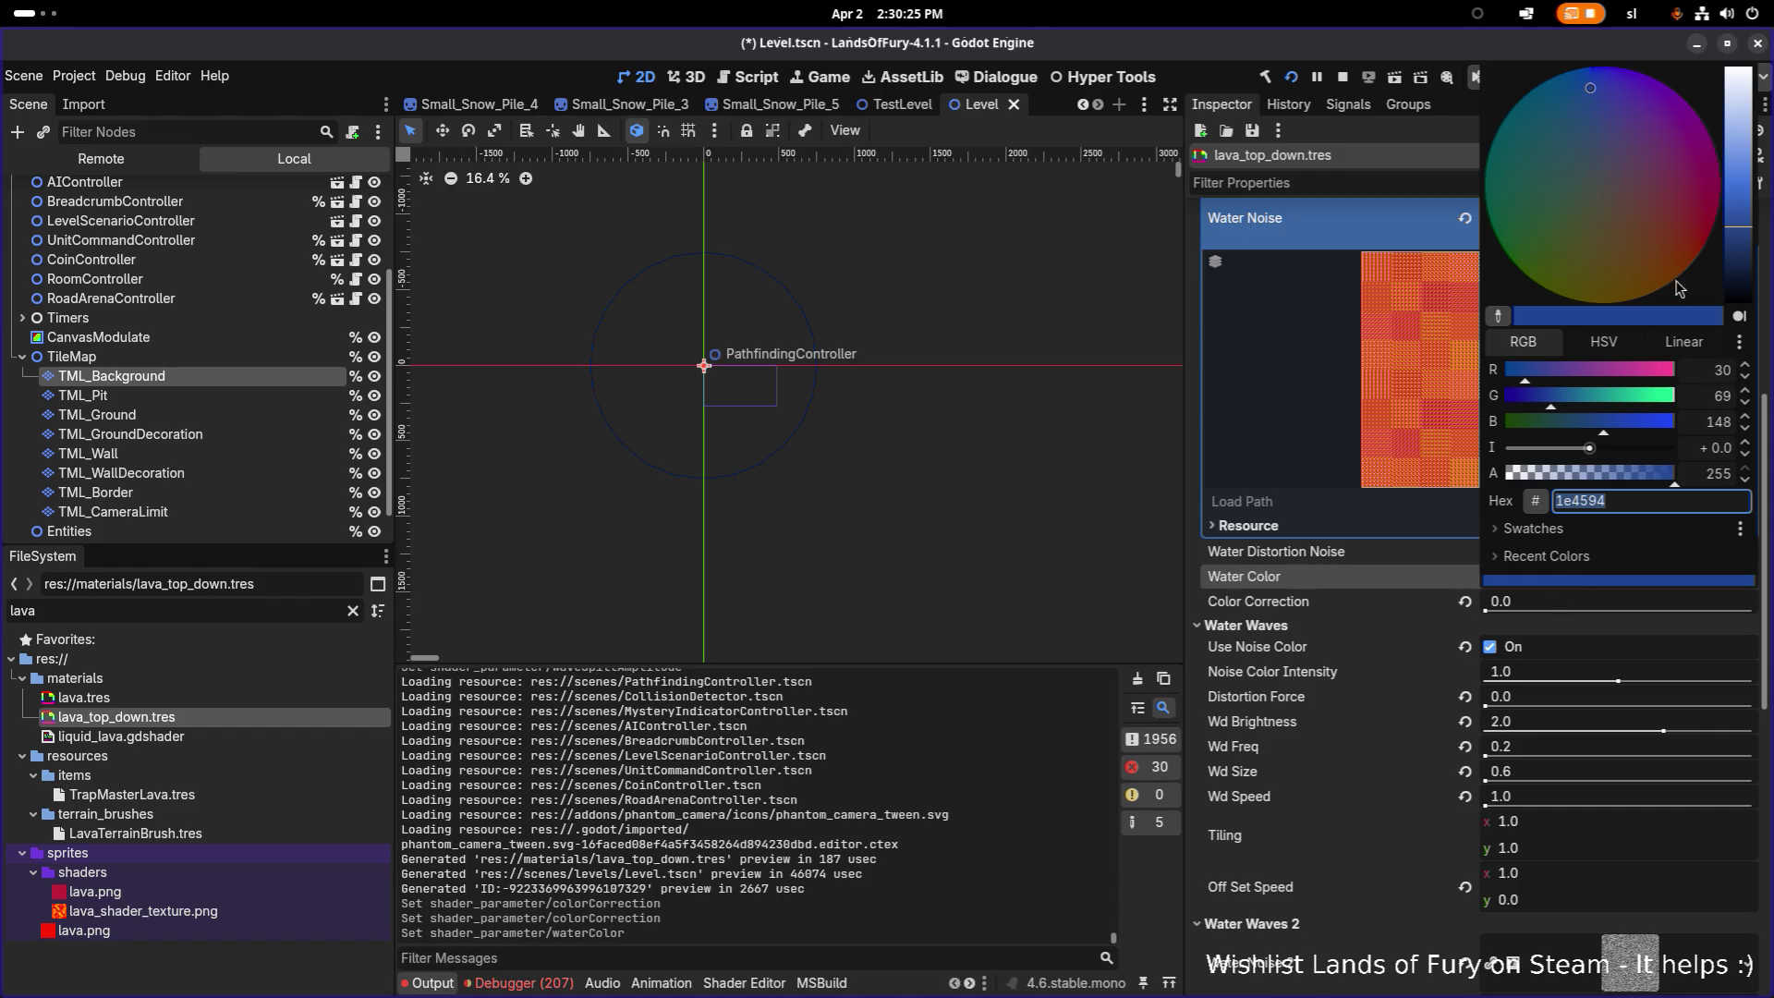
left_click(1691, 500)
type("00")
key("Return")
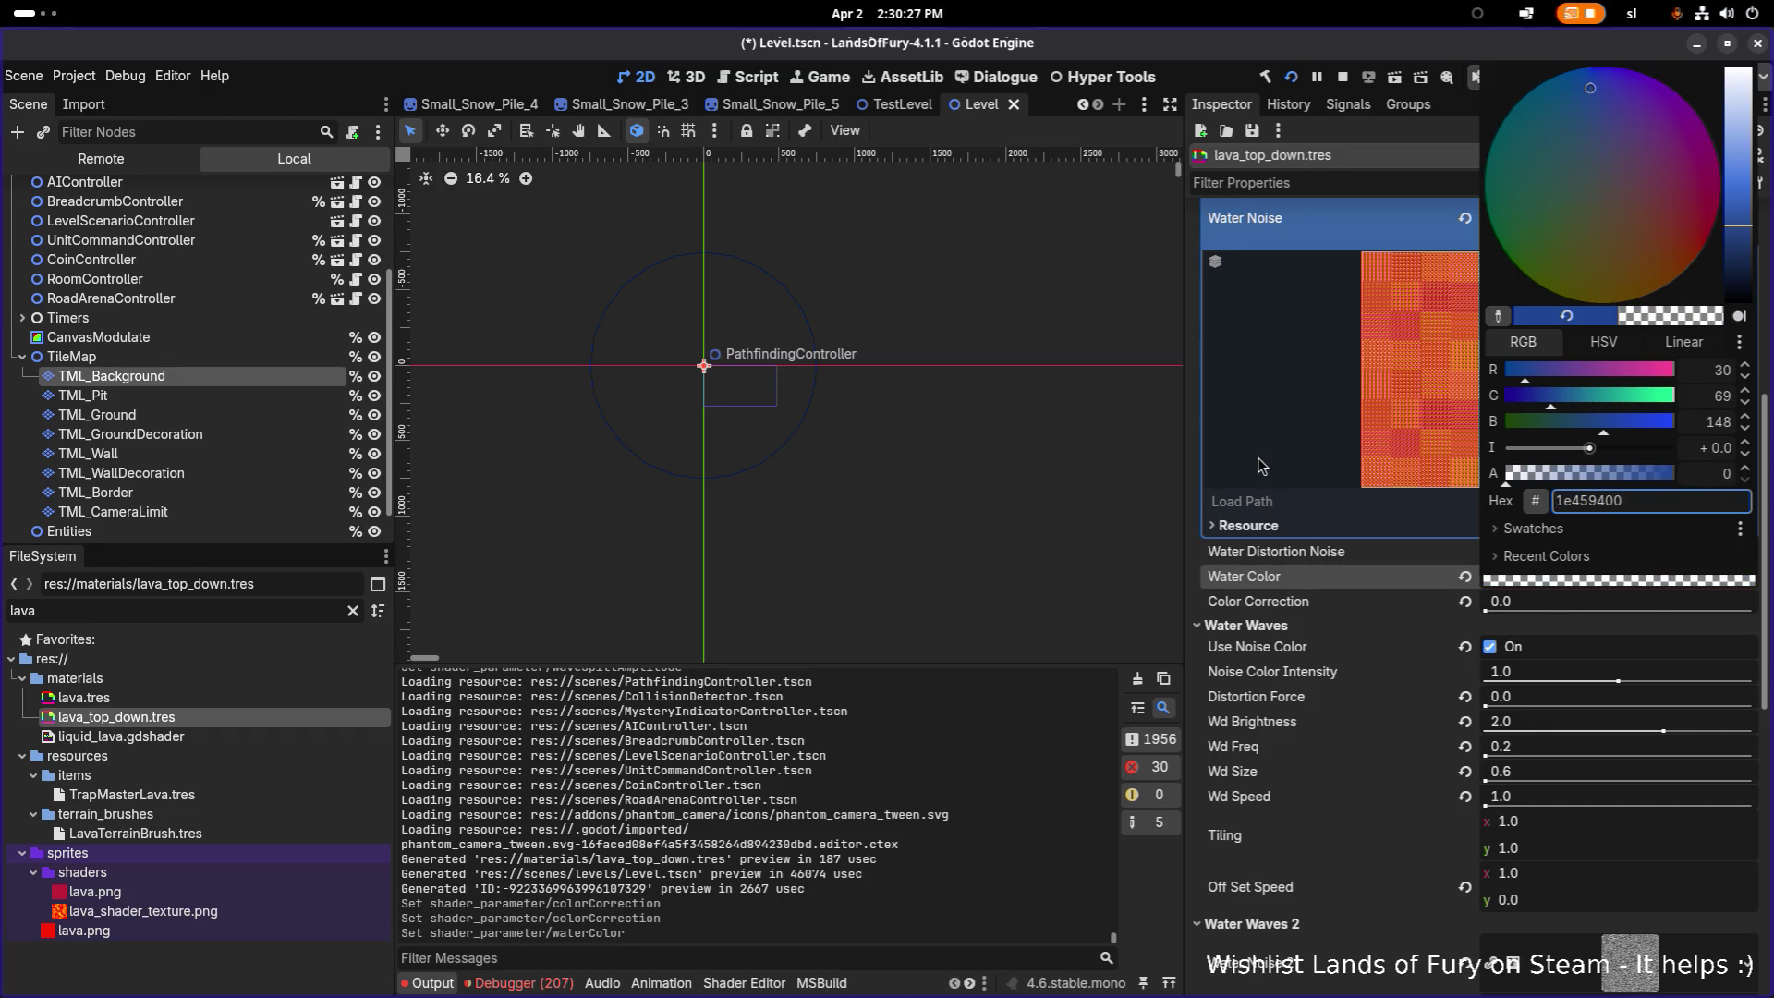
left_click(1355, 646)
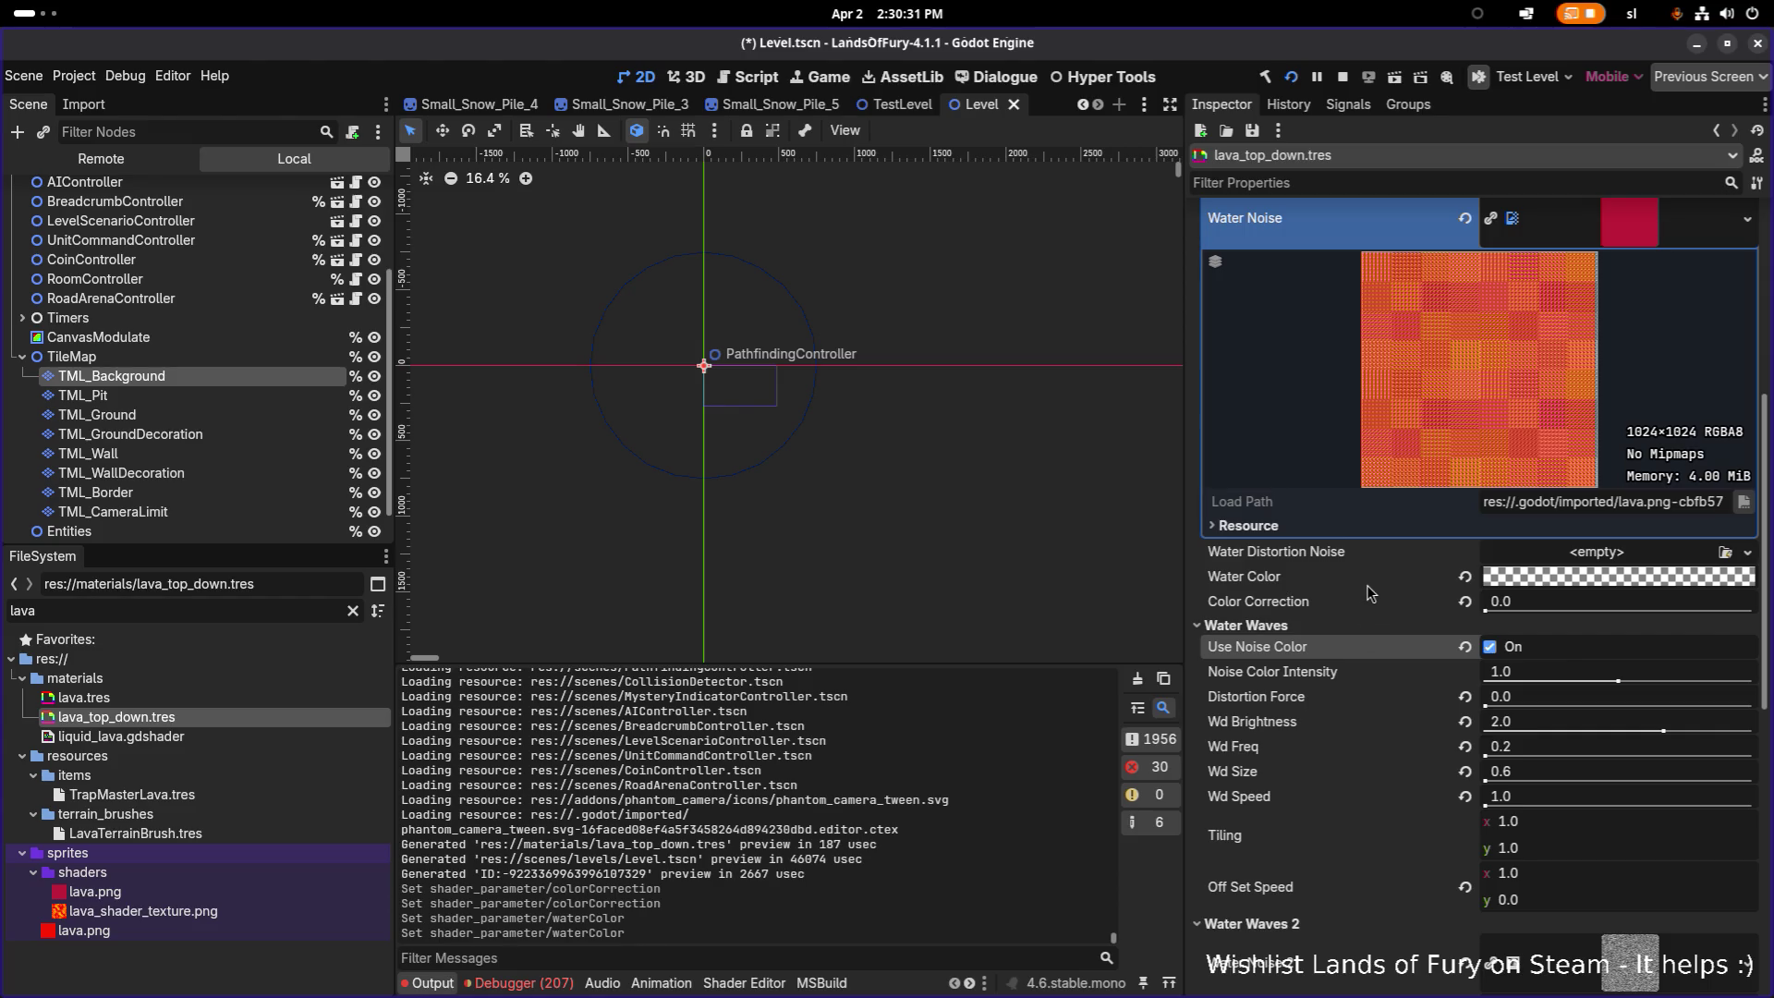
Step: Brighten the Water Color to opaque white, nudge Color Correction, then try it partly transparent
left_click(1573, 583)
left_click_drag(1737, 197, 1750, 46)
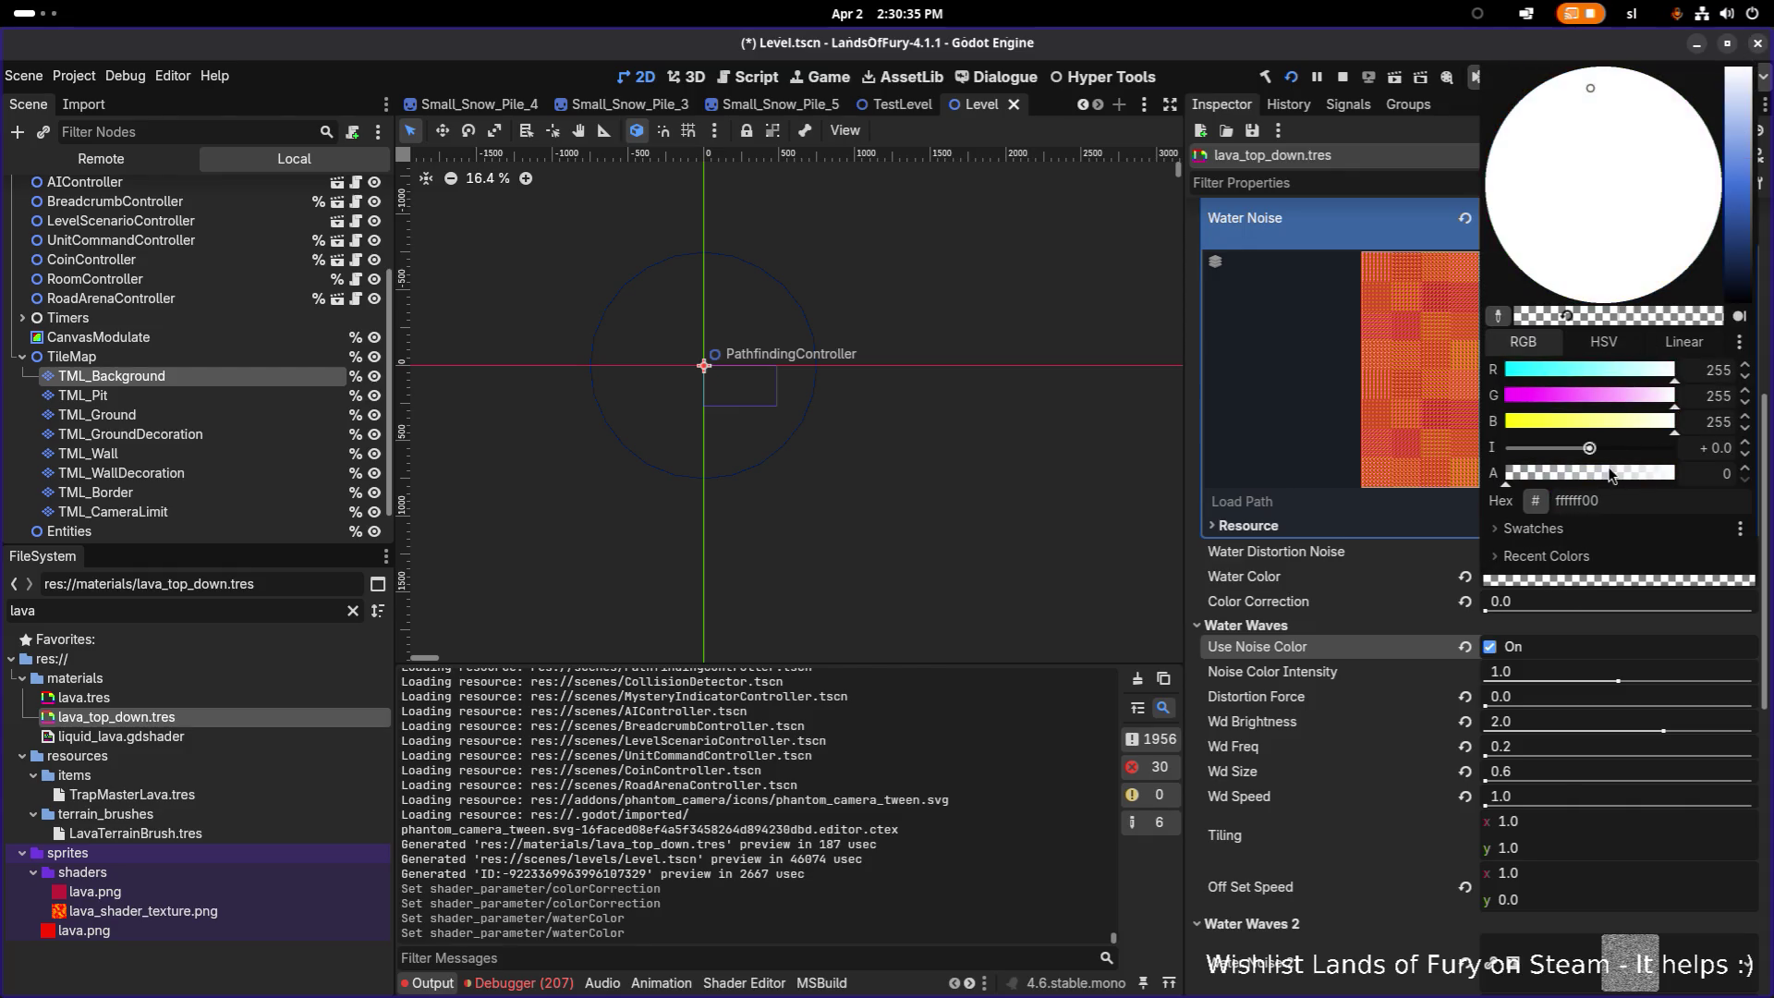
left_click_drag(1521, 483, 1700, 475)
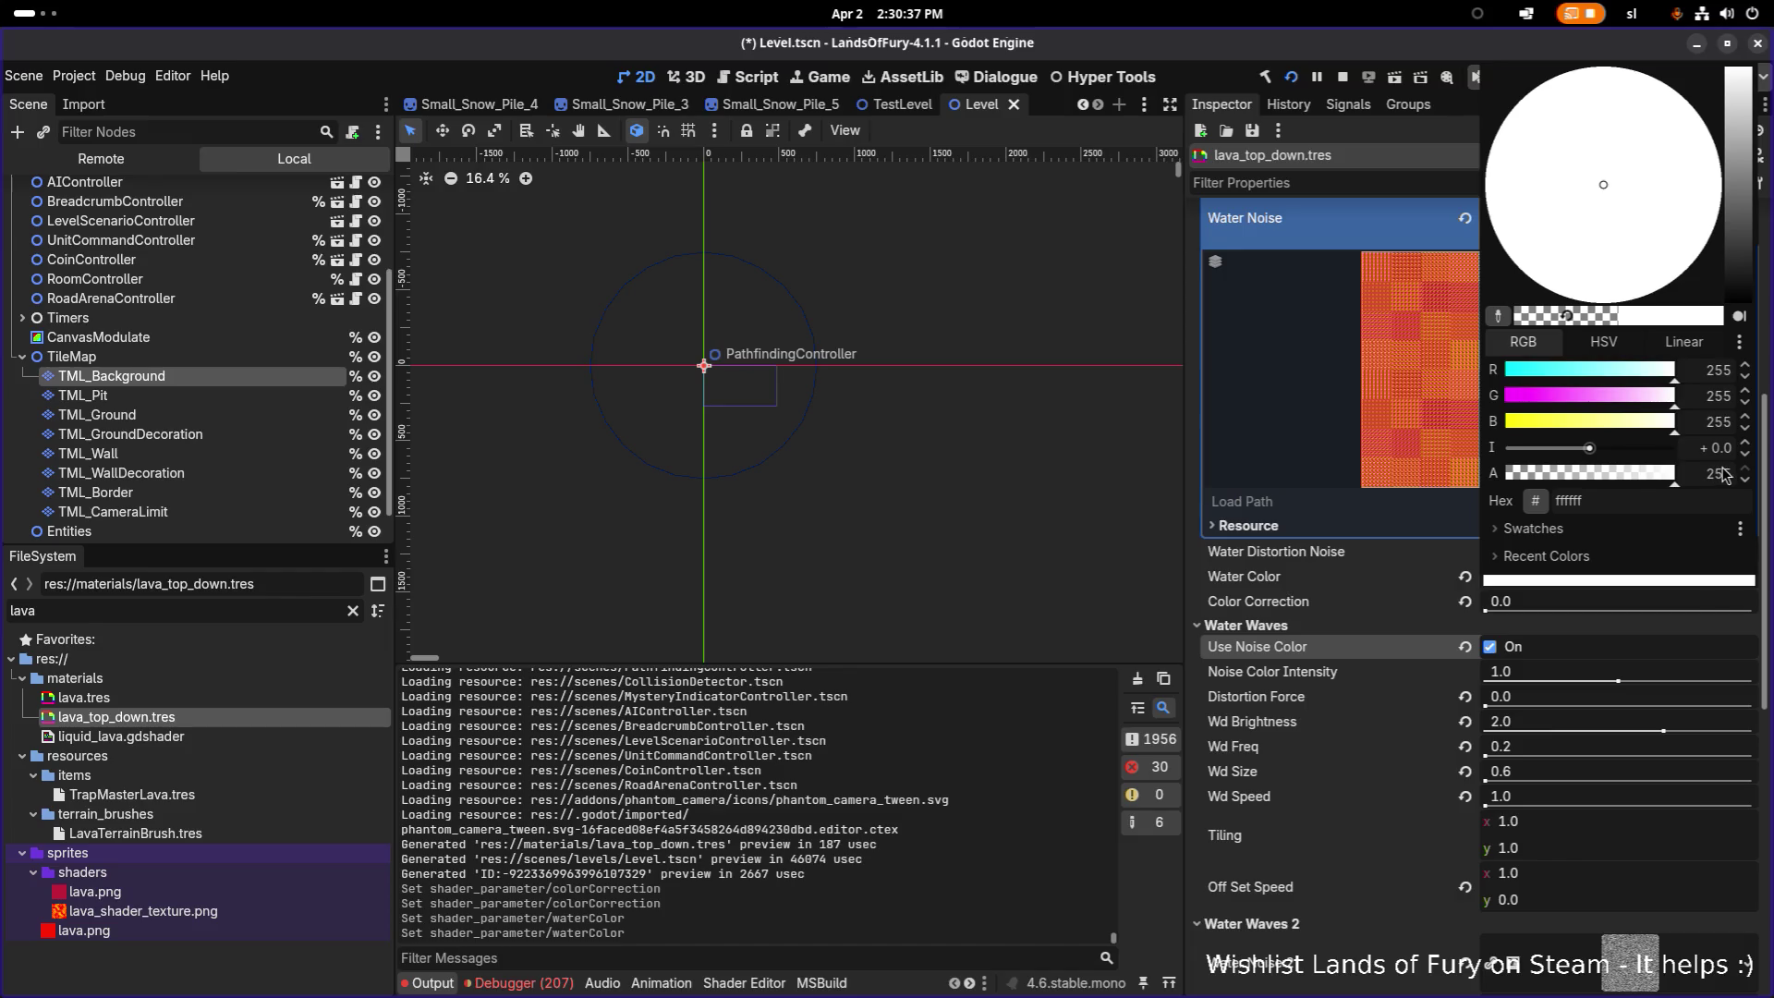
left_click(1347, 586)
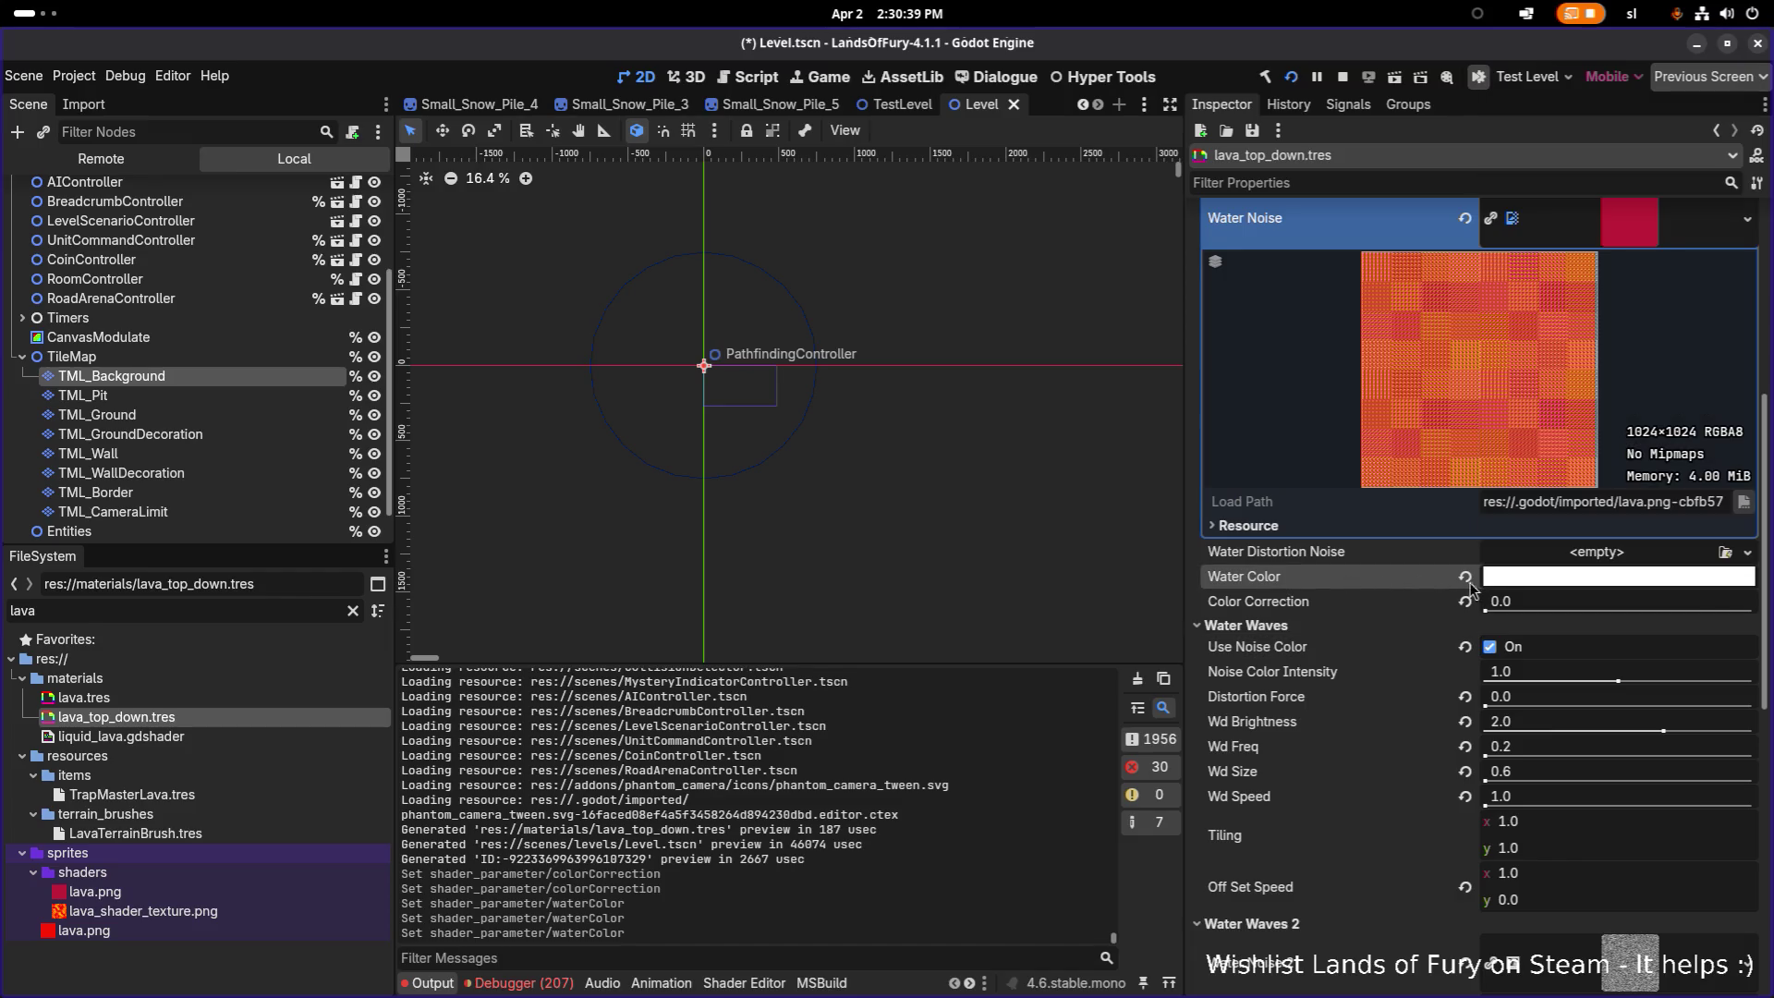
mouse_move(1490, 615)
left_mouse_down()
mouse_move(1645, 614)
mouse_move(1354, 607)
left_mouse_up()
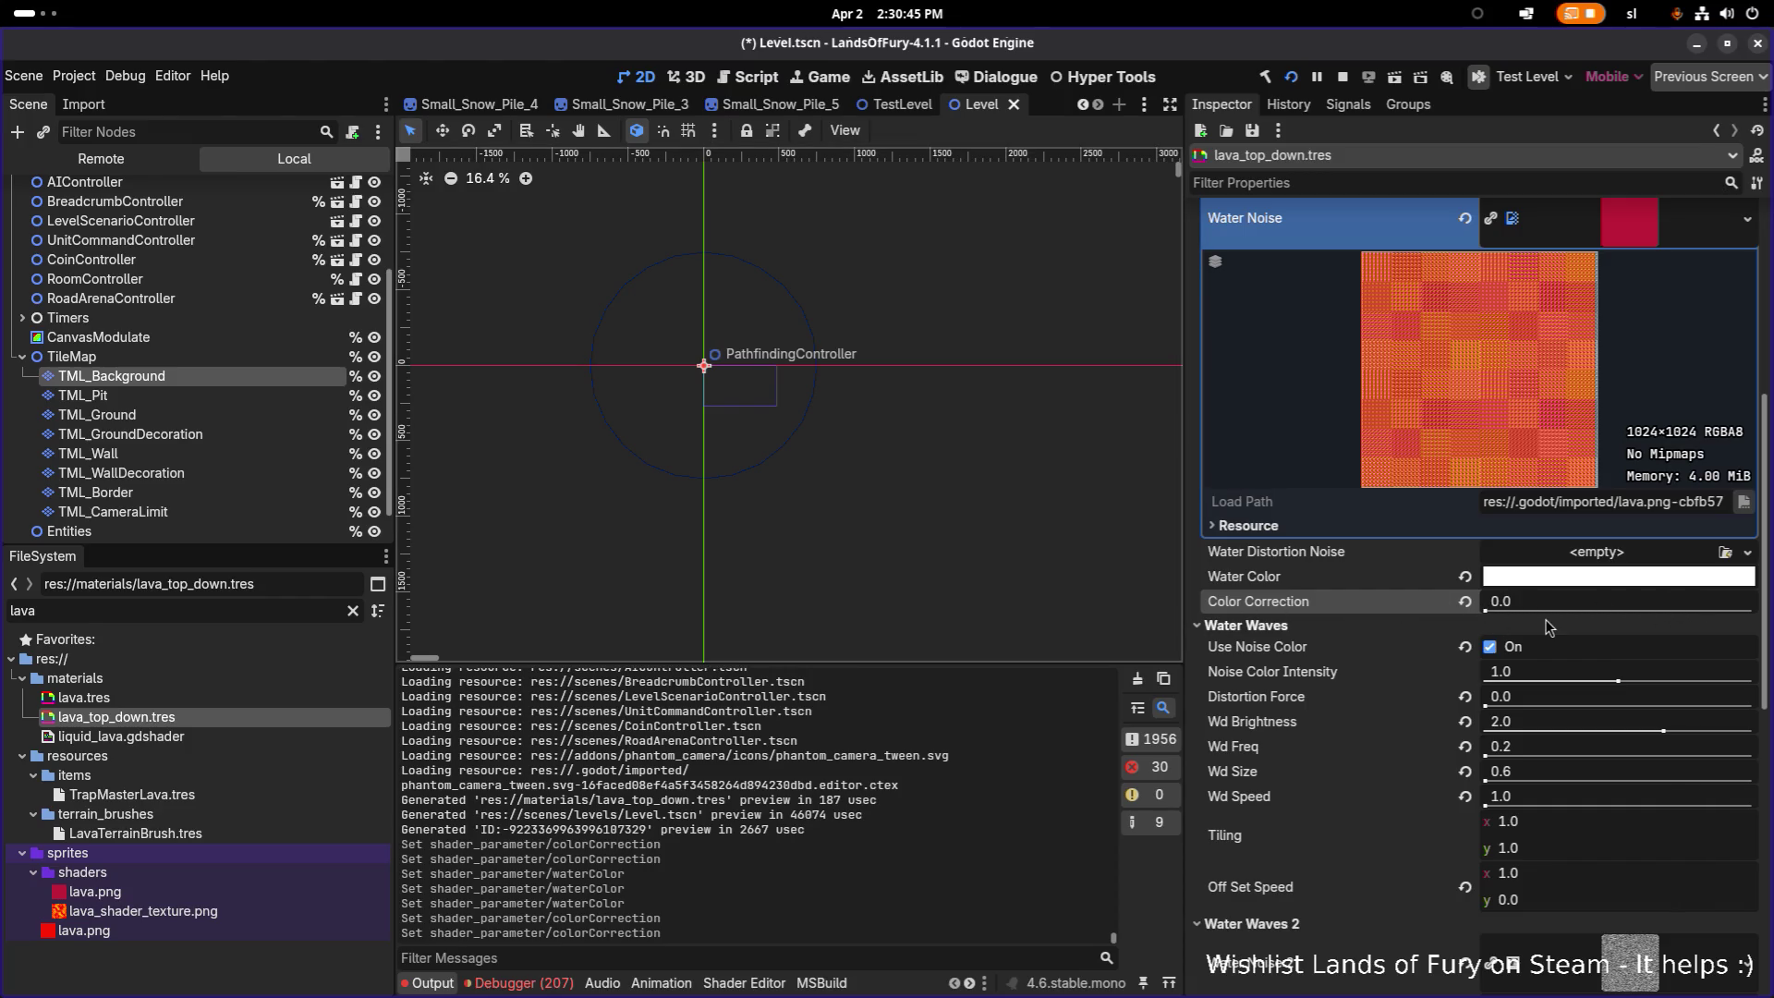
left_click(1582, 578)
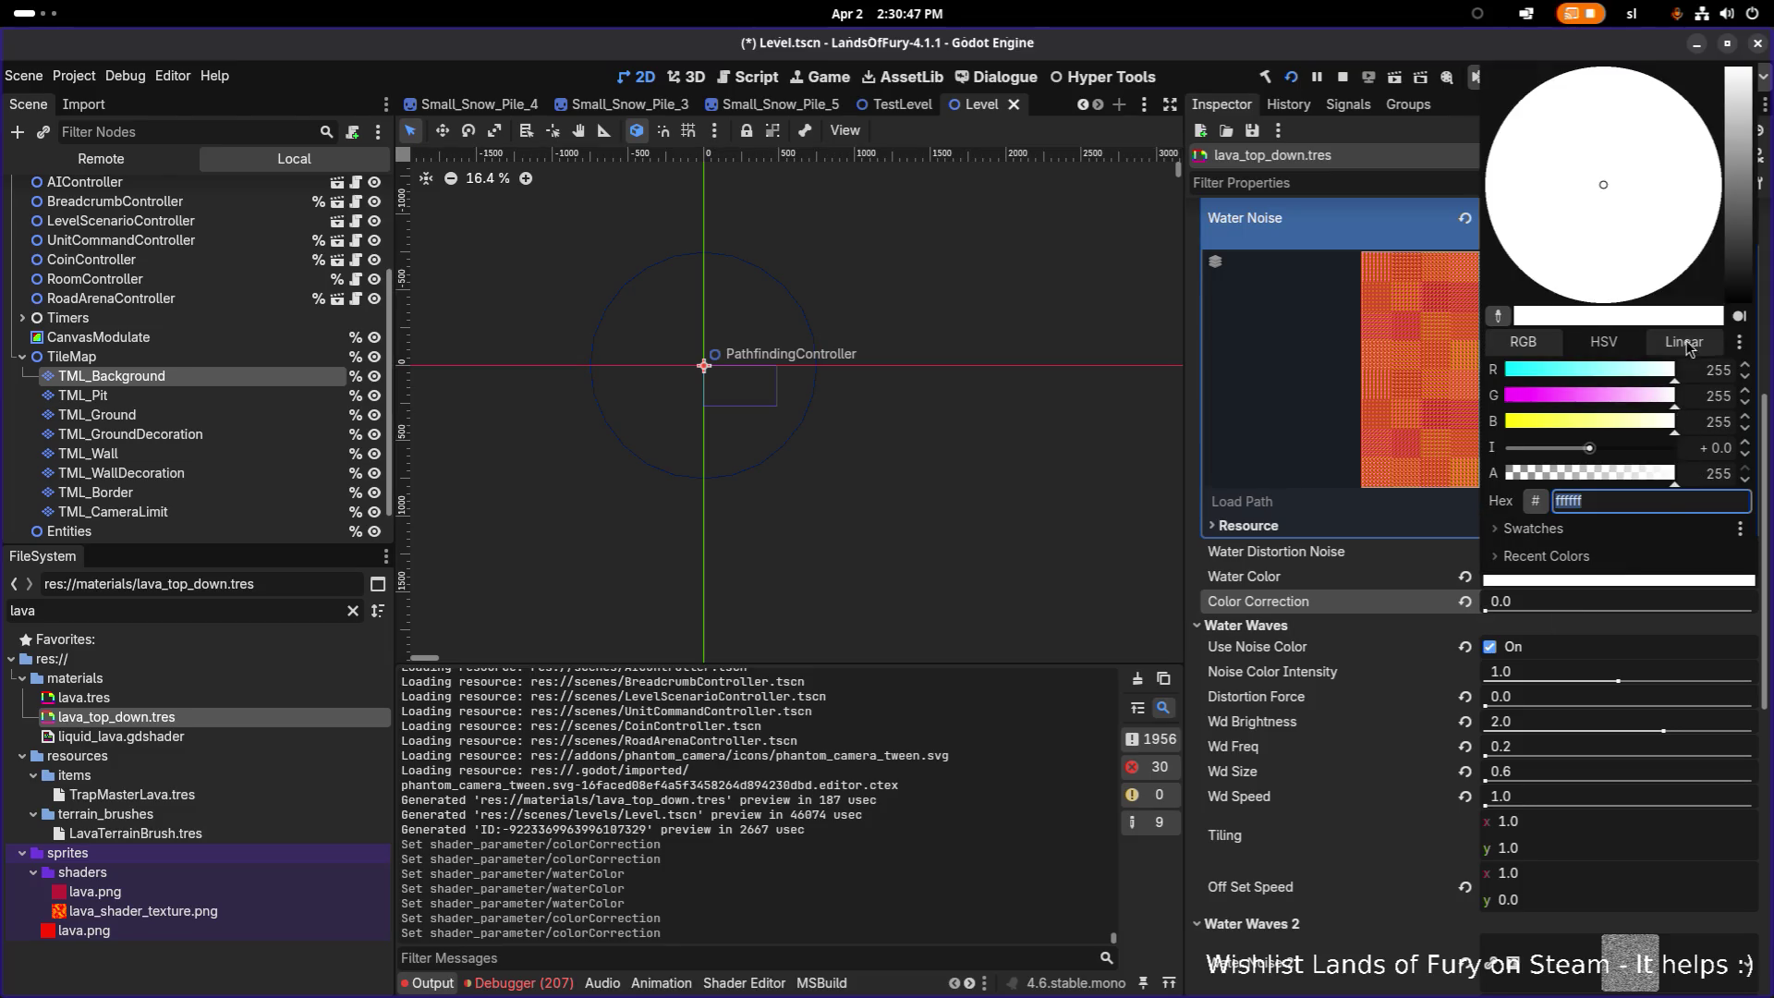
mouse_move(1669, 480)
left_mouse_down()
mouse_move(1434, 488)
mouse_move(1590, 490)
mouse_move(1549, 488)
left_mouse_up()
left_click(1377, 593)
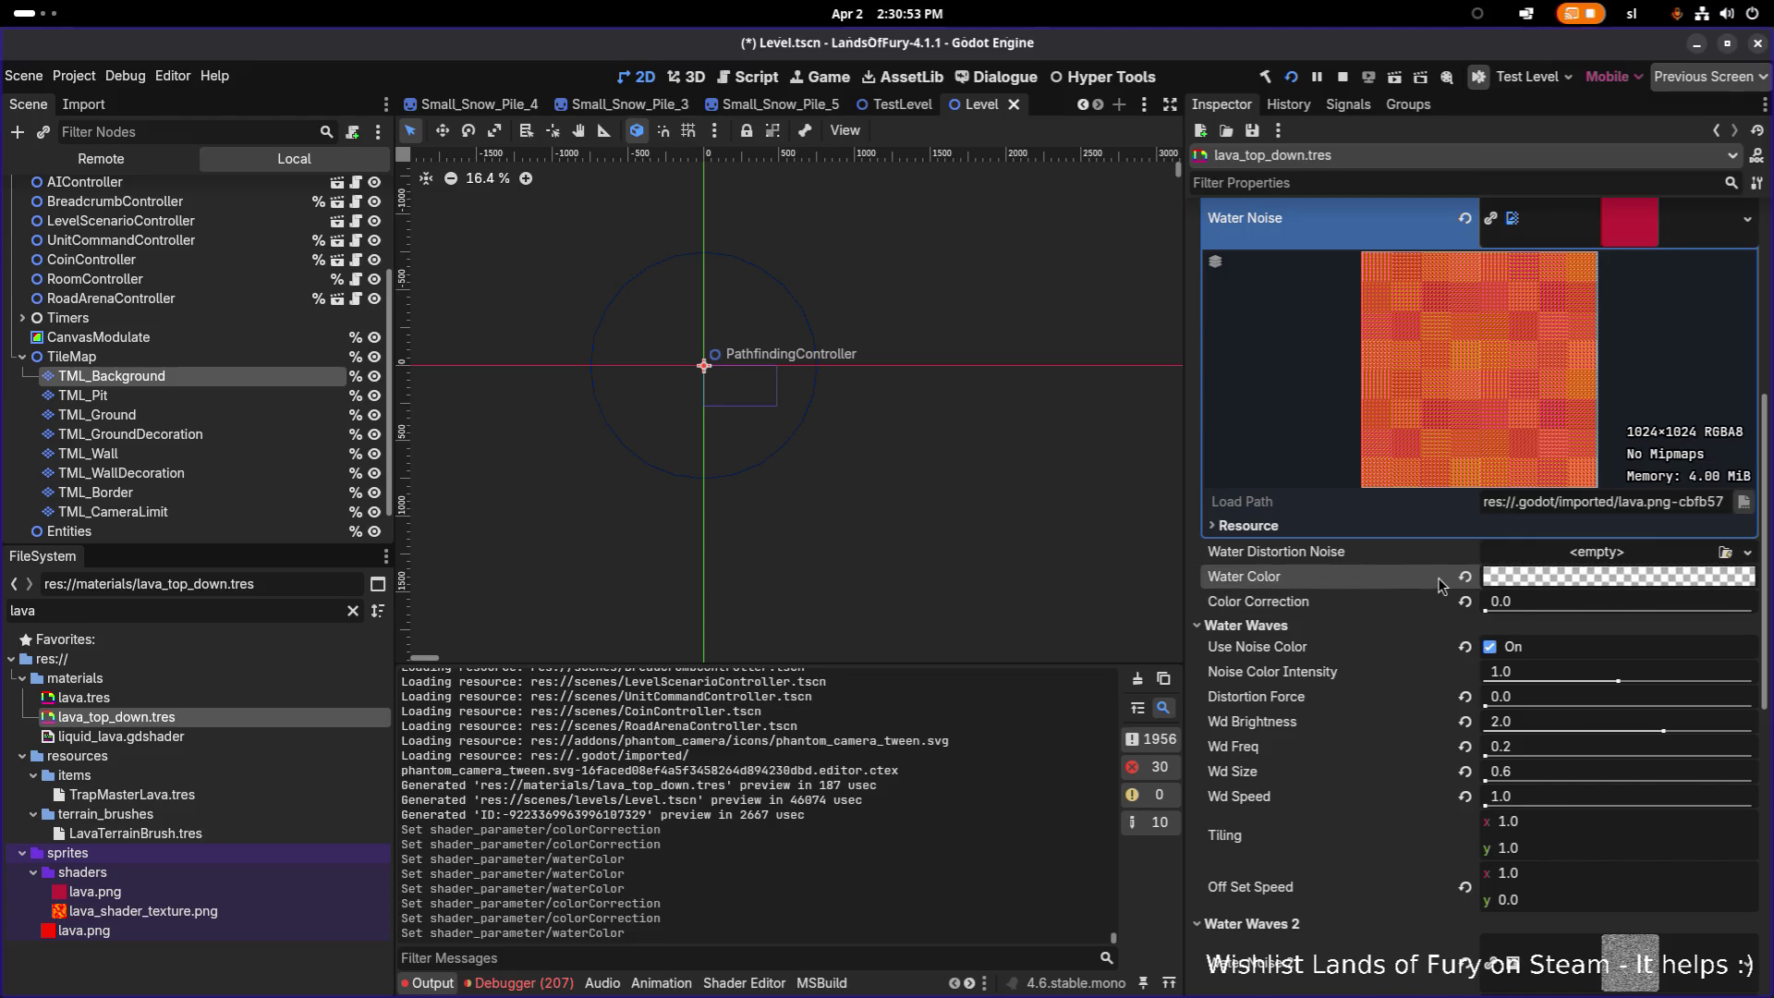
Step: Settle the Water Color on white ffffff with alpha 255, leaving Color Correction at 0.0
left_click(1578, 580)
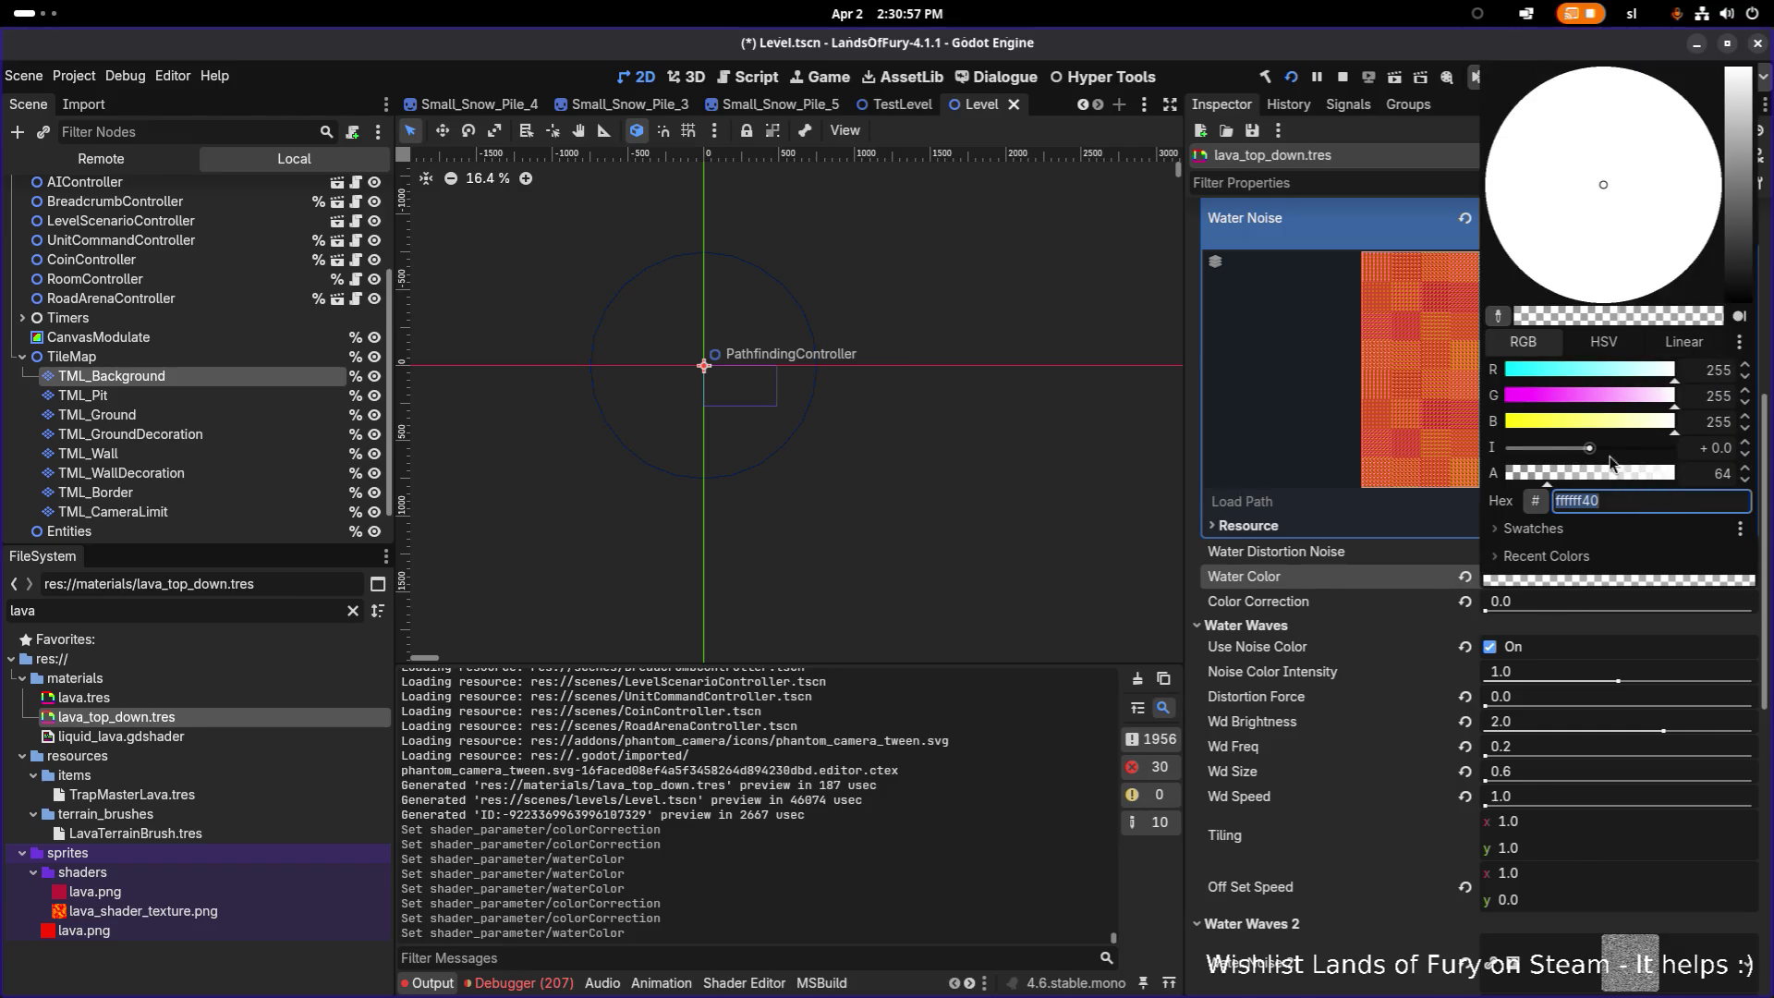
type("ffffff")
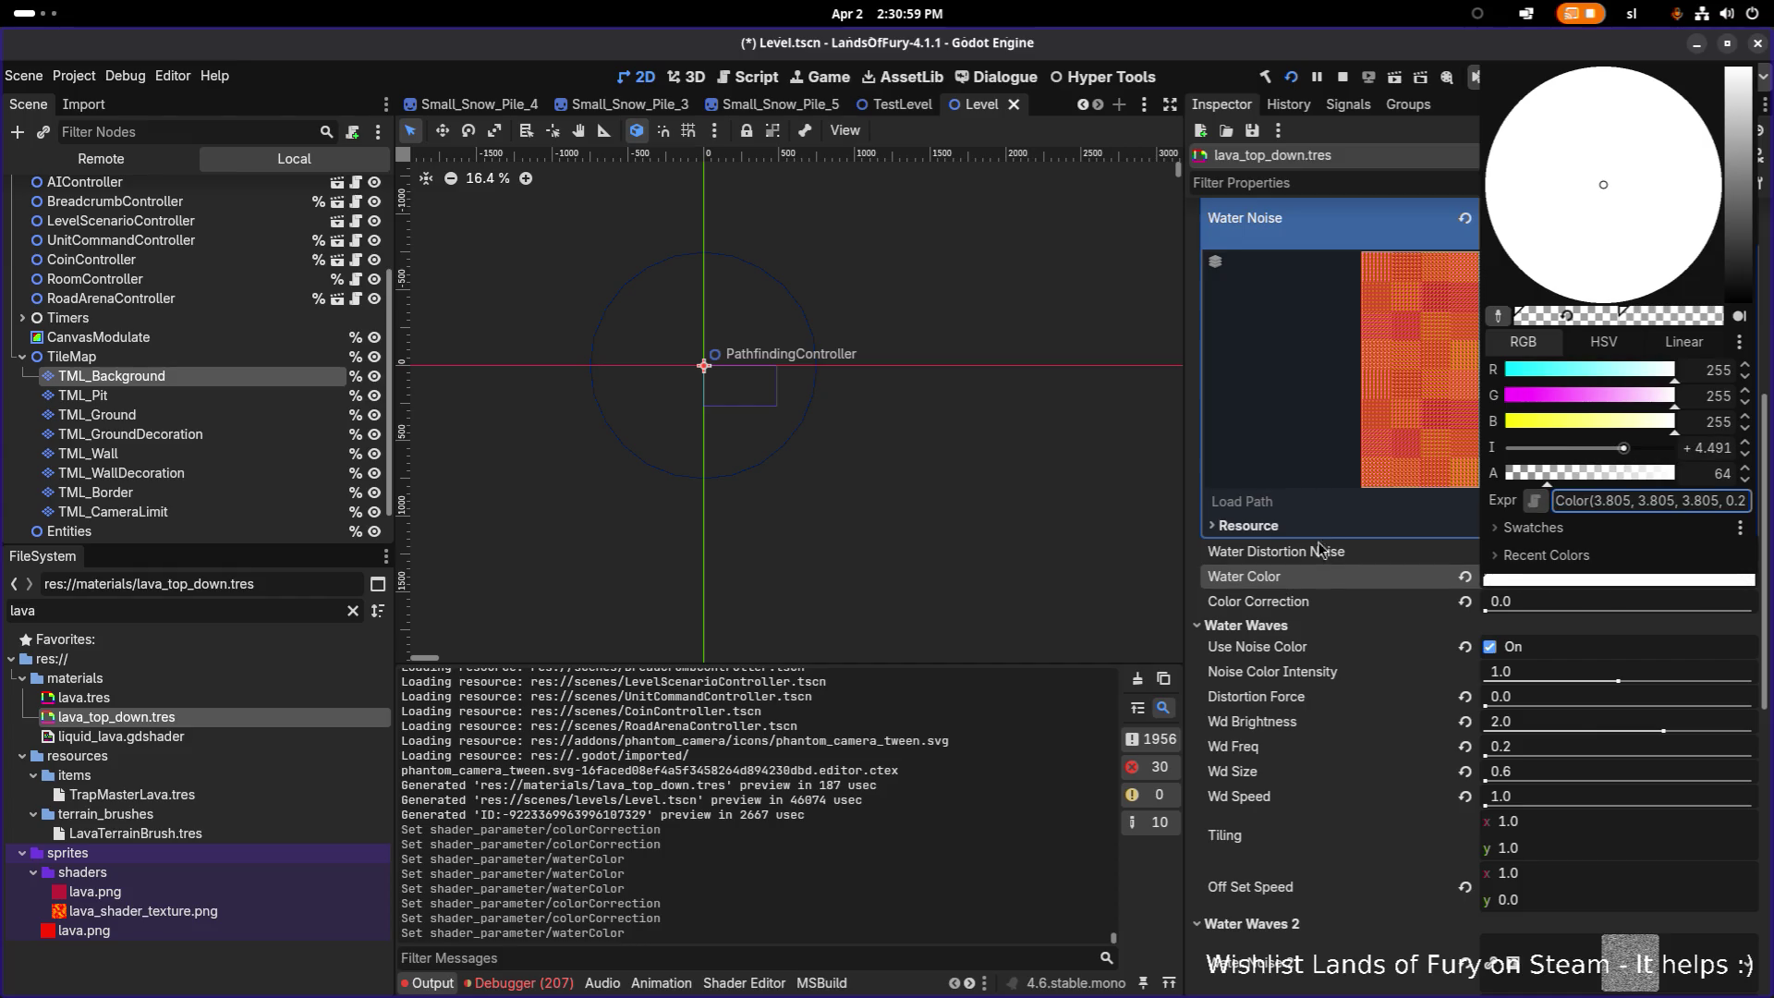
left_click(1331, 589)
left_click(1617, 574)
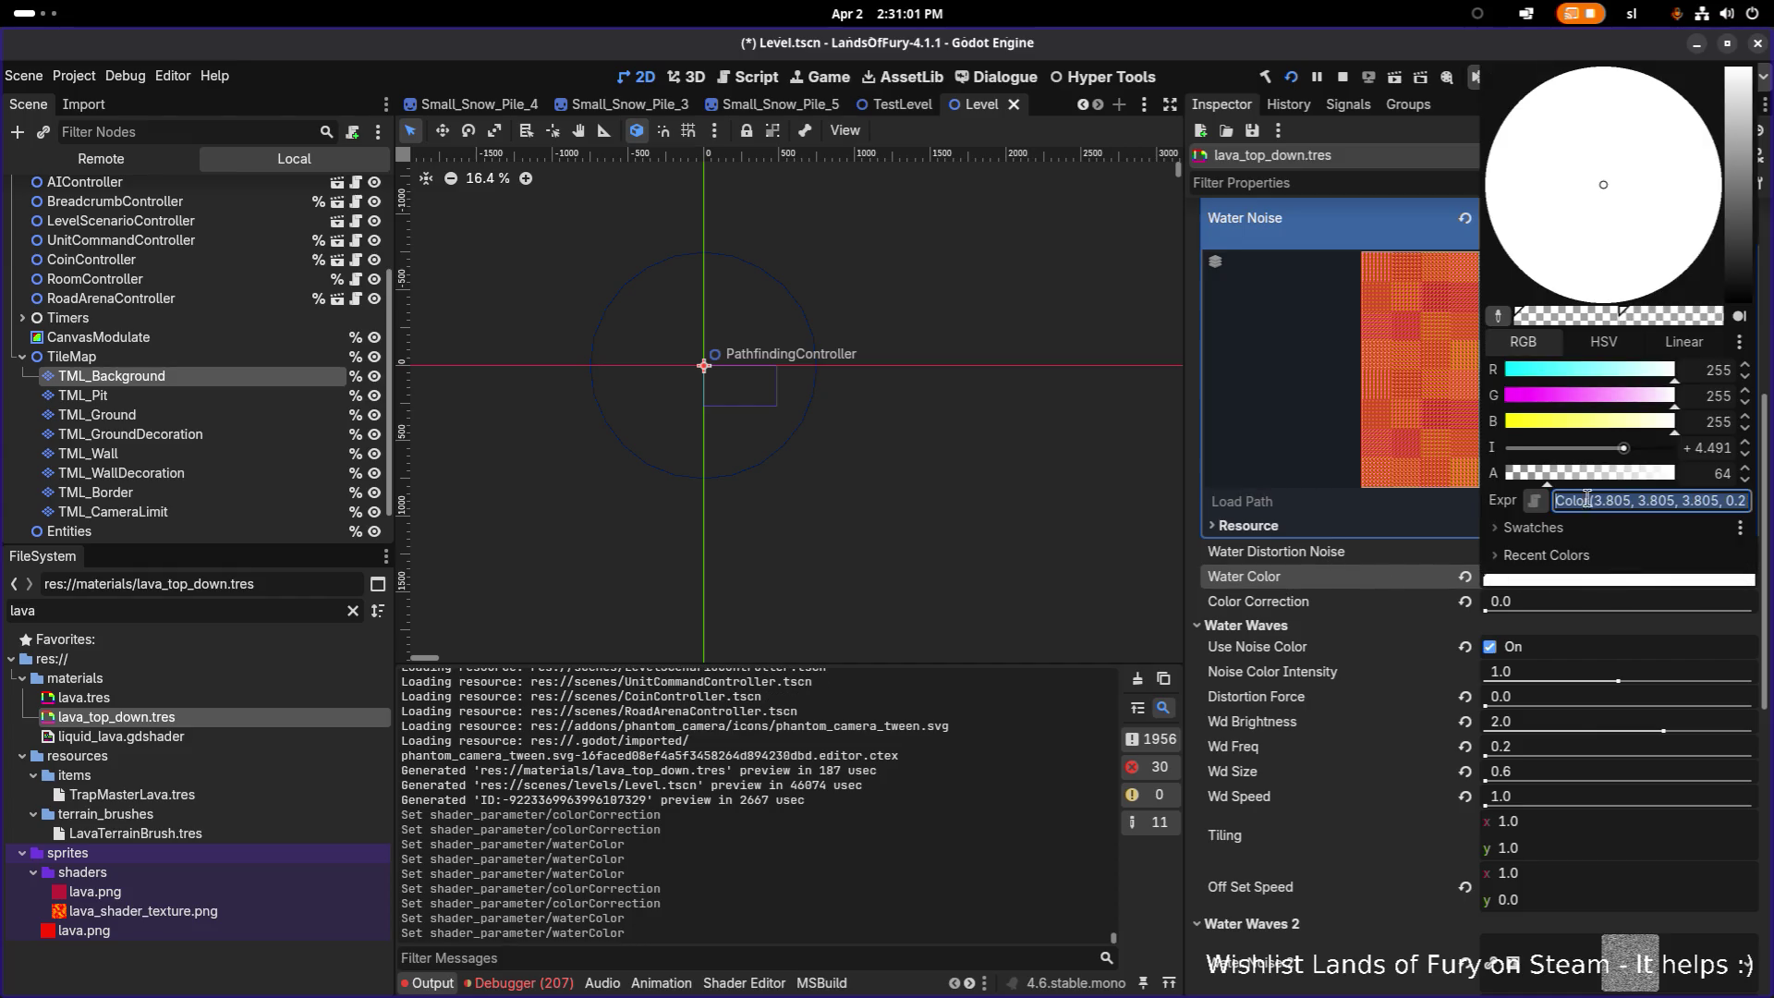
type("ffffff40")
key("Return")
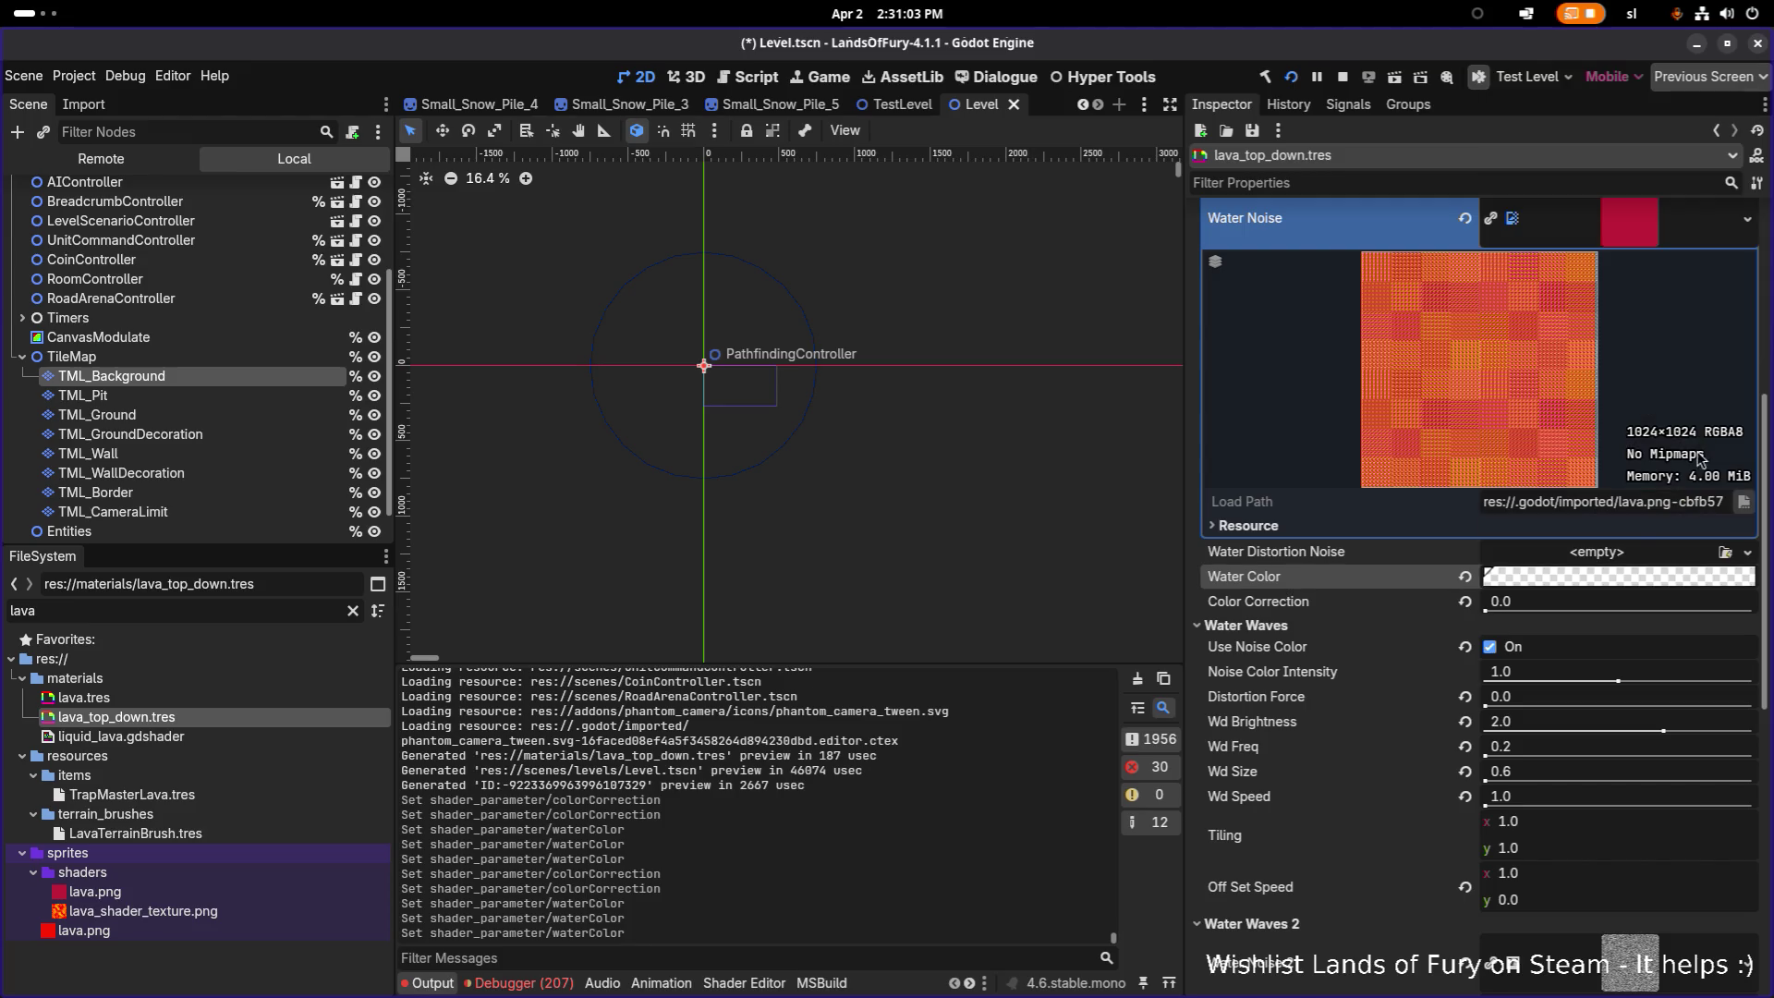
left_click(1617, 578)
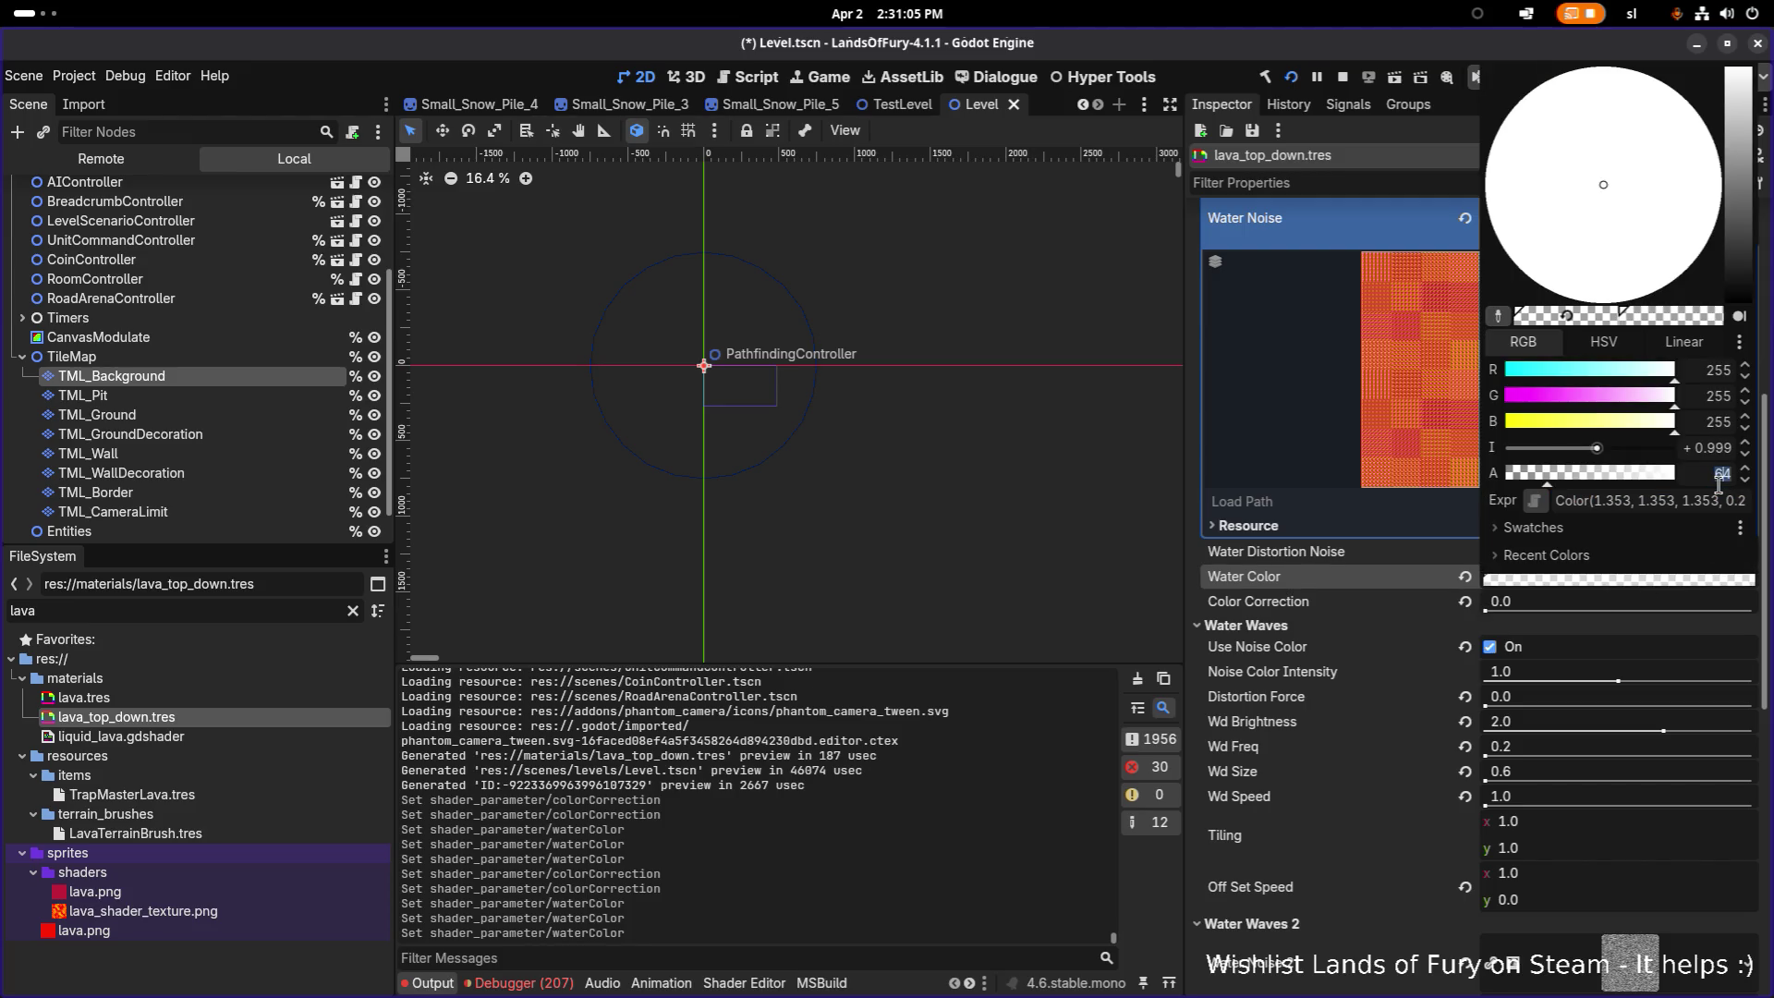
type("255")
key("Return")
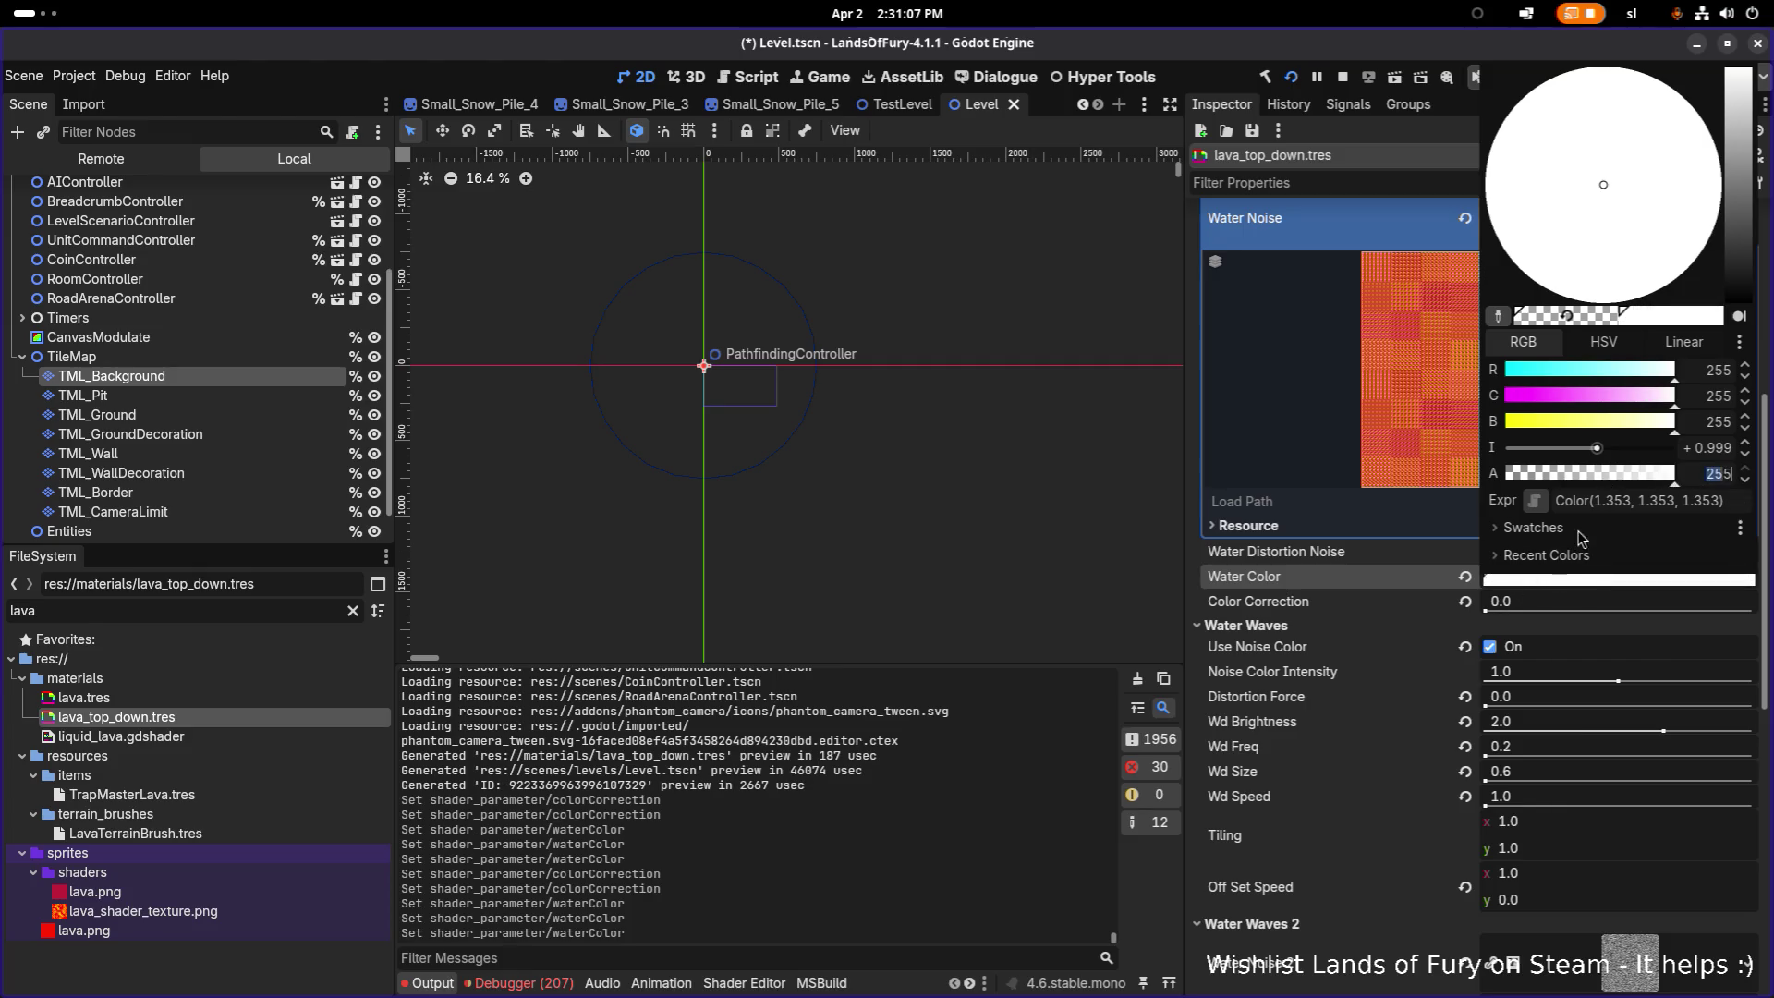
left_click(1359, 610)
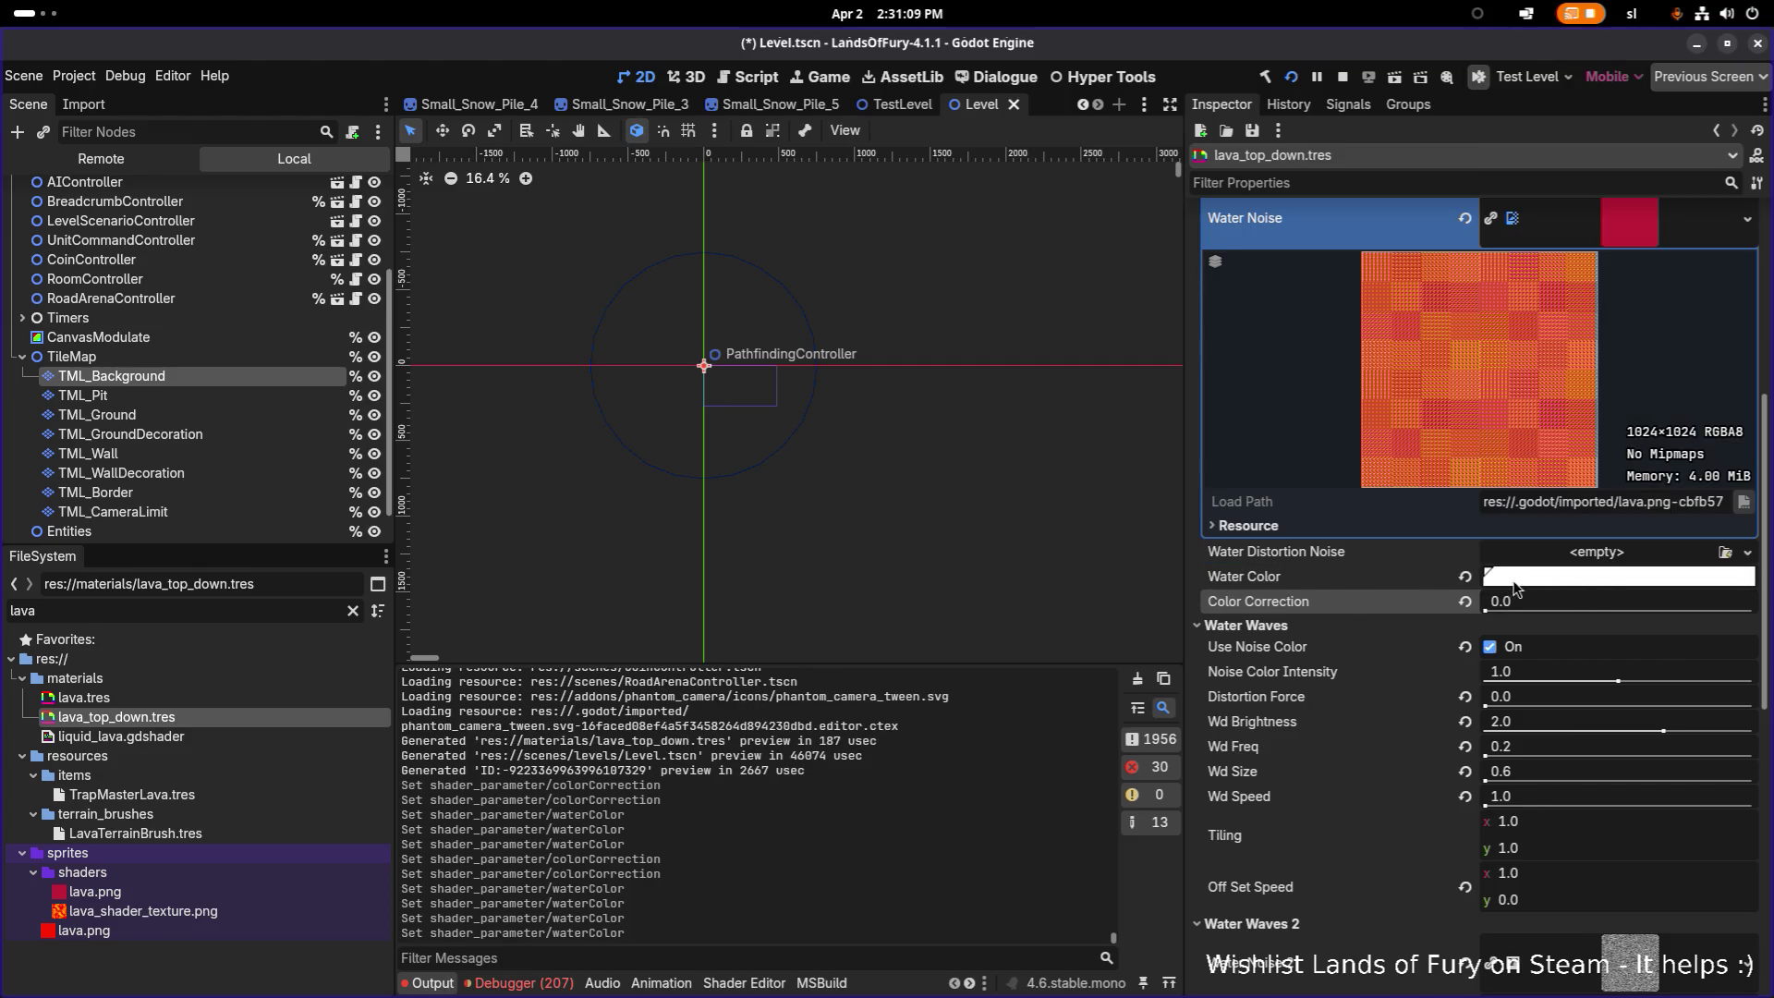
left_click(1485, 609)
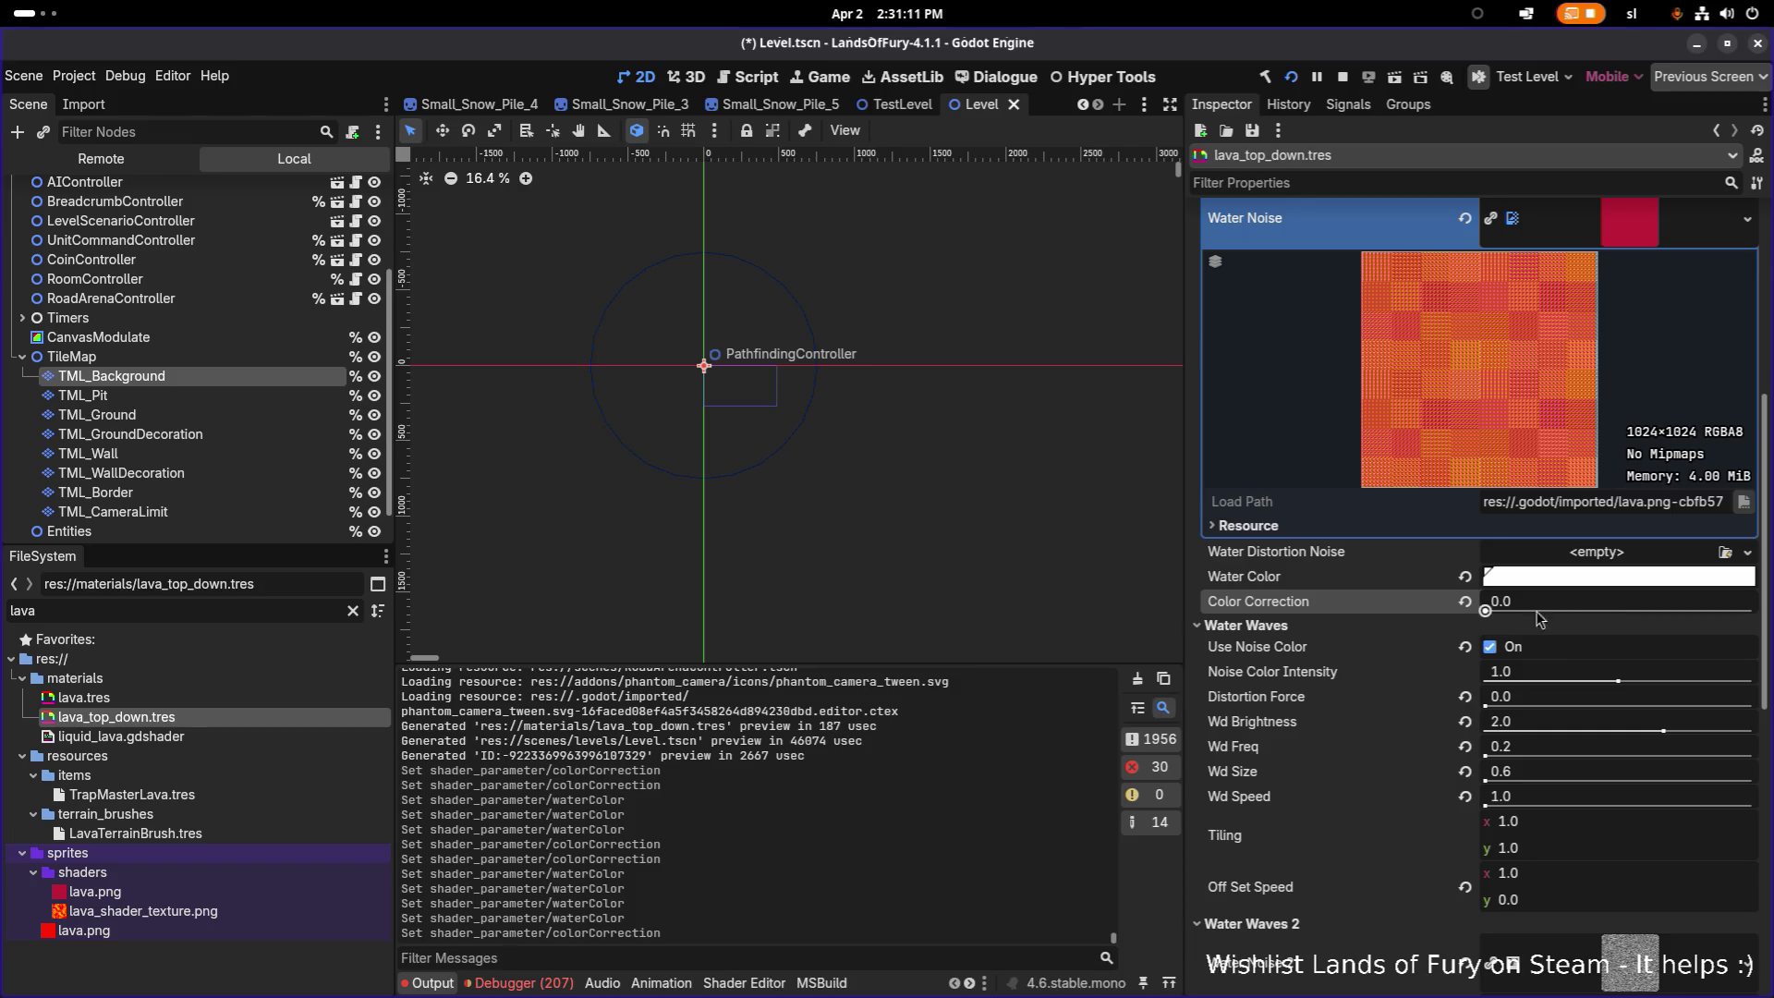
left_click(1590, 615)
type("1")
key("Return")
left_click(1554, 601)
type("0")
key("Return")
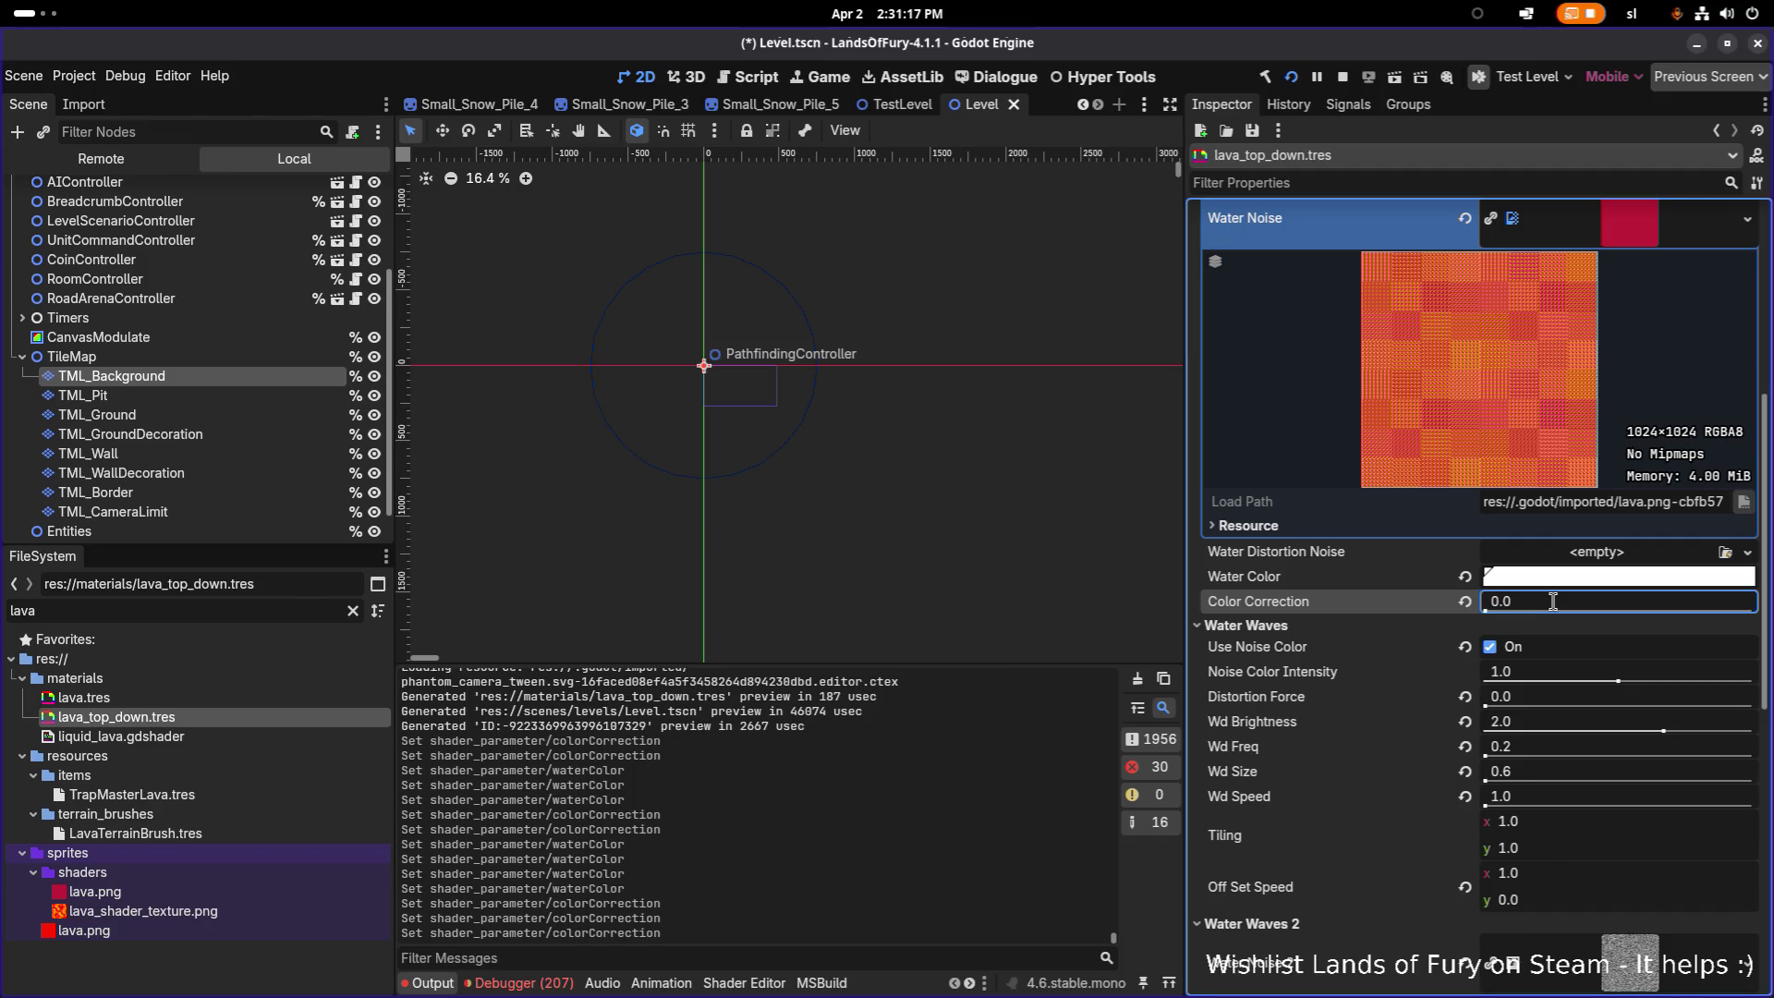
mouse_move(1617, 689)
left_mouse_down()
mouse_move(1562, 688)
mouse_move(1747, 684)
mouse_move(1490, 684)
mouse_move(1736, 686)
mouse_move(1654, 682)
mouse_move(1680, 682)
left_mouse_up()
left_click(1463, 674)
mouse_move(1486, 708)
left_mouse_down()
mouse_move(1575, 707)
mouse_move(1484, 707)
left_mouse_up()
scroll(1414, 711, "down", 3)
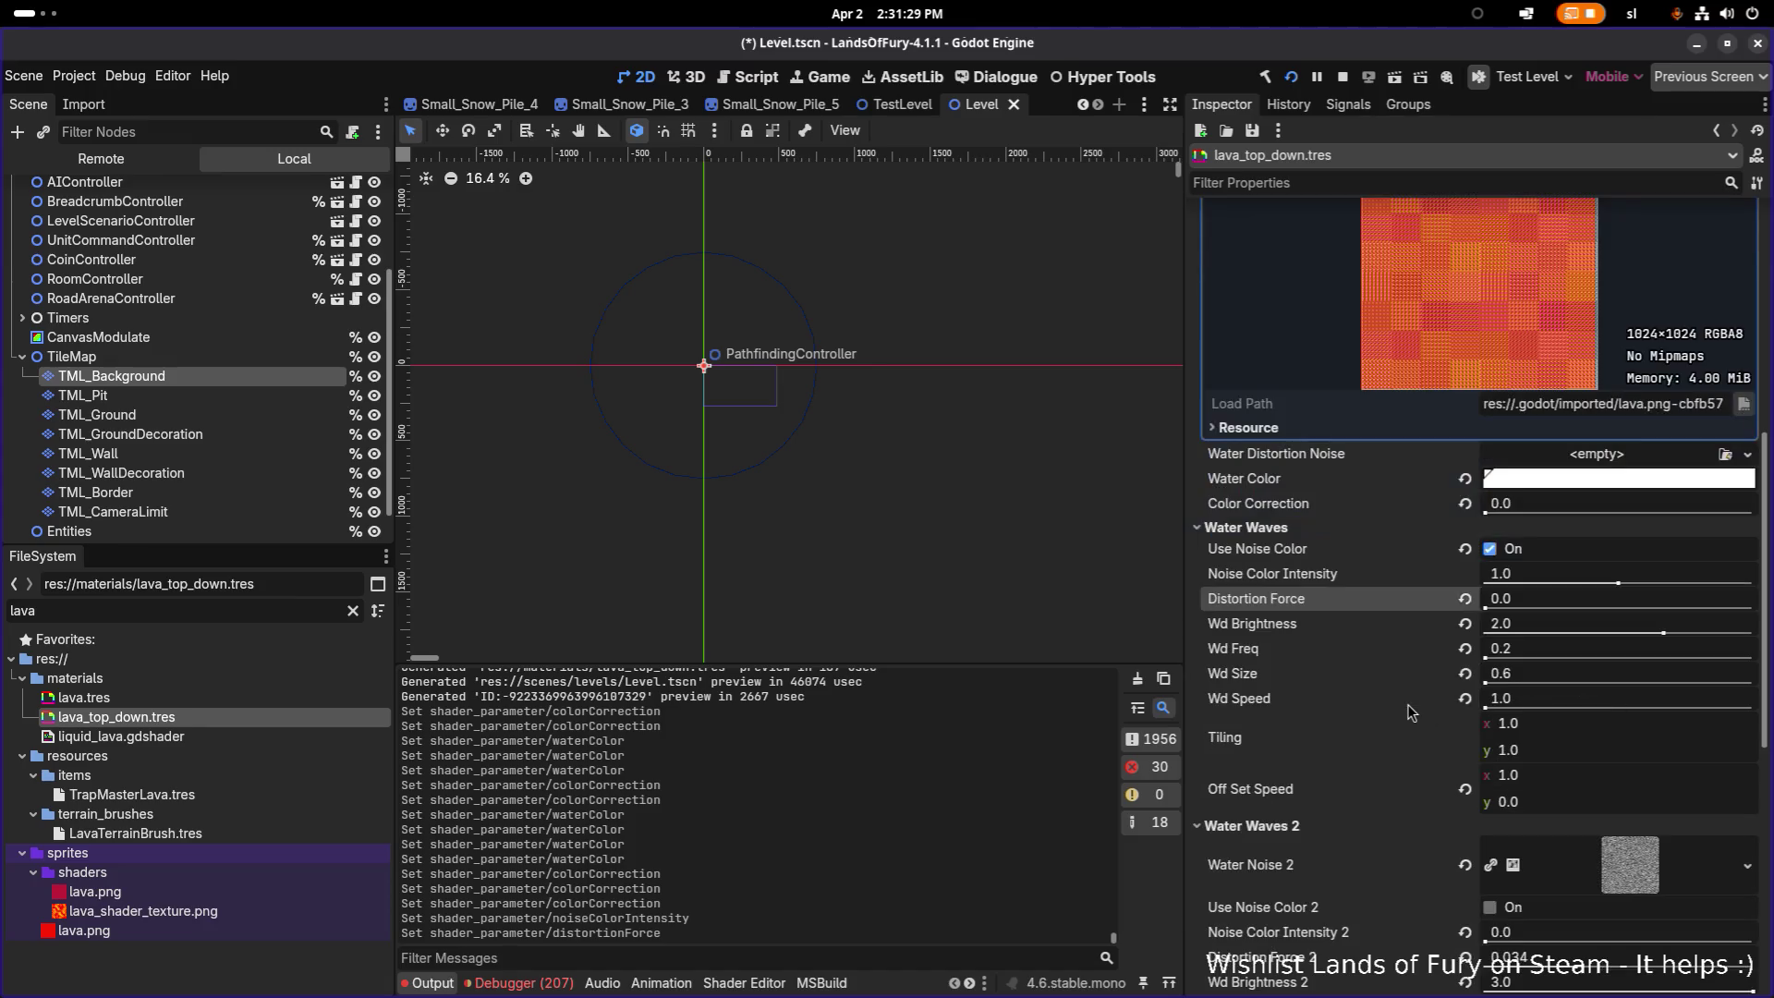
Step: Keep wave frequency at 0.2, toggle Use Noise Color and set Noise Color Intensity to 1.09
mouse_move(1660, 634)
left_mouse_down()
mouse_move(1468, 638)
mouse_move(1673, 652)
mouse_move(1551, 651)
left_mouse_up()
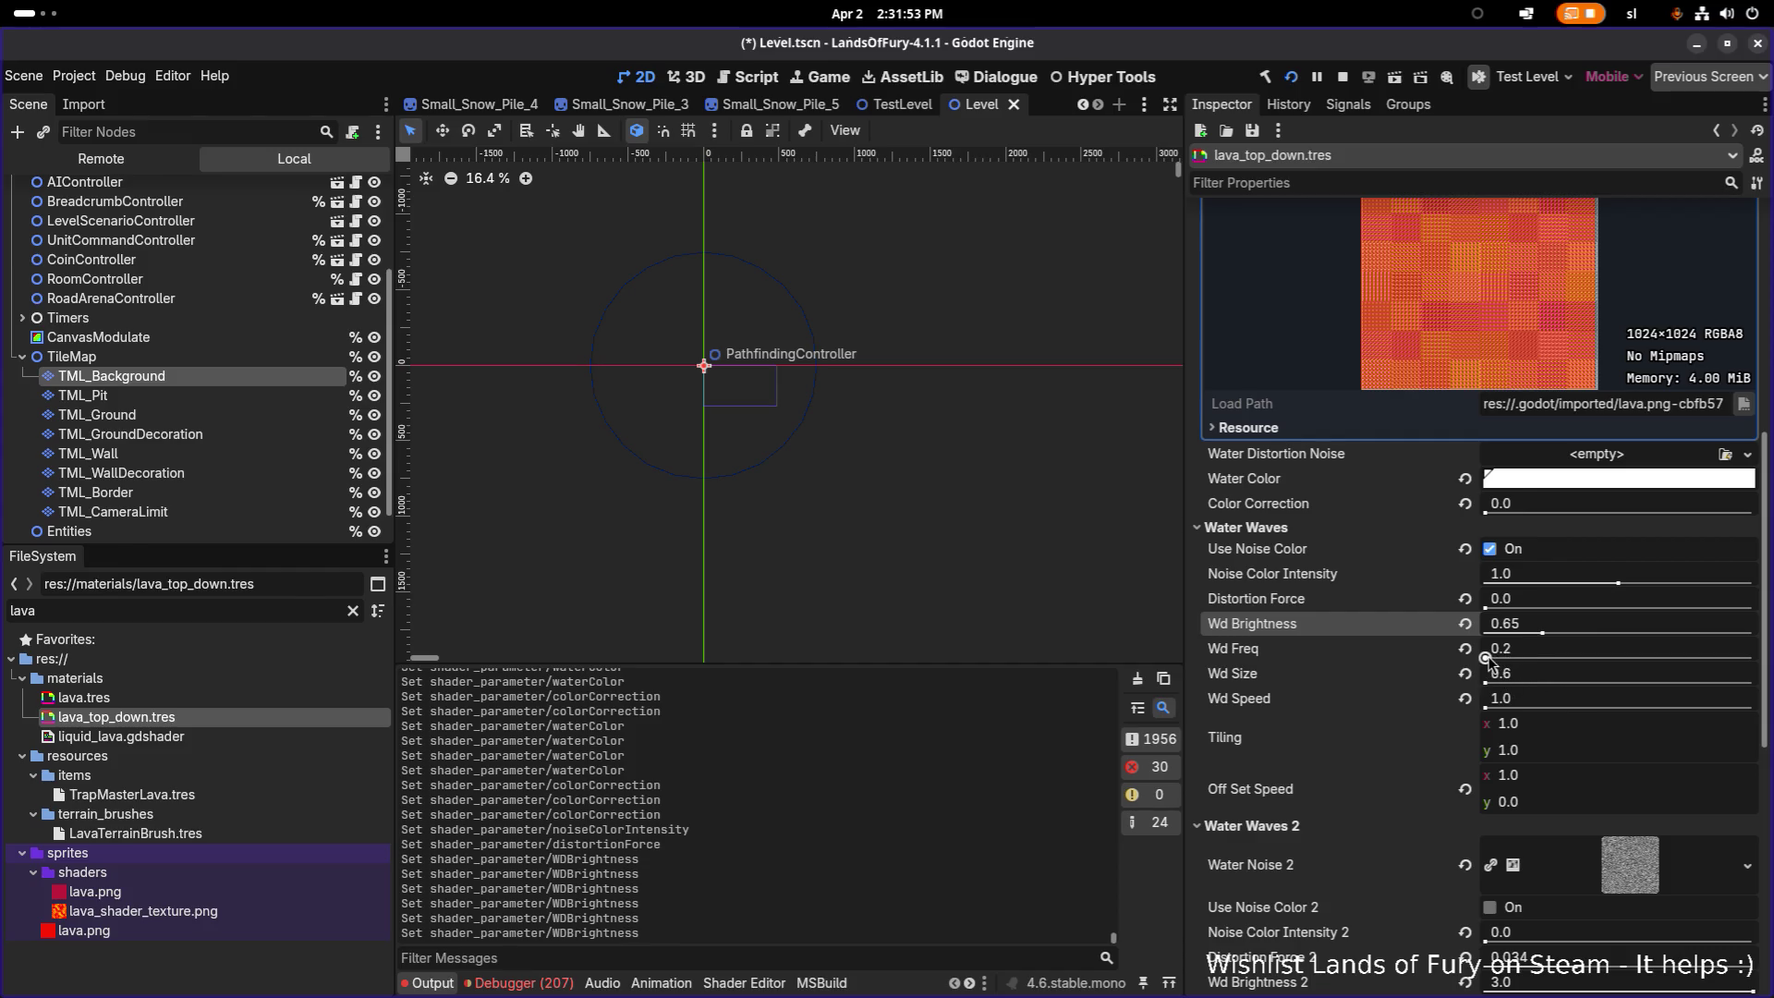
mouse_move(1485, 657)
left_mouse_down()
mouse_move(1564, 662)
mouse_move(1485, 657)
left_mouse_up()
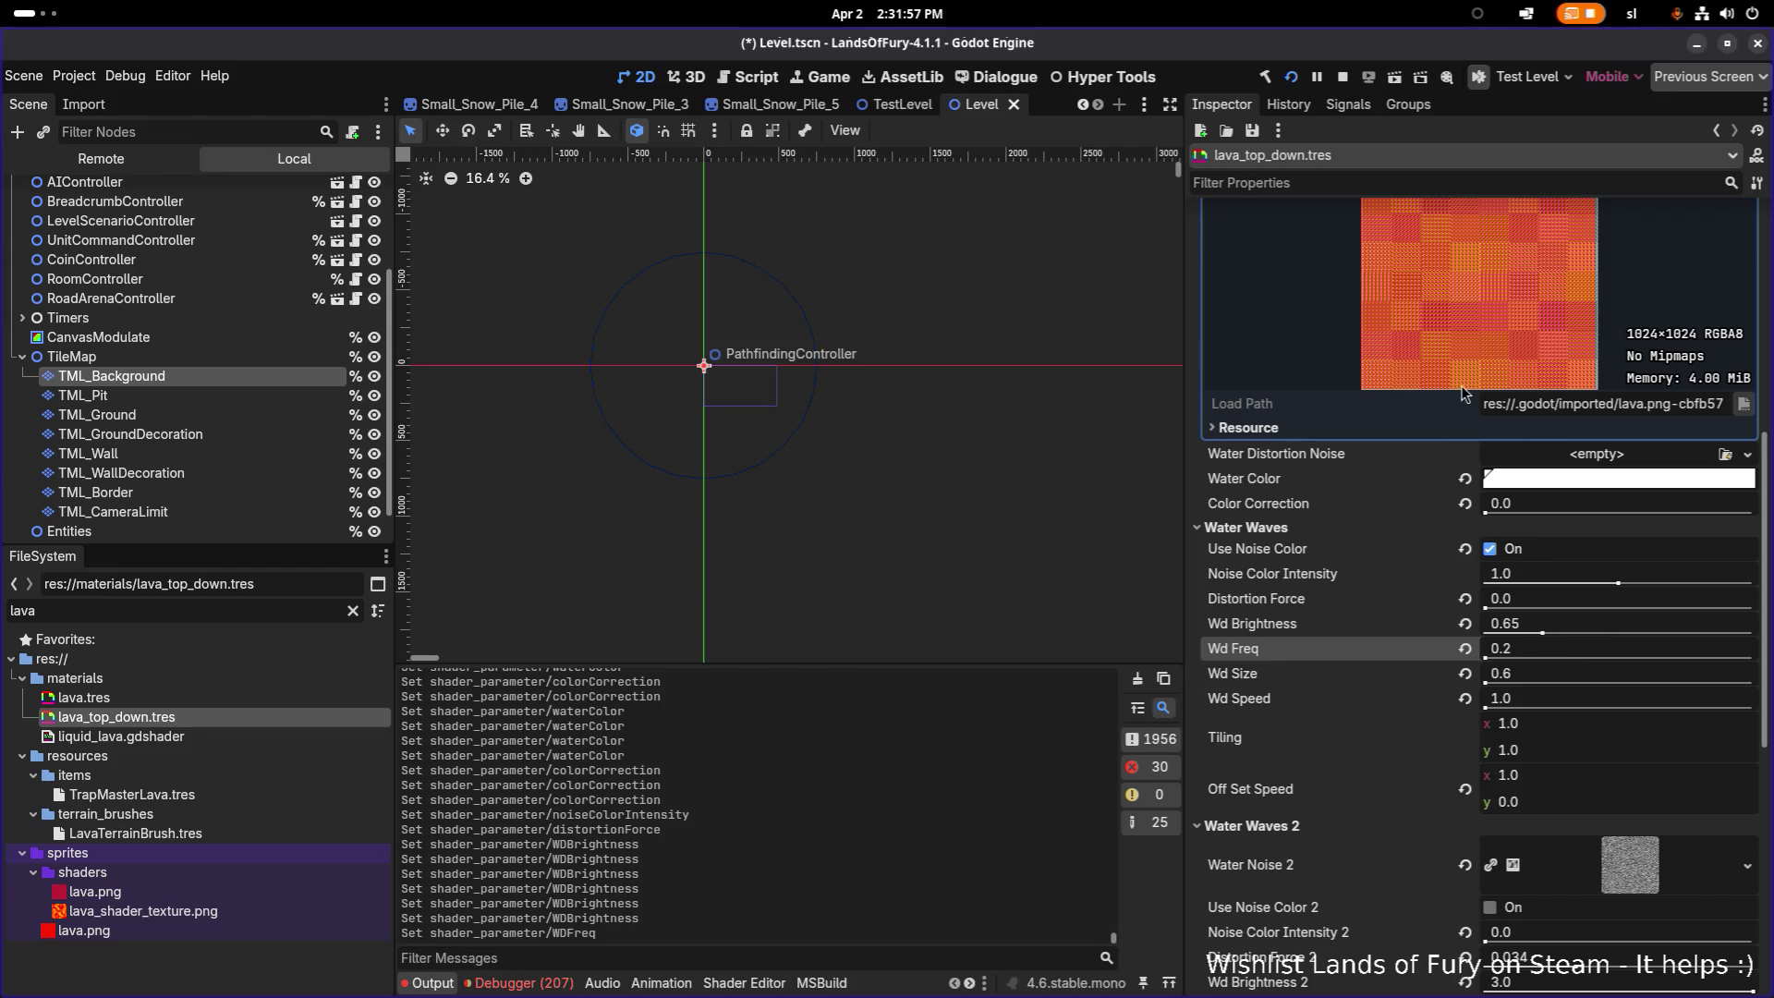
scroll(1463, 393, "up", 2)
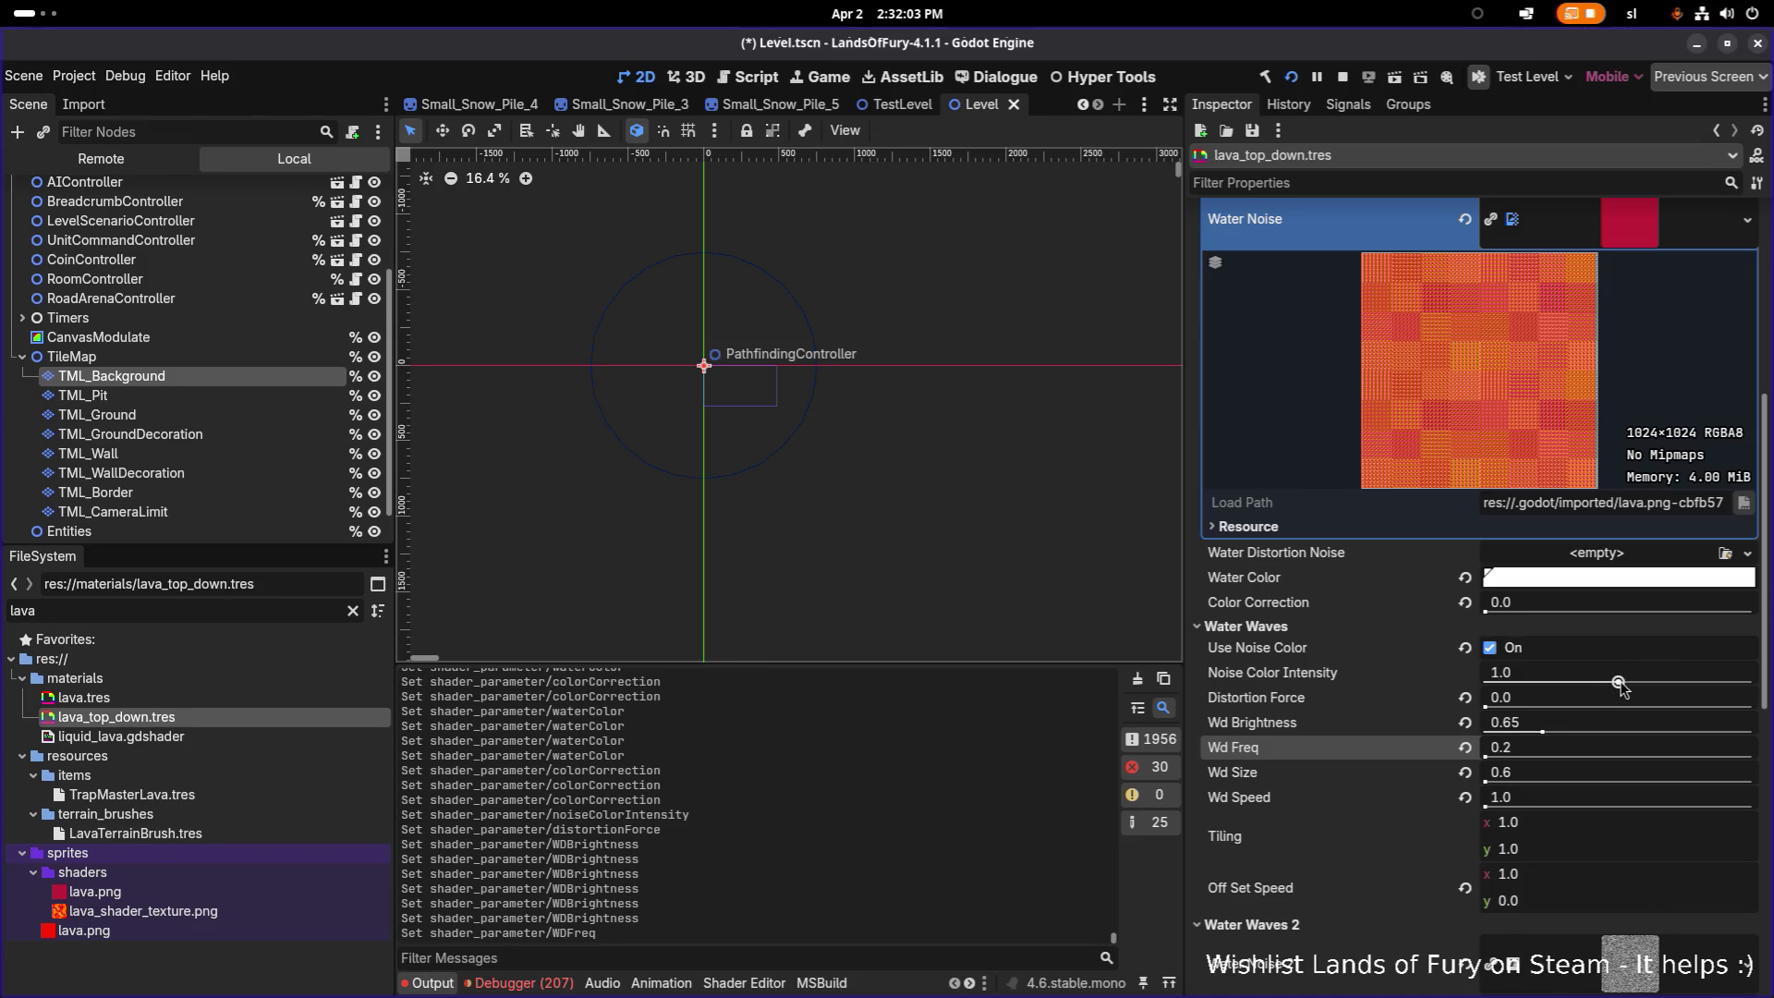
mouse_move(1619, 684)
left_mouse_down()
mouse_move(1585, 685)
mouse_move(1639, 693)
left_mouse_up()
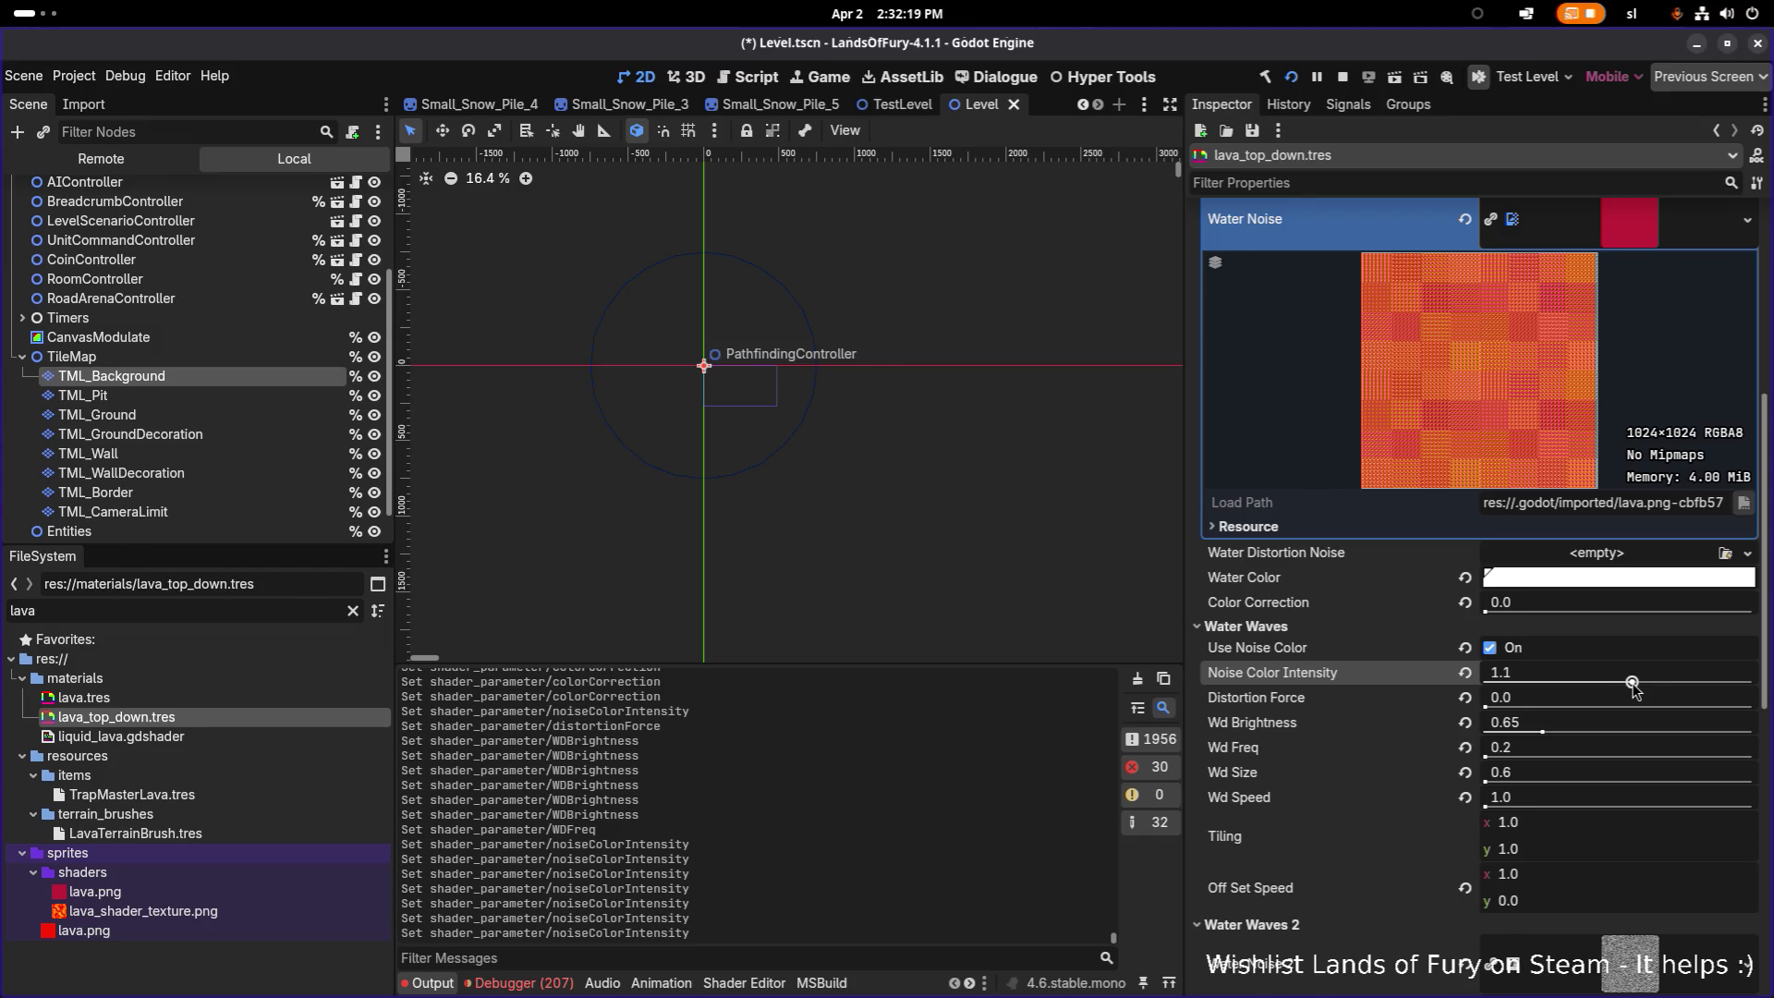
left_click(1491, 649)
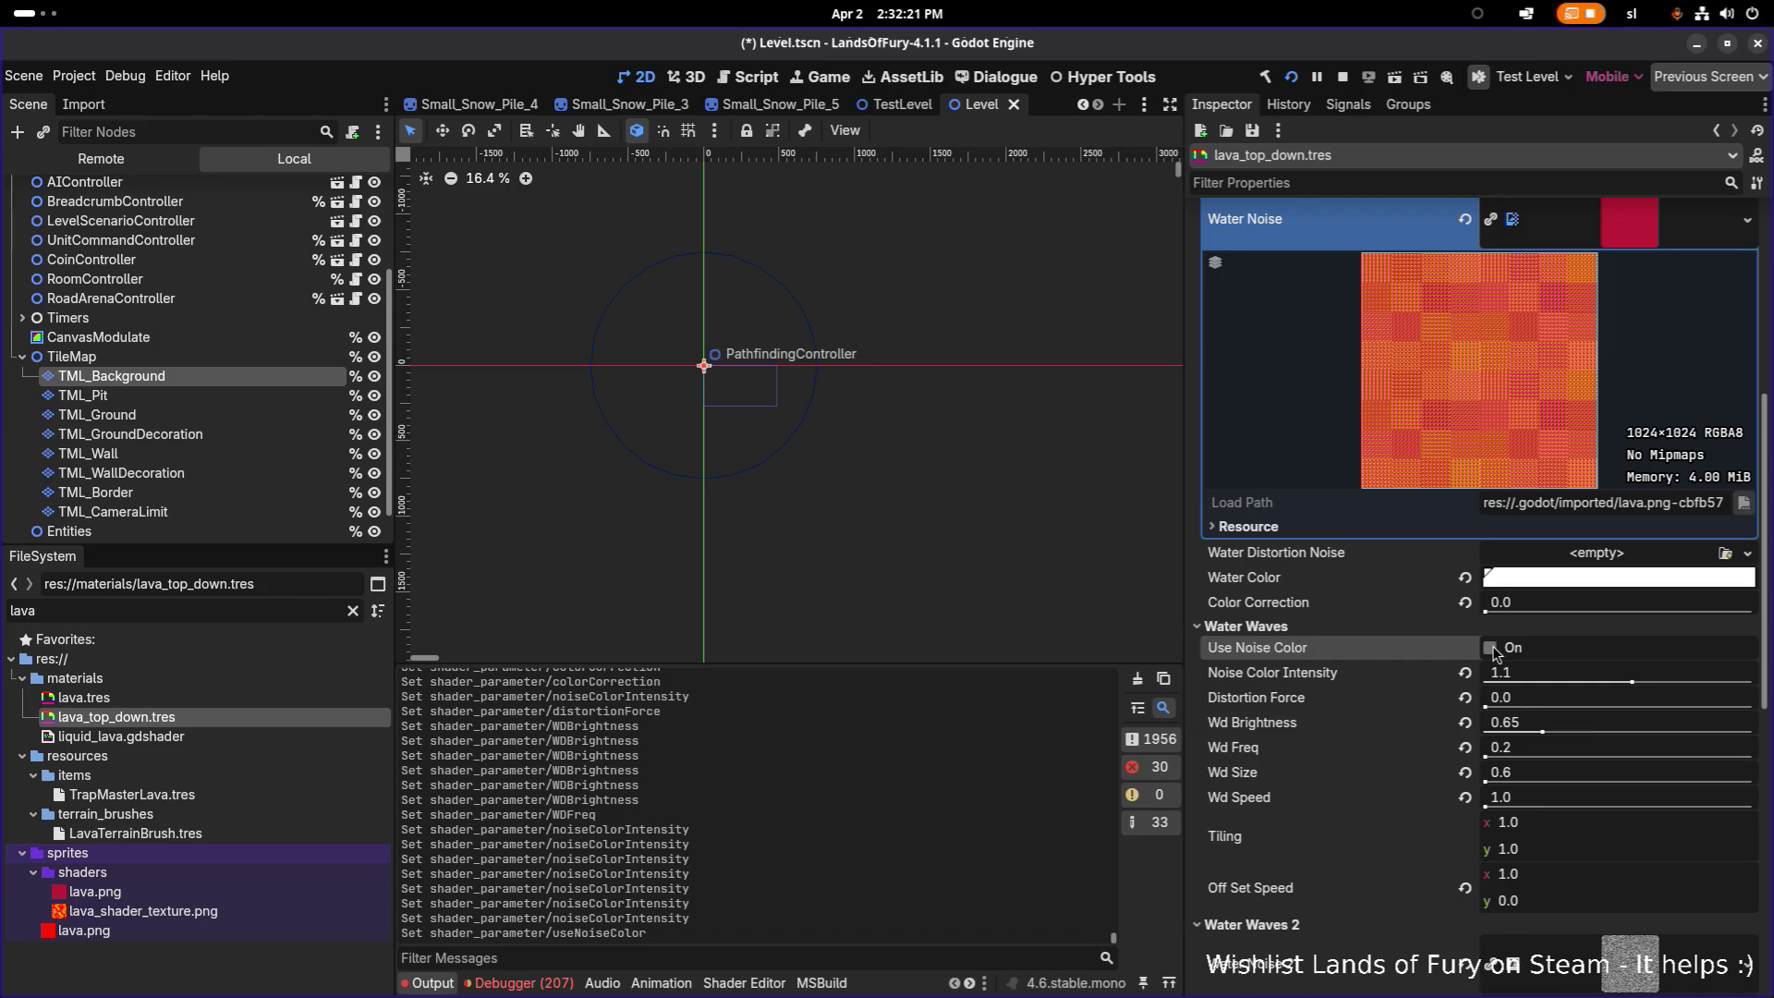
mouse_move(1632, 684)
left_mouse_down()
mouse_move(1614, 686)
mouse_move(1631, 685)
left_mouse_up()
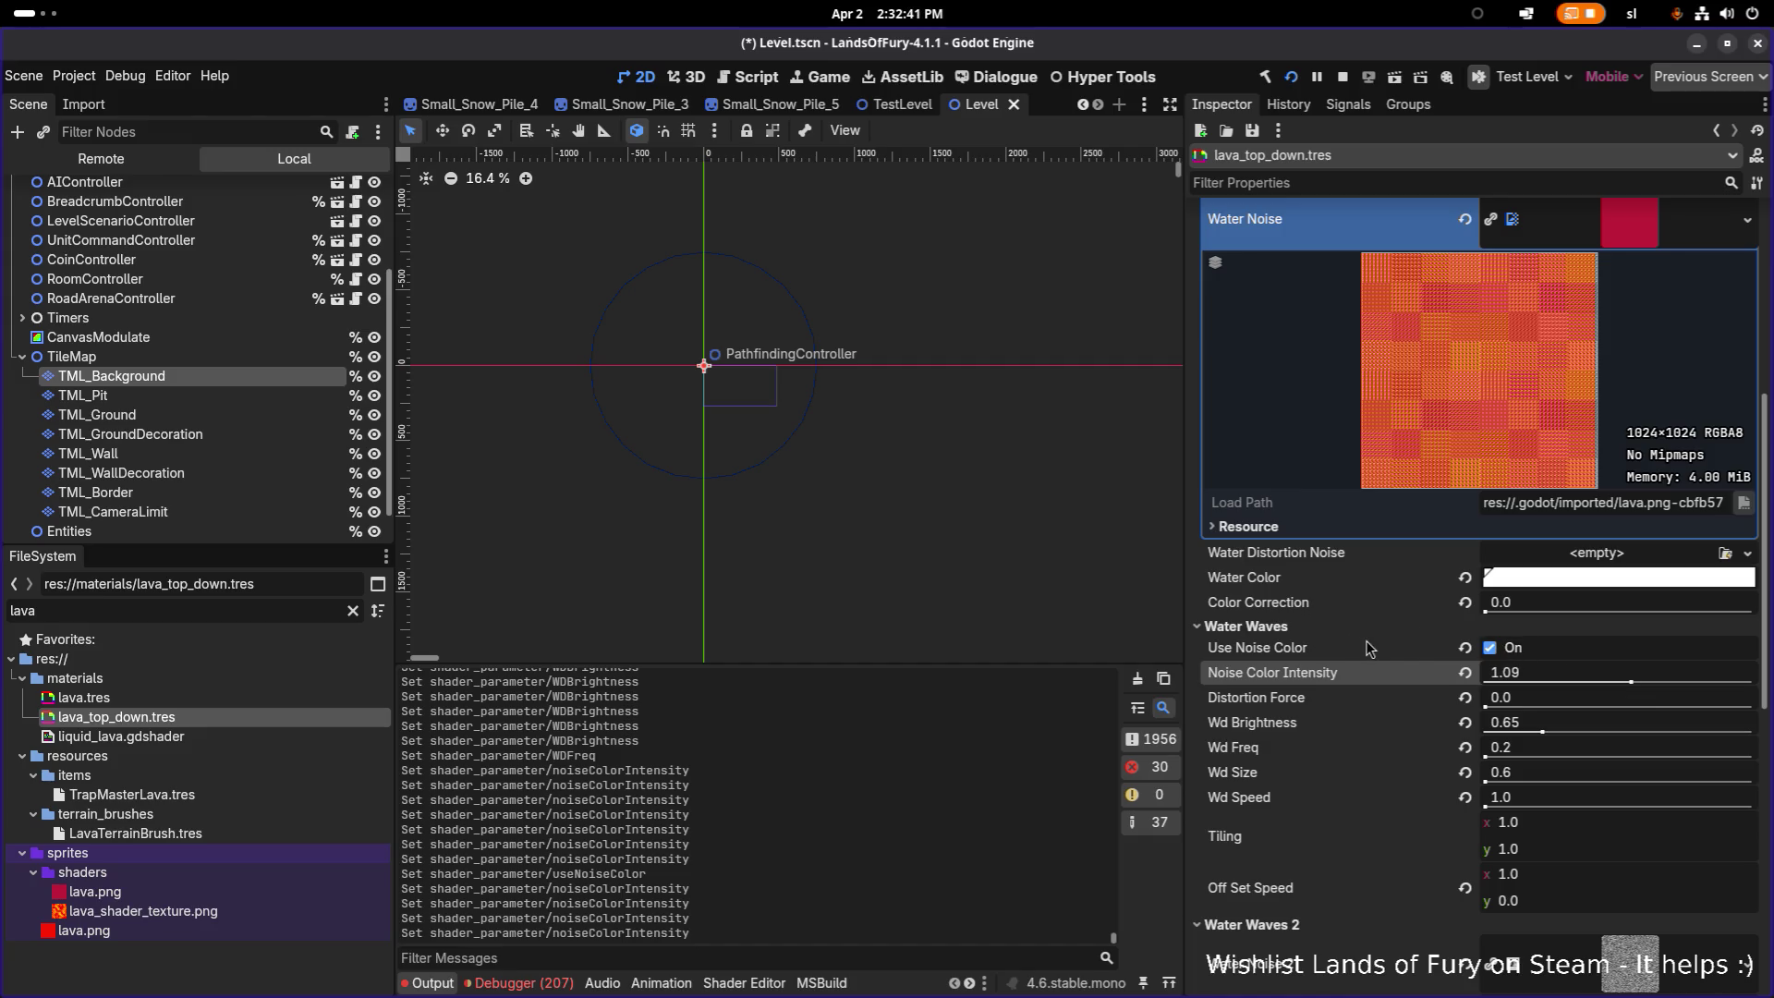
scroll(1340, 642, "down", 4)
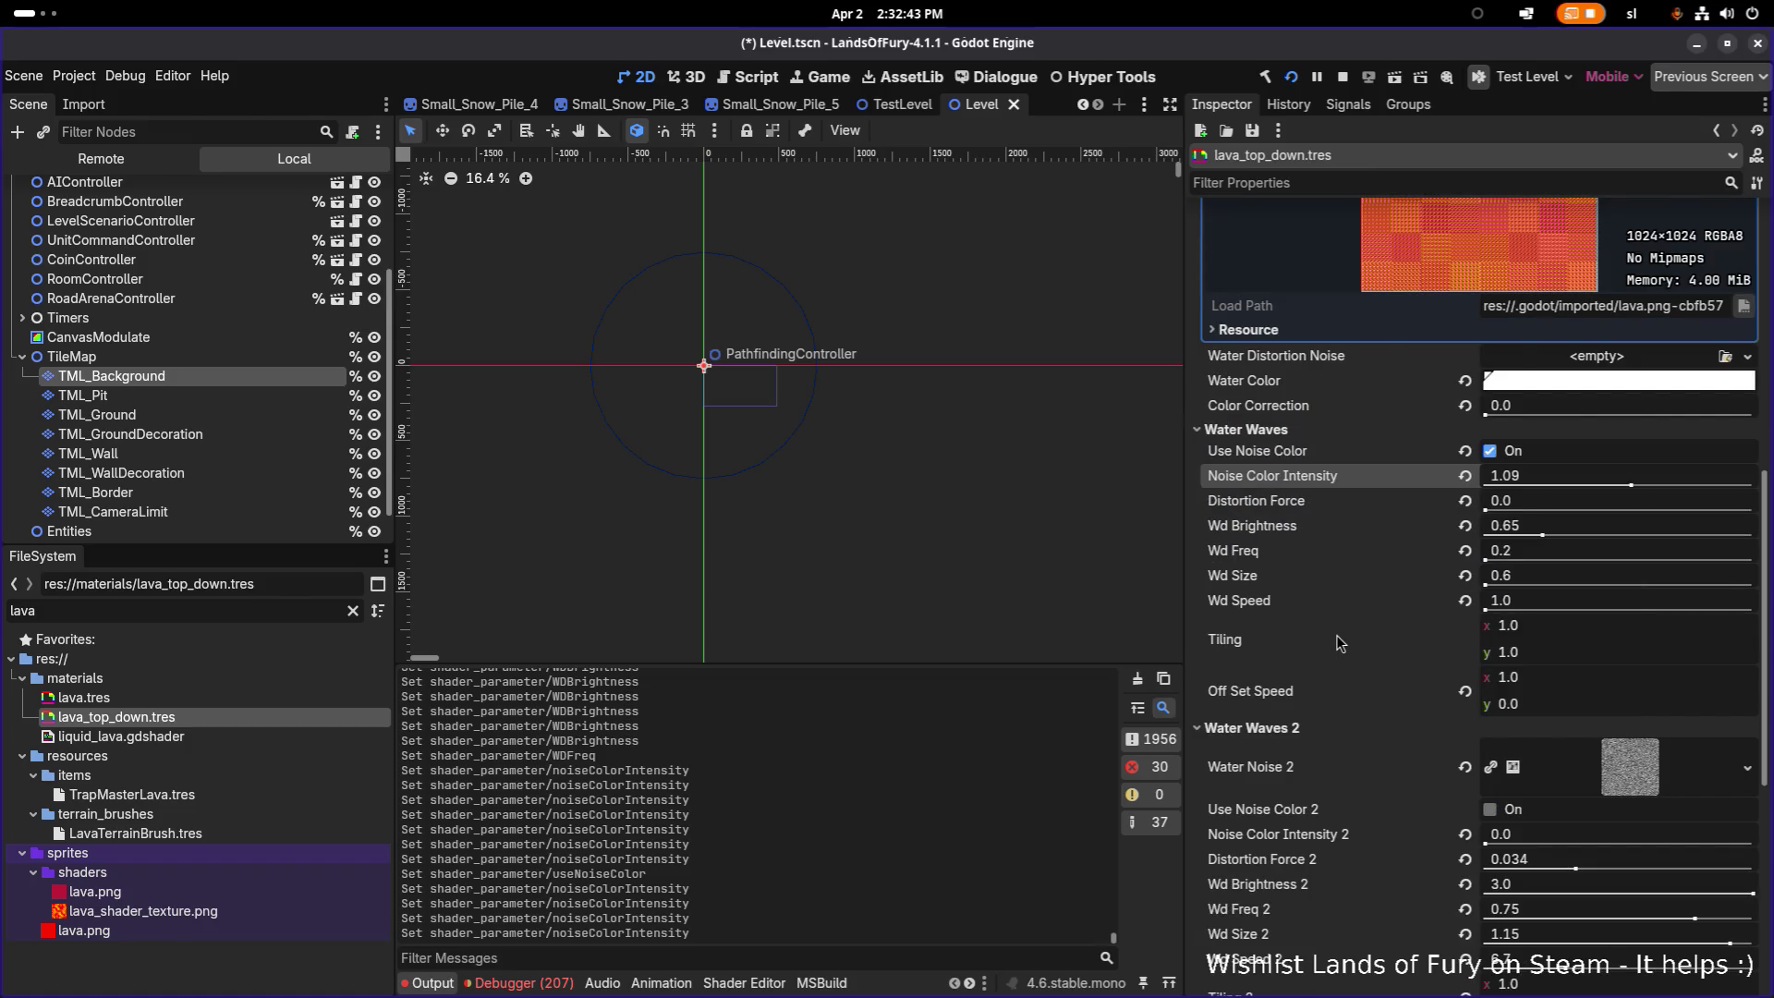
scroll(1338, 643, "down", 2)
scroll(1336, 635, "up", 6)
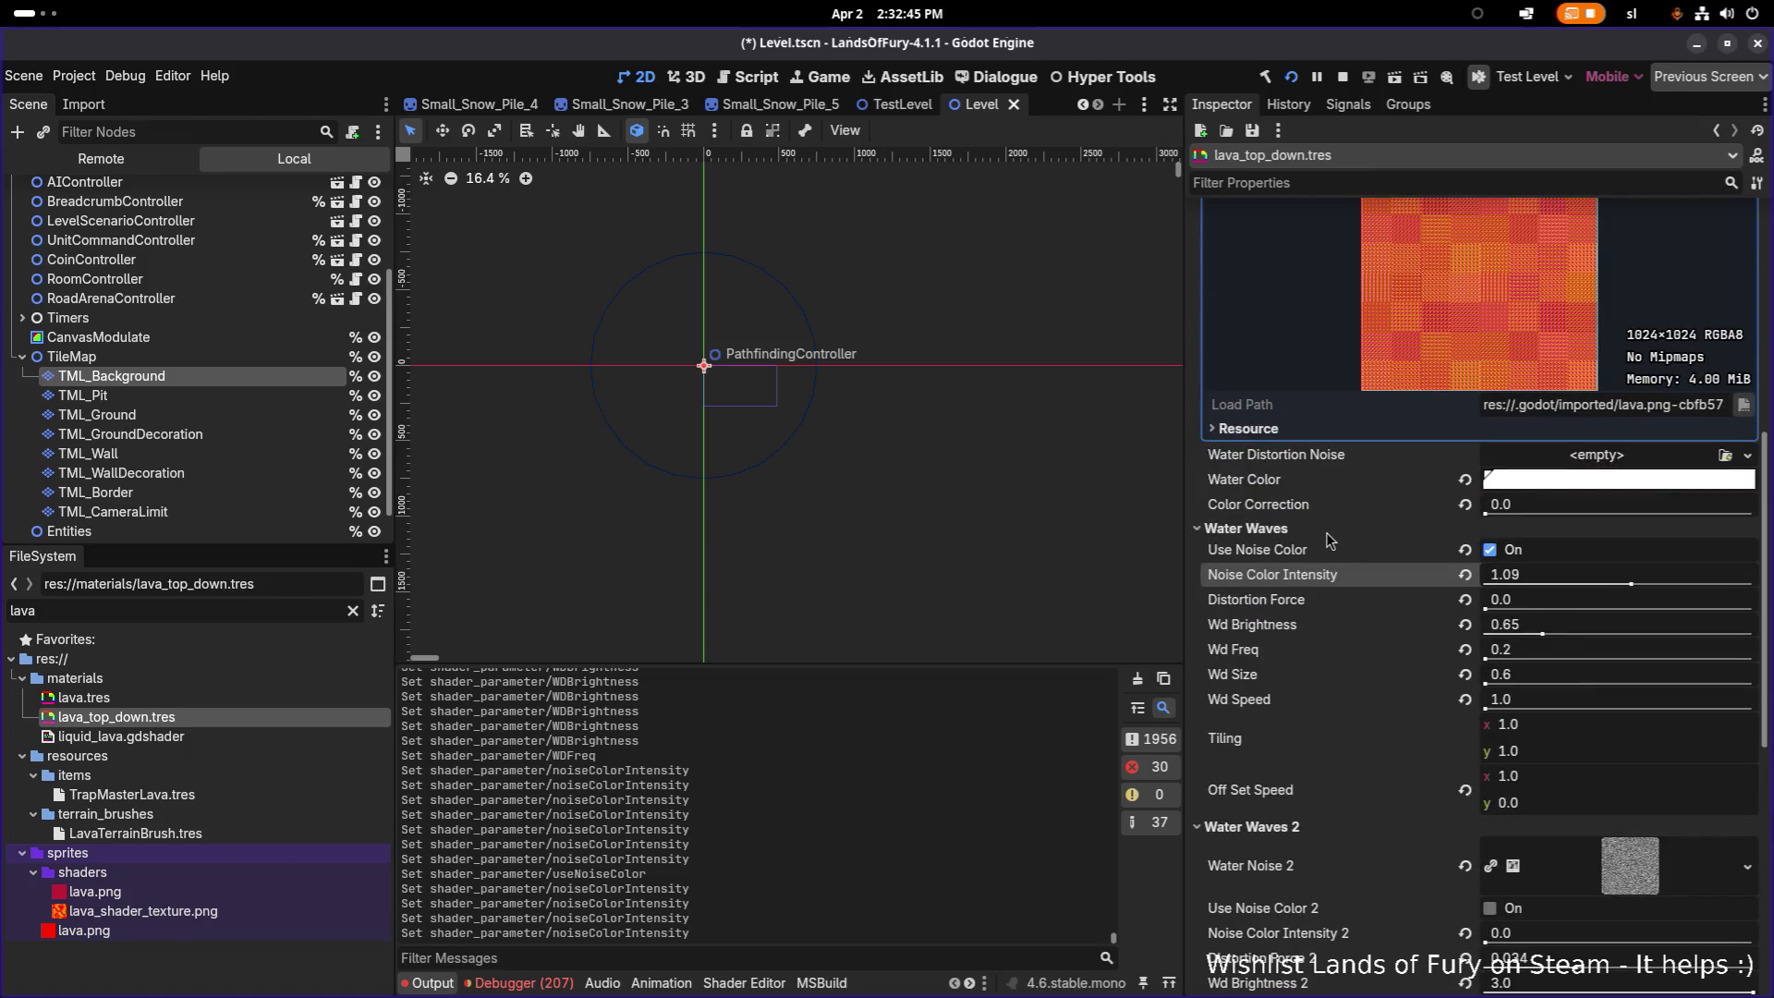
scroll(1331, 540, "up", 2)
scroll(1357, 492, "up", 4)
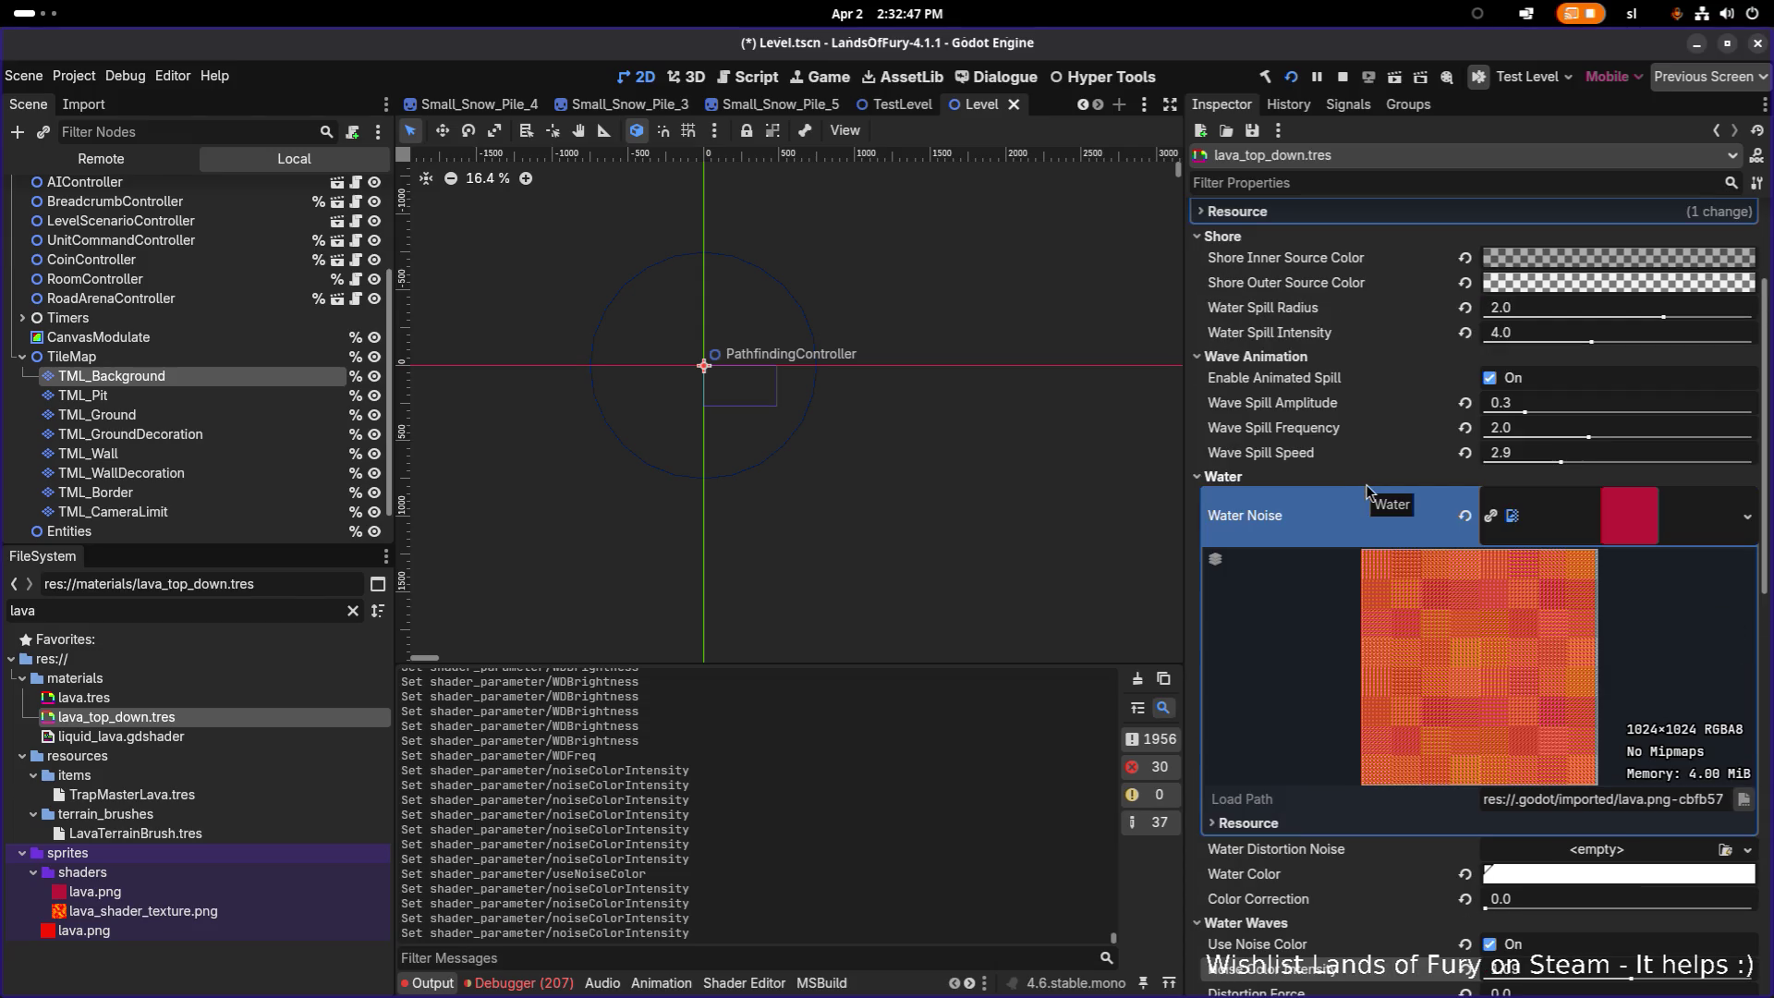
left_click(1491, 379)
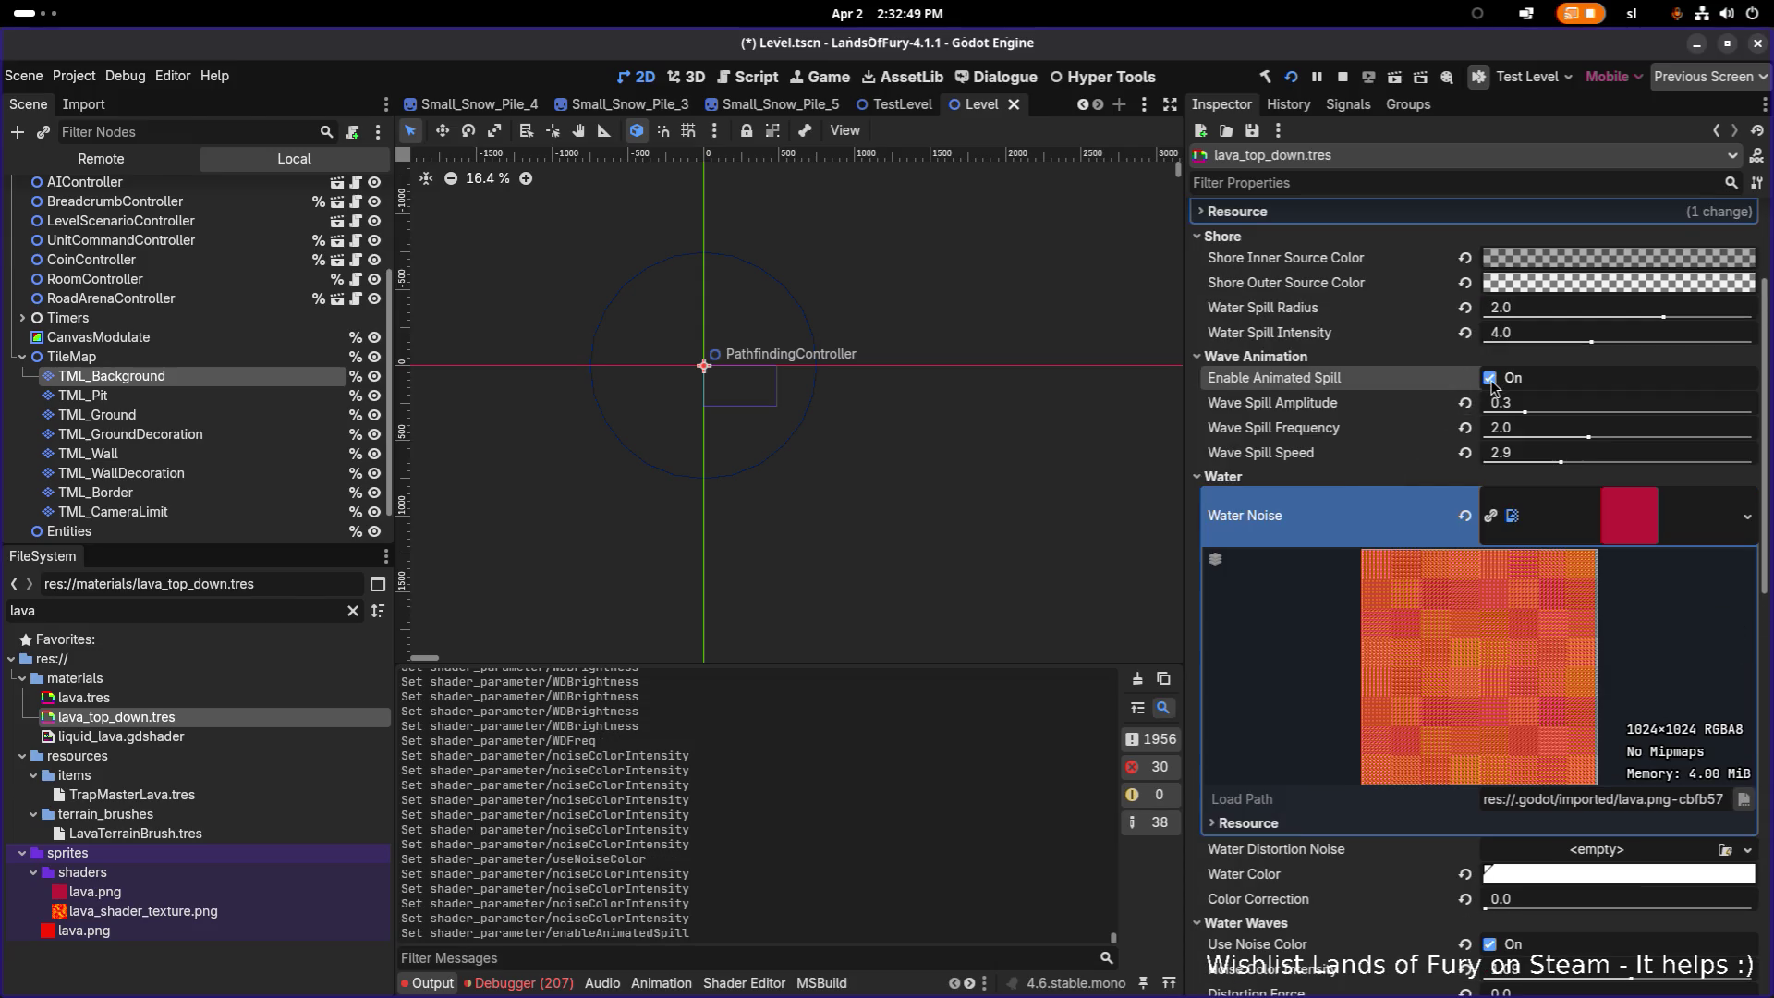
left_click(1490, 379)
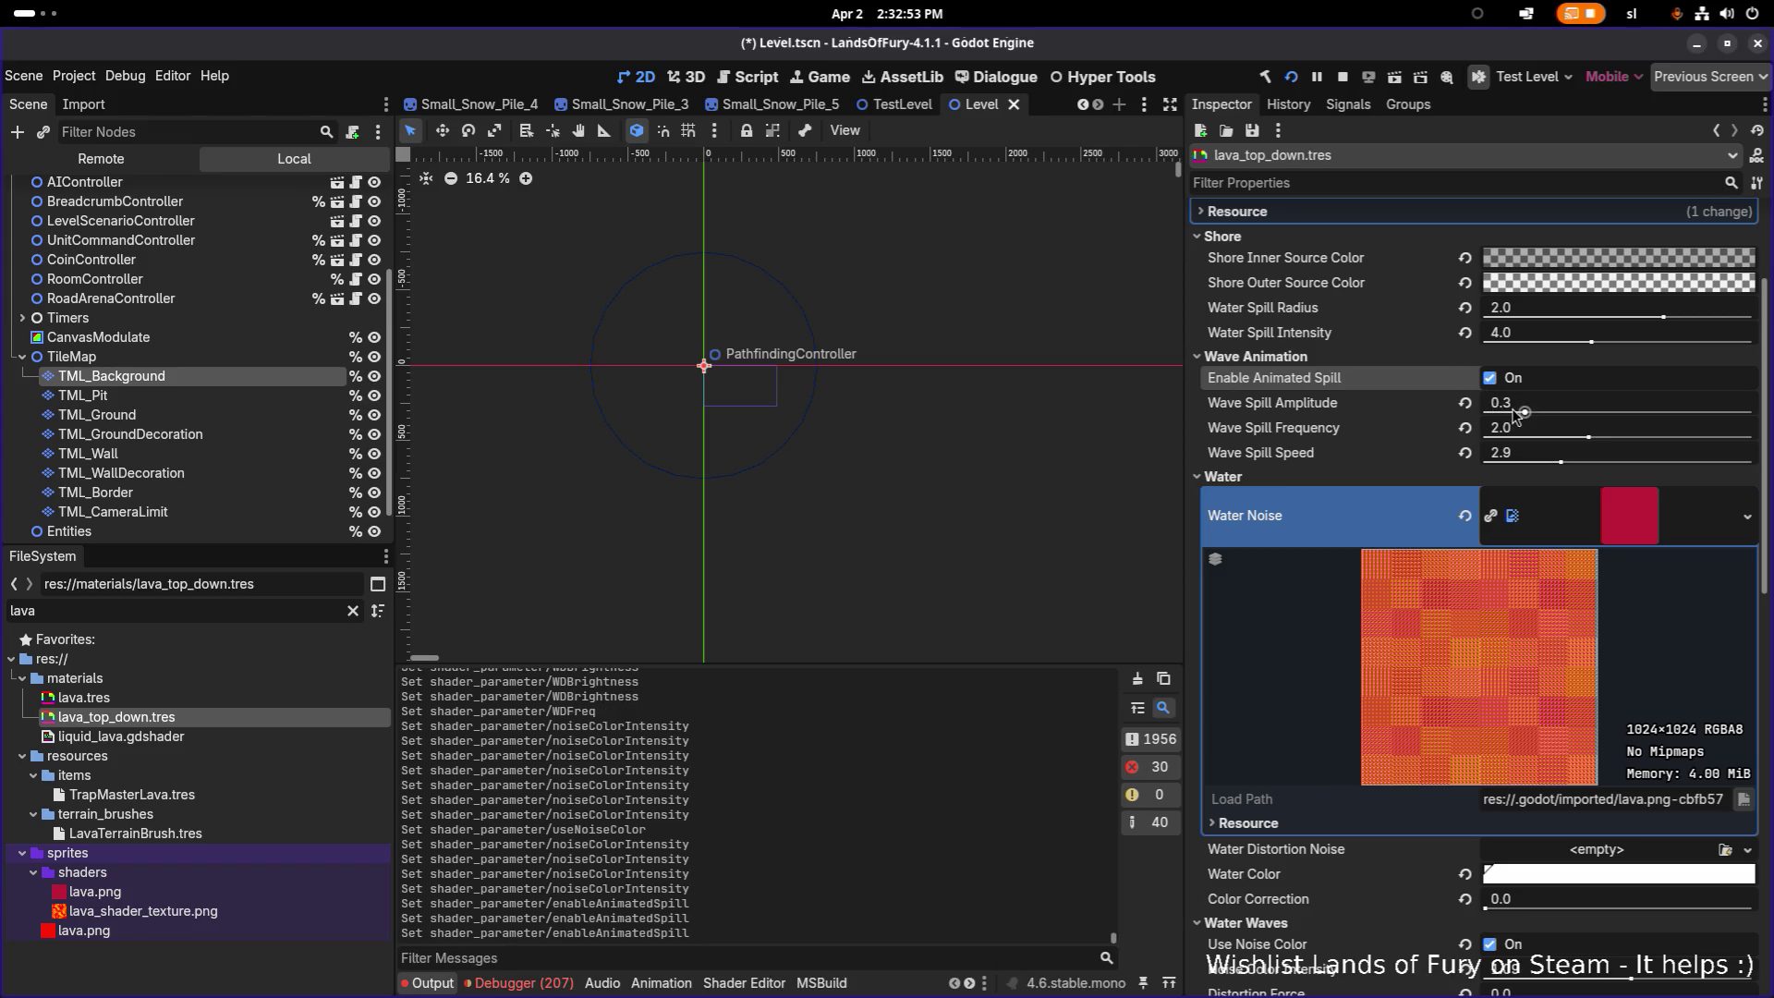
mouse_move(1523, 412)
left_mouse_down()
mouse_move(1471, 408)
mouse_move(1511, 411)
mouse_move(1517, 437)
mouse_move(1467, 441)
mouse_move(1488, 465)
left_mouse_up()
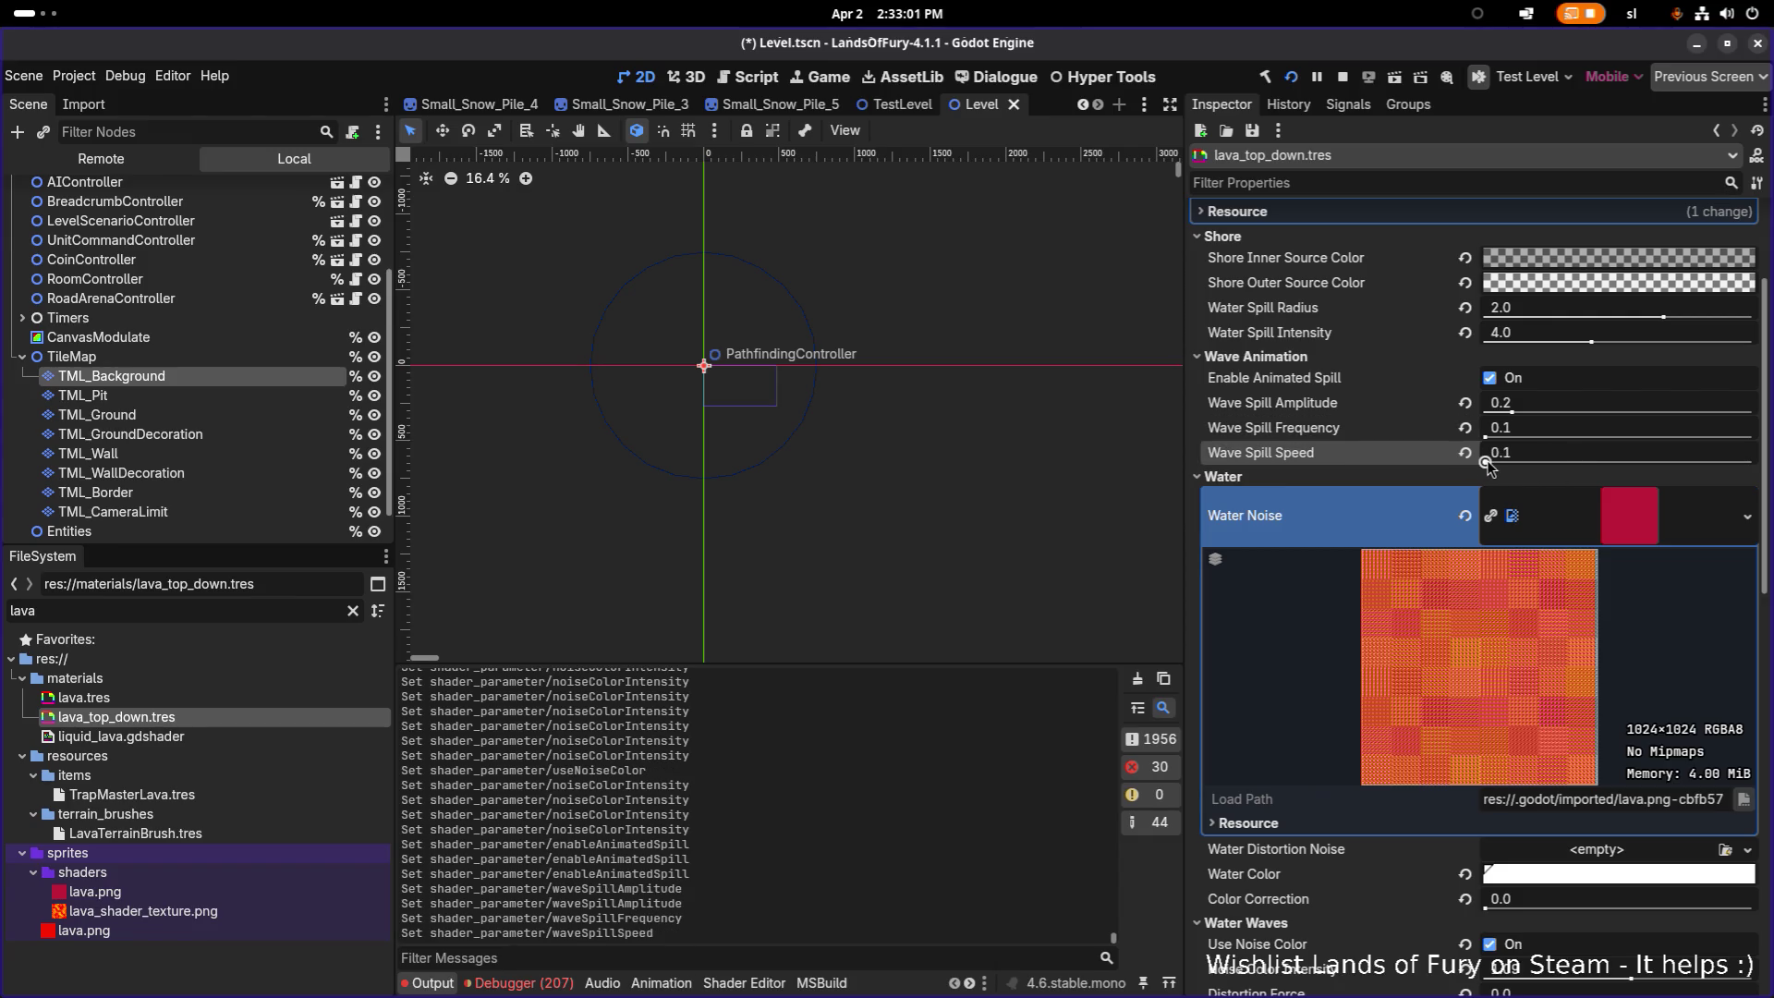
key("ctrl+z")
key("ctrl+z")
key("ctrl+z")
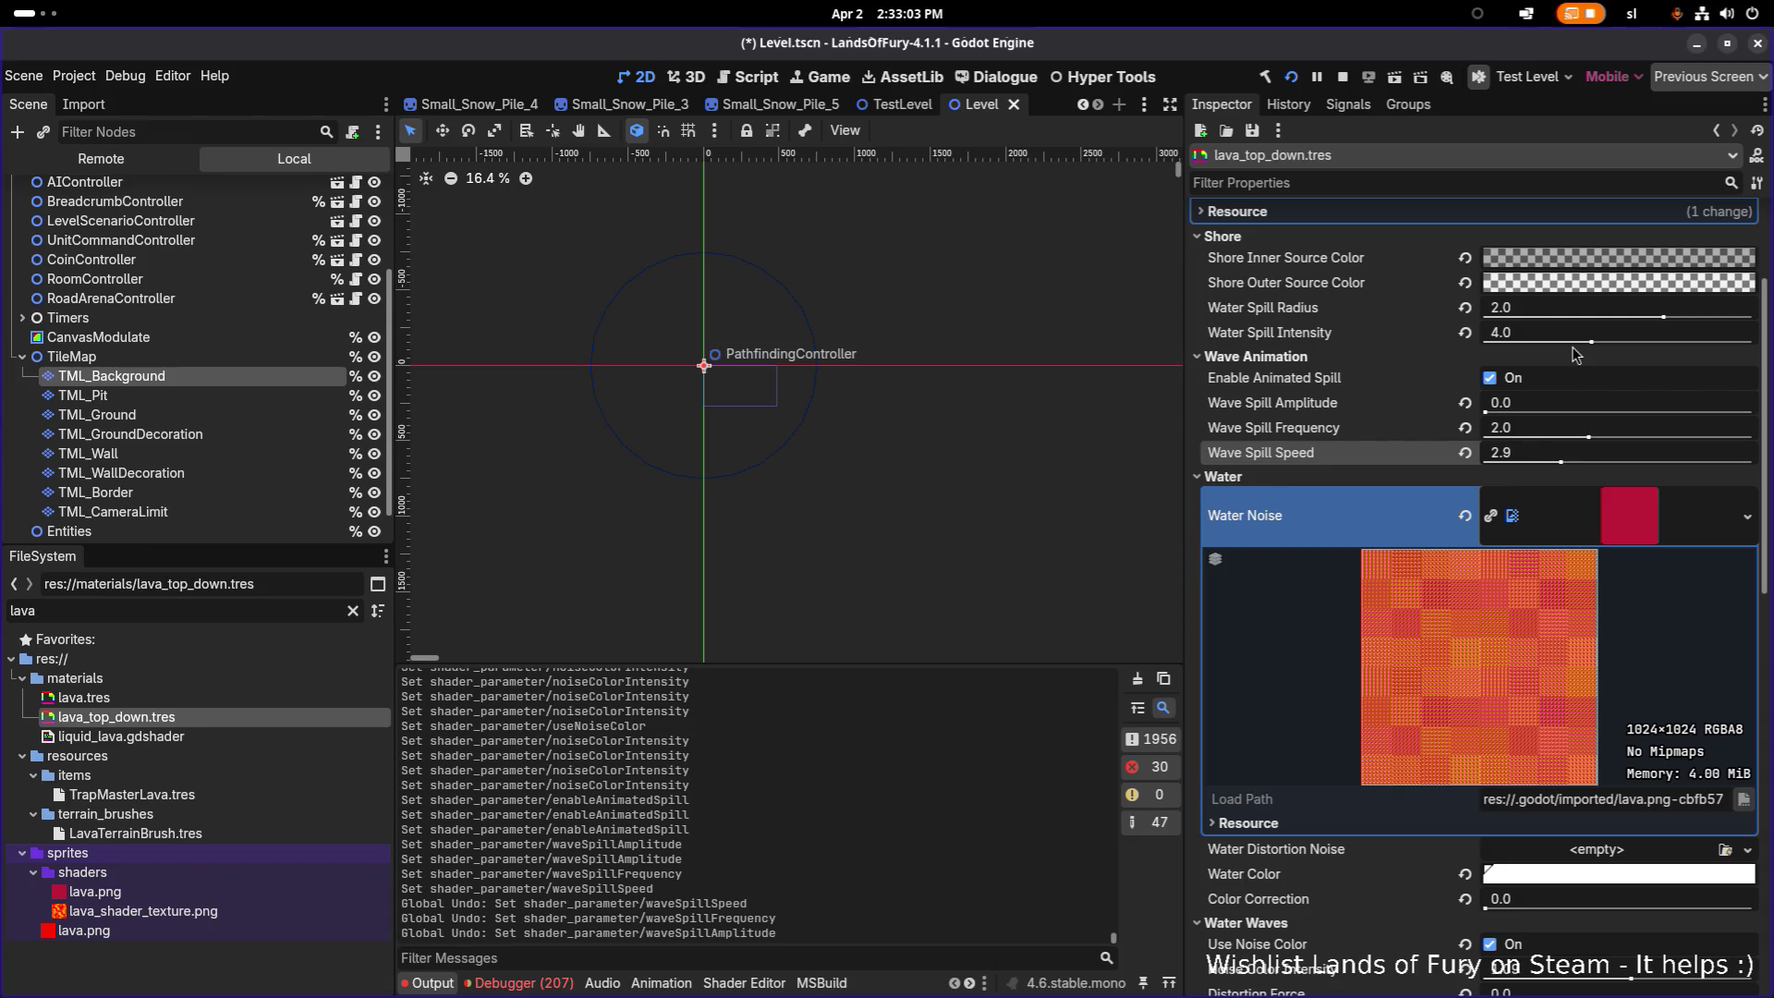
key("ctrl+z")
key("ctrl+shift+z")
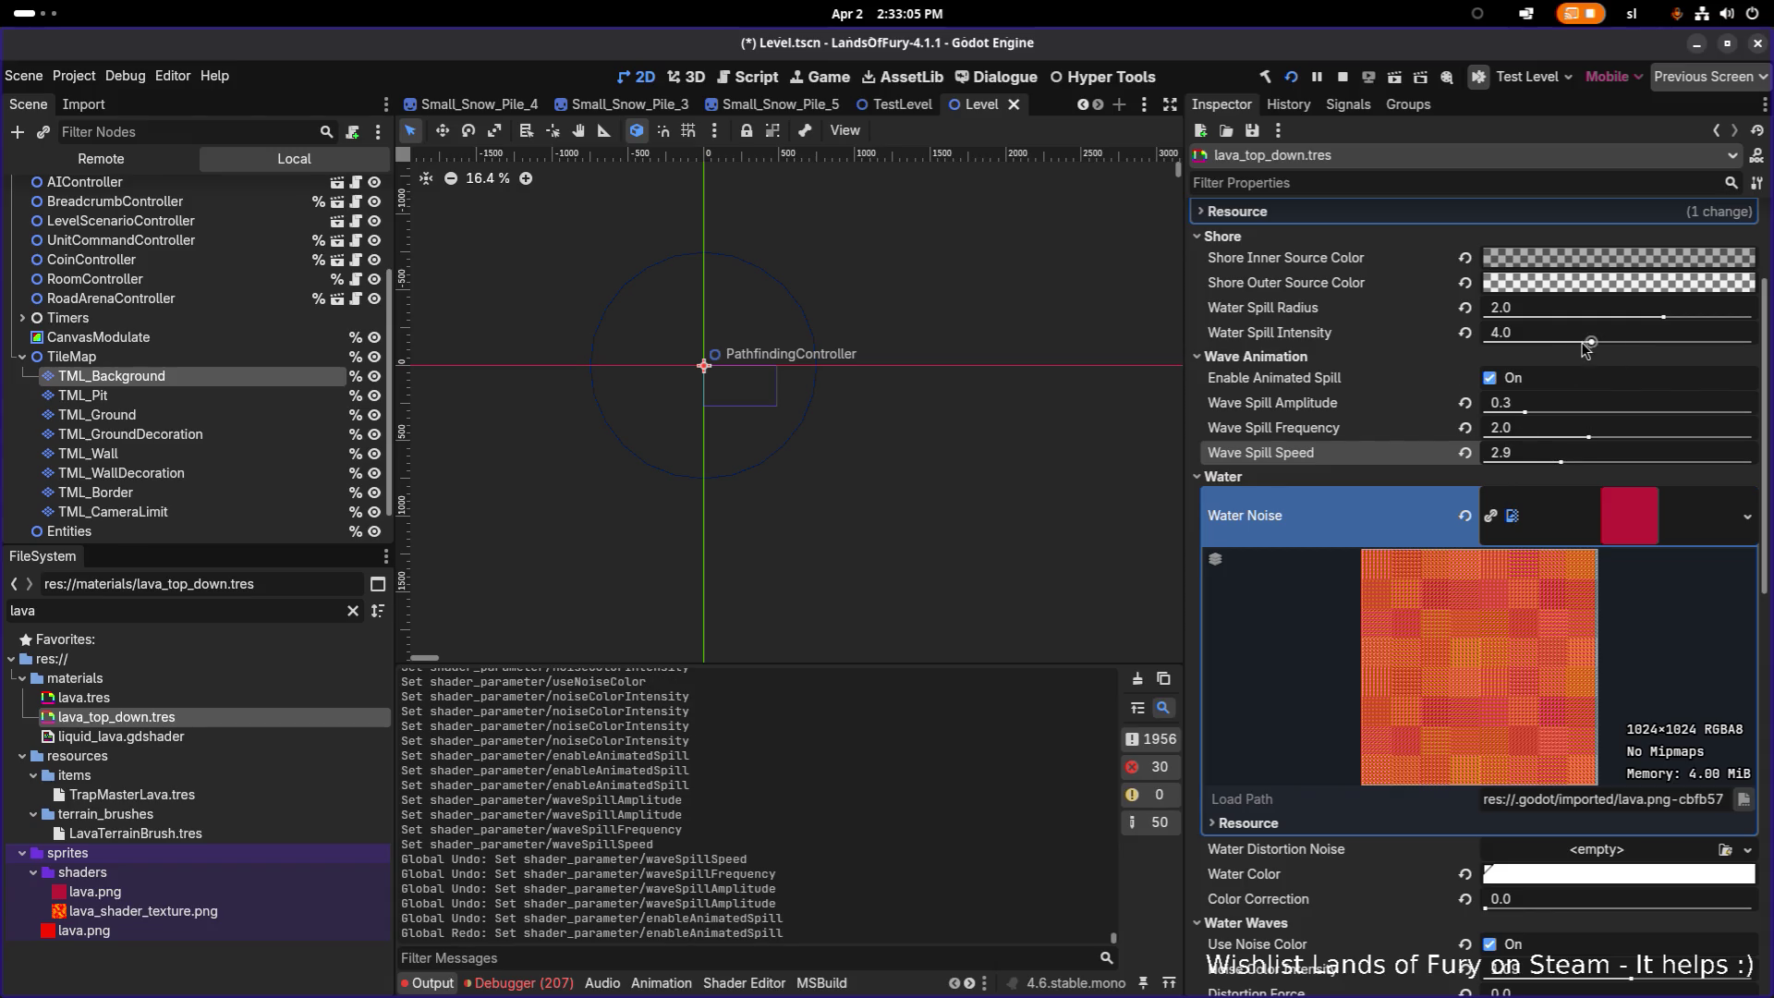
scroll(1606, 342, "up", 2)
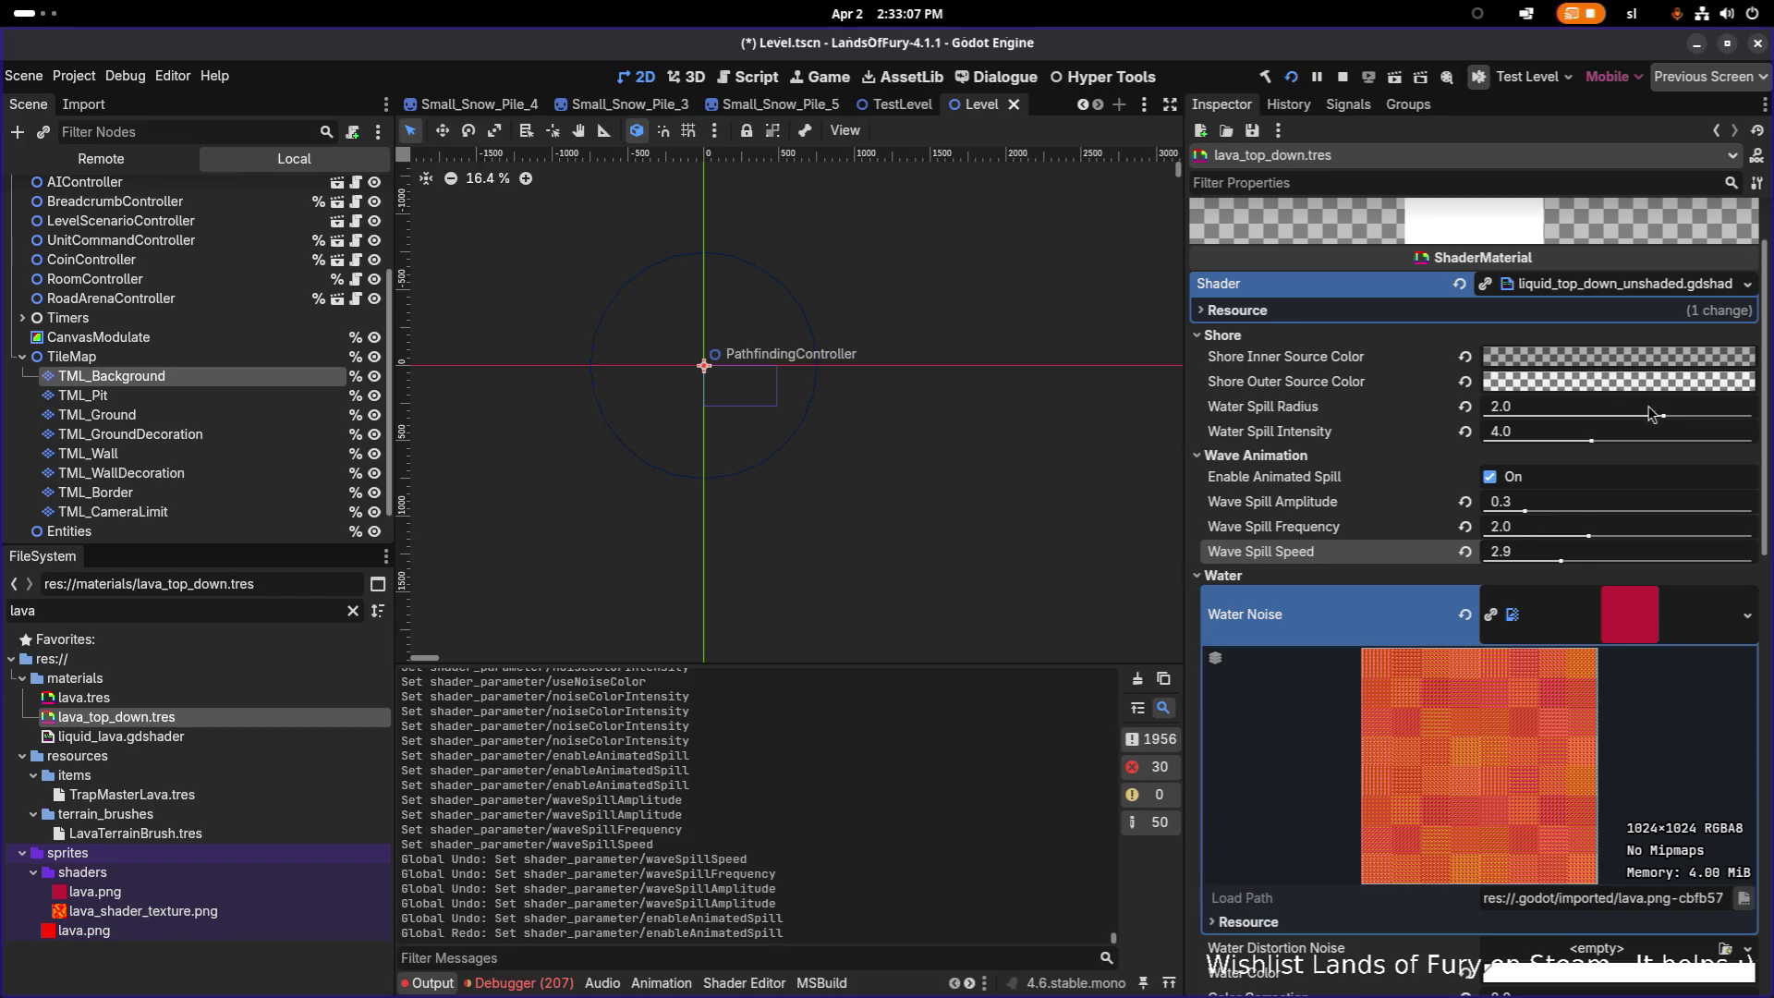
Step: Drop Water Spill Radius and Intensity to 0.0, then raise the Radius to 0.4
left_click_drag(1668, 415, 1404, 415)
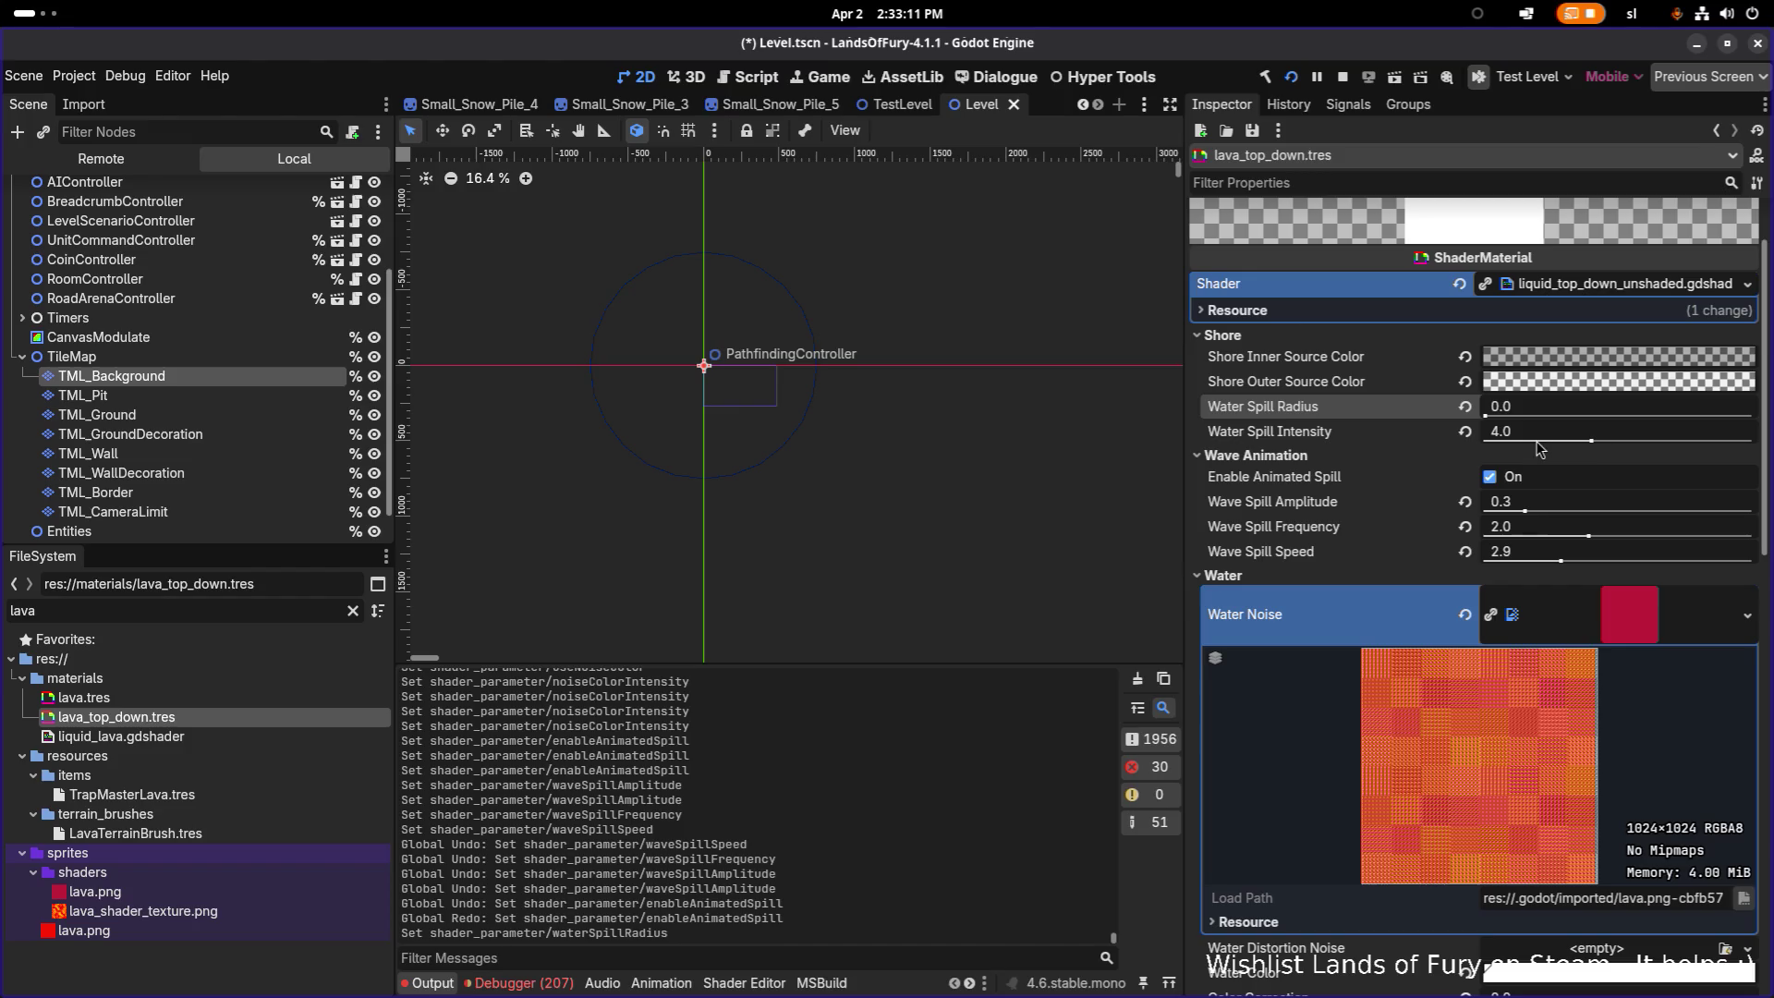
left_click_drag(1590, 440, 1358, 436)
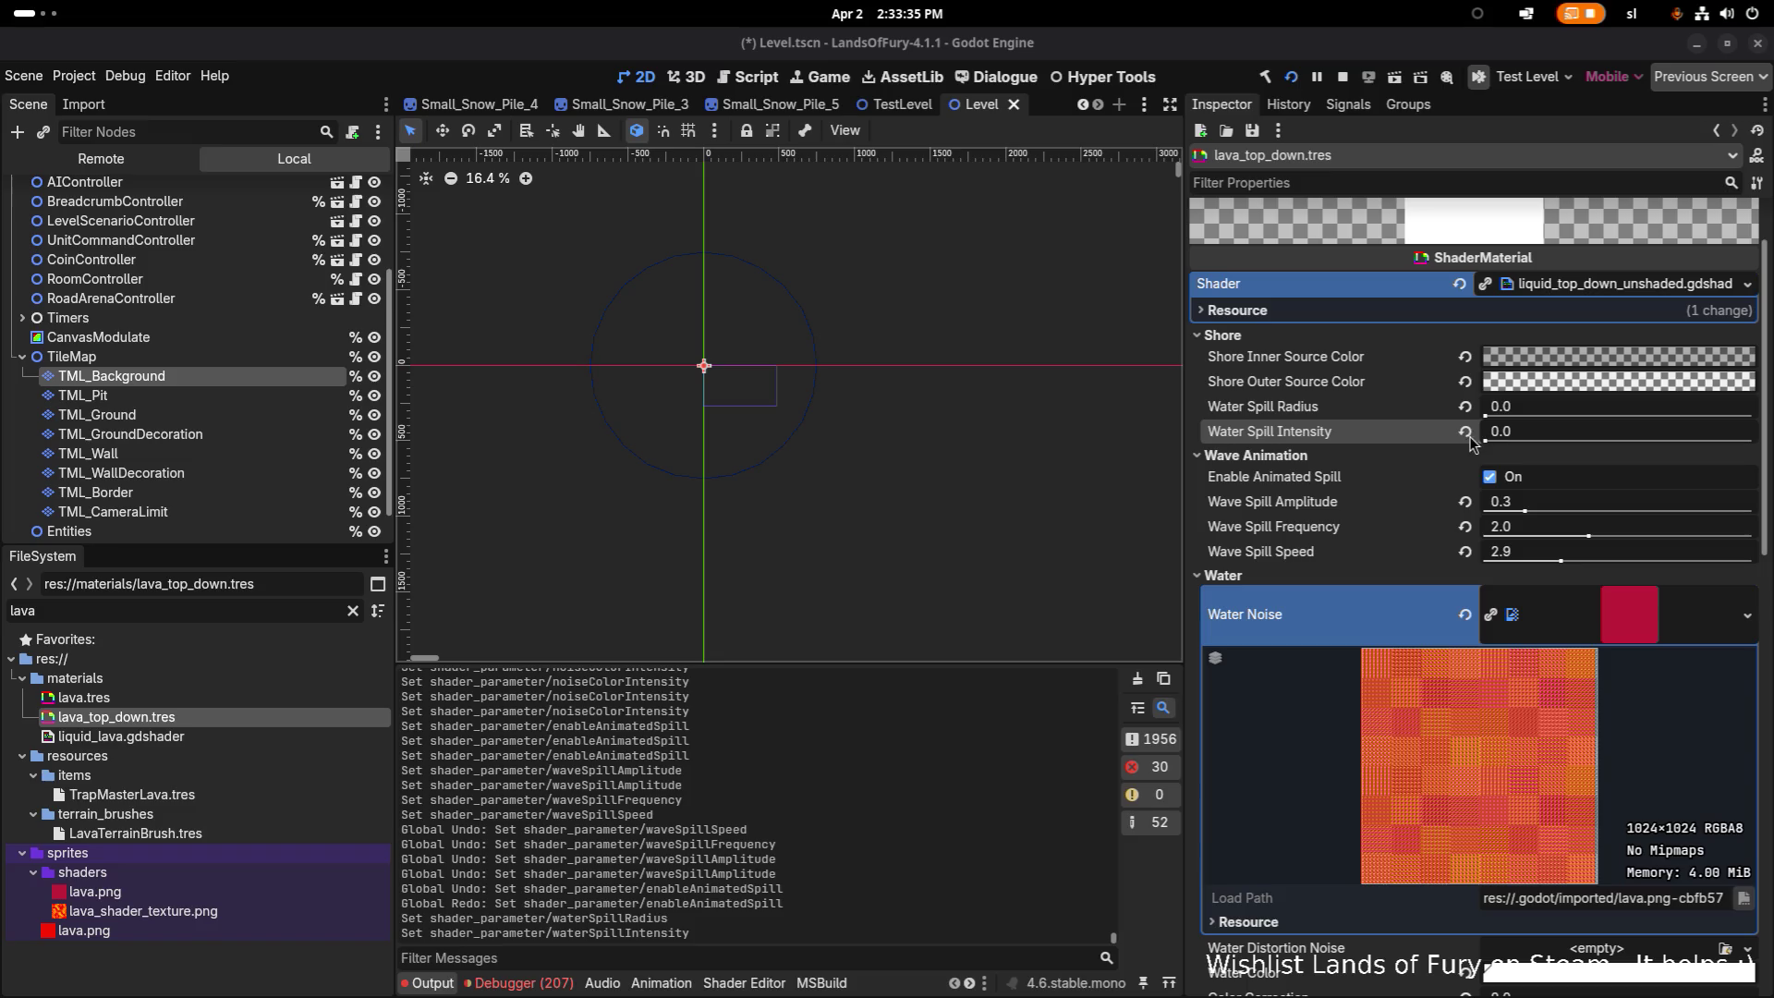
mouse_move(1486, 416)
left_mouse_down()
mouse_move(1756, 423)
mouse_move(1501, 419)
mouse_move(1574, 421)
mouse_move(1524, 431)
left_mouse_up()
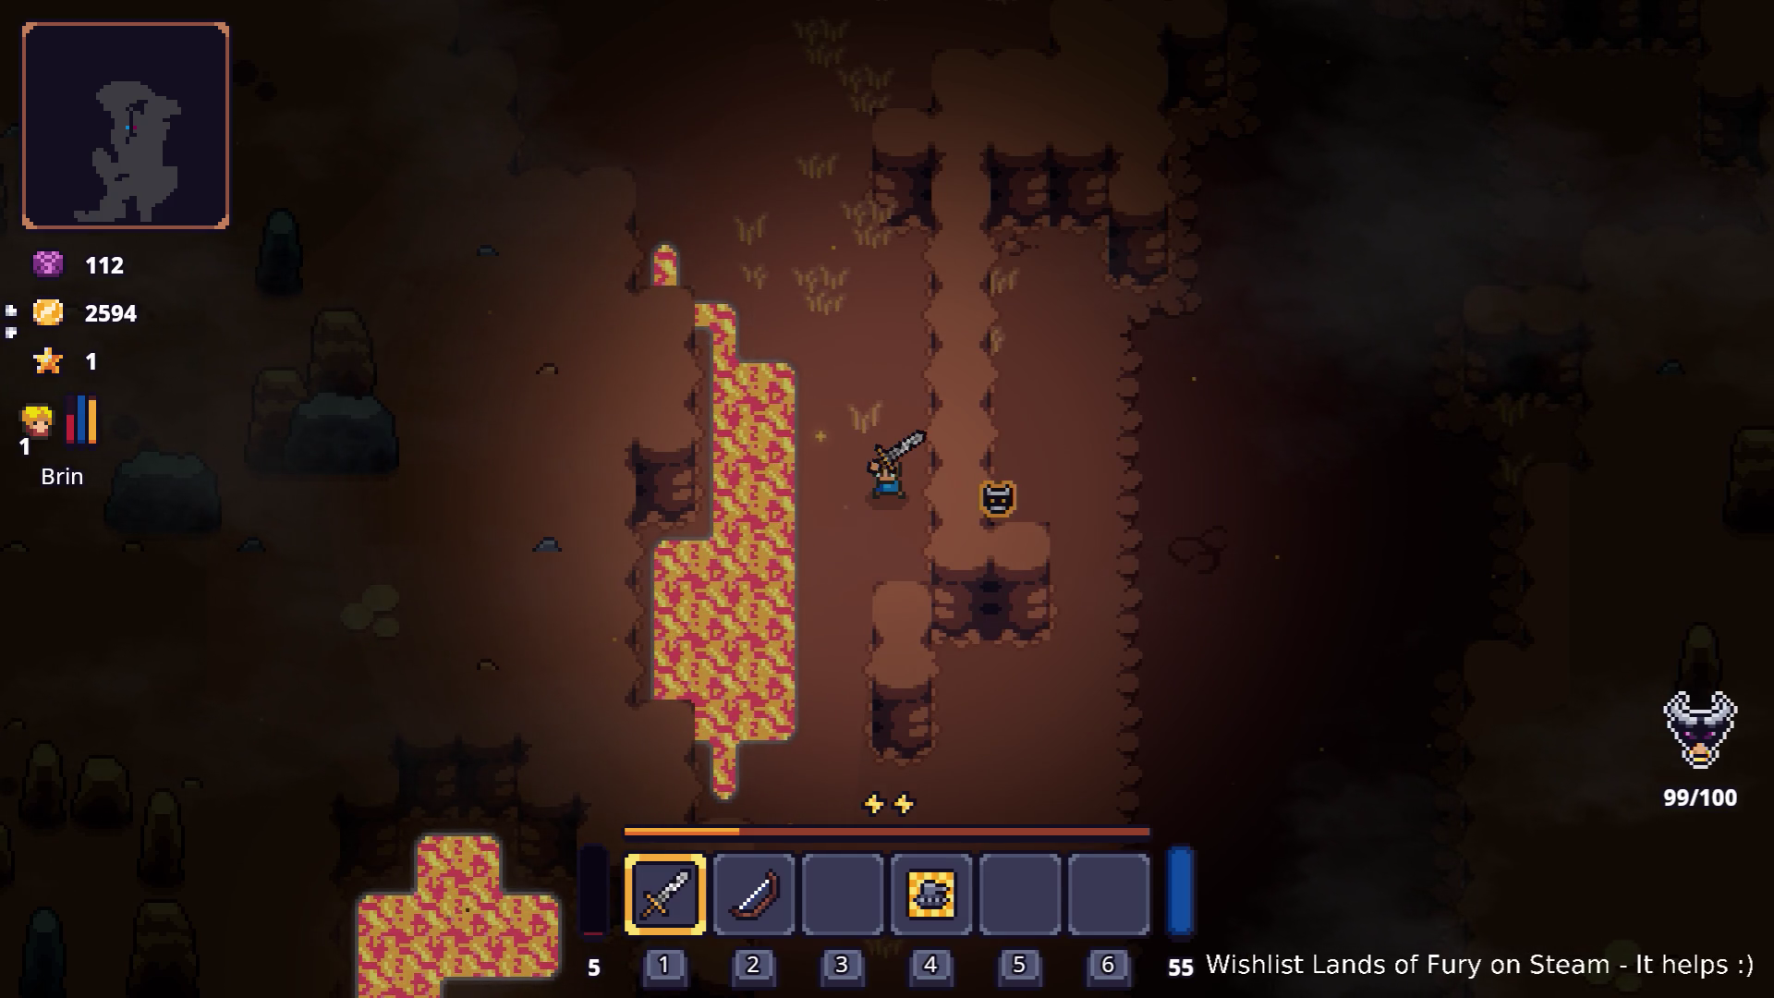
Step: Leave the running game and switch back to the Godot editor
key("alt+Tab")
key("alt+Tab")
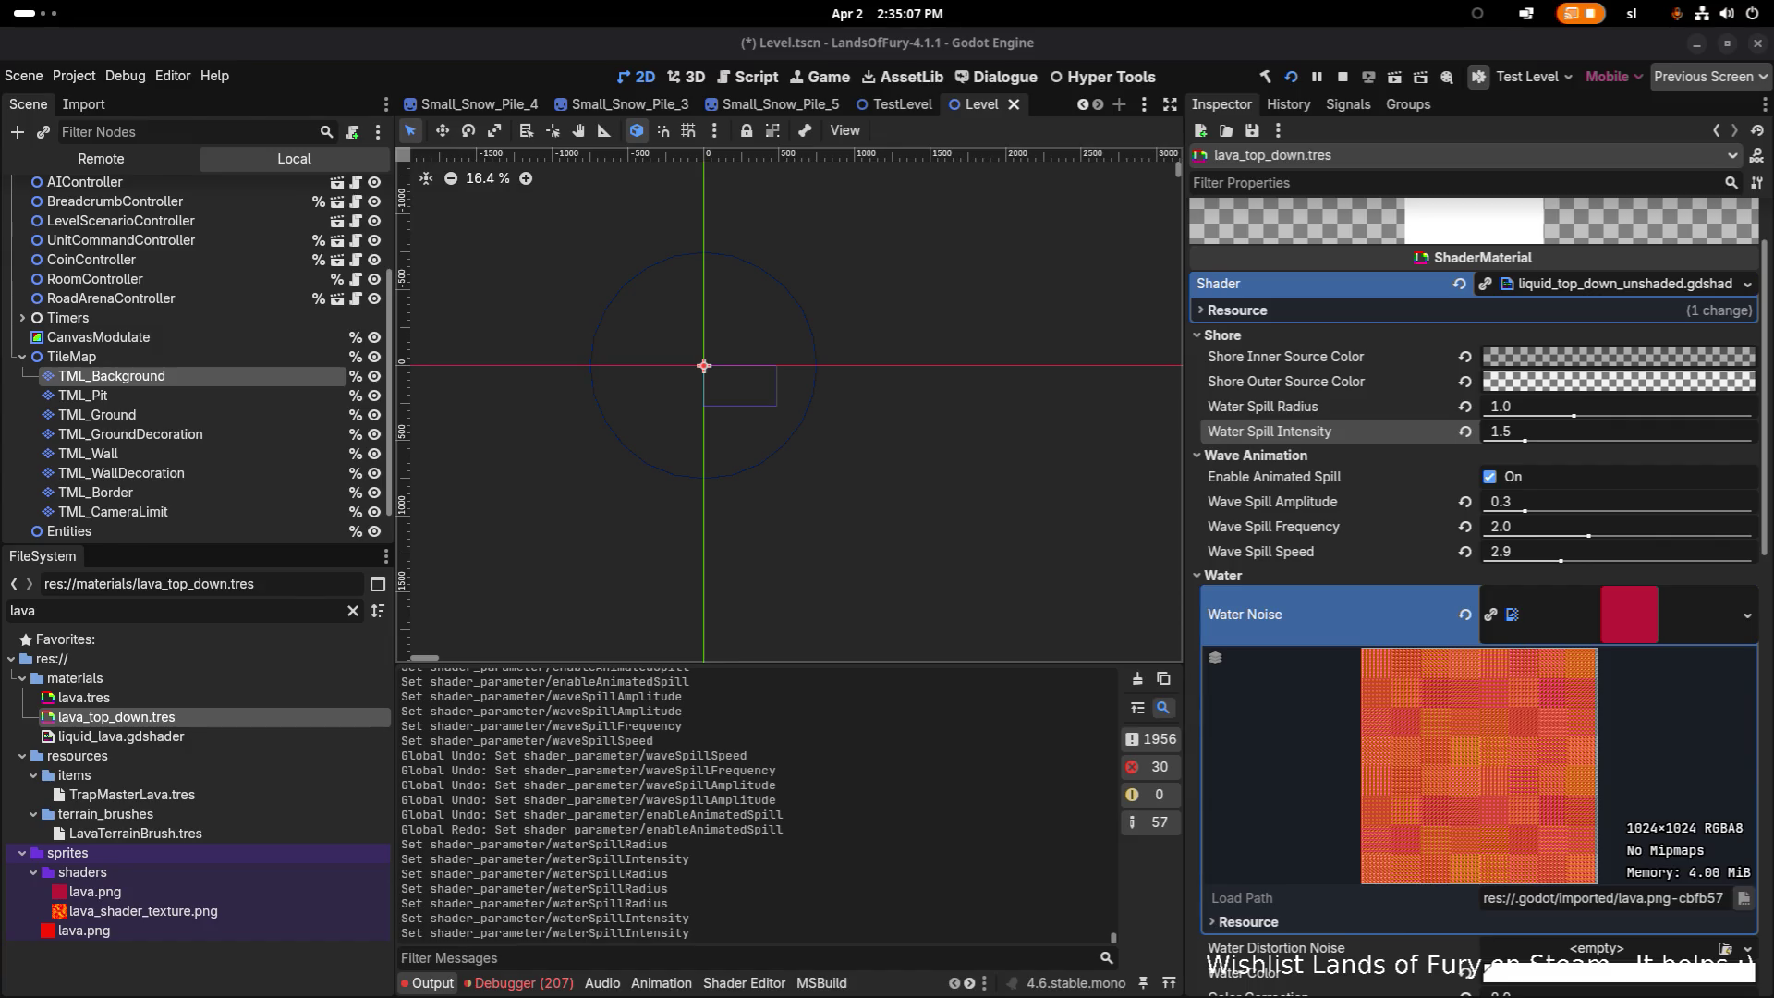
Step: Reveal lava.png from FileSystem in the file manager, close it, and switch to Aseprite
left_click(178, 895)
right_click(179, 894)
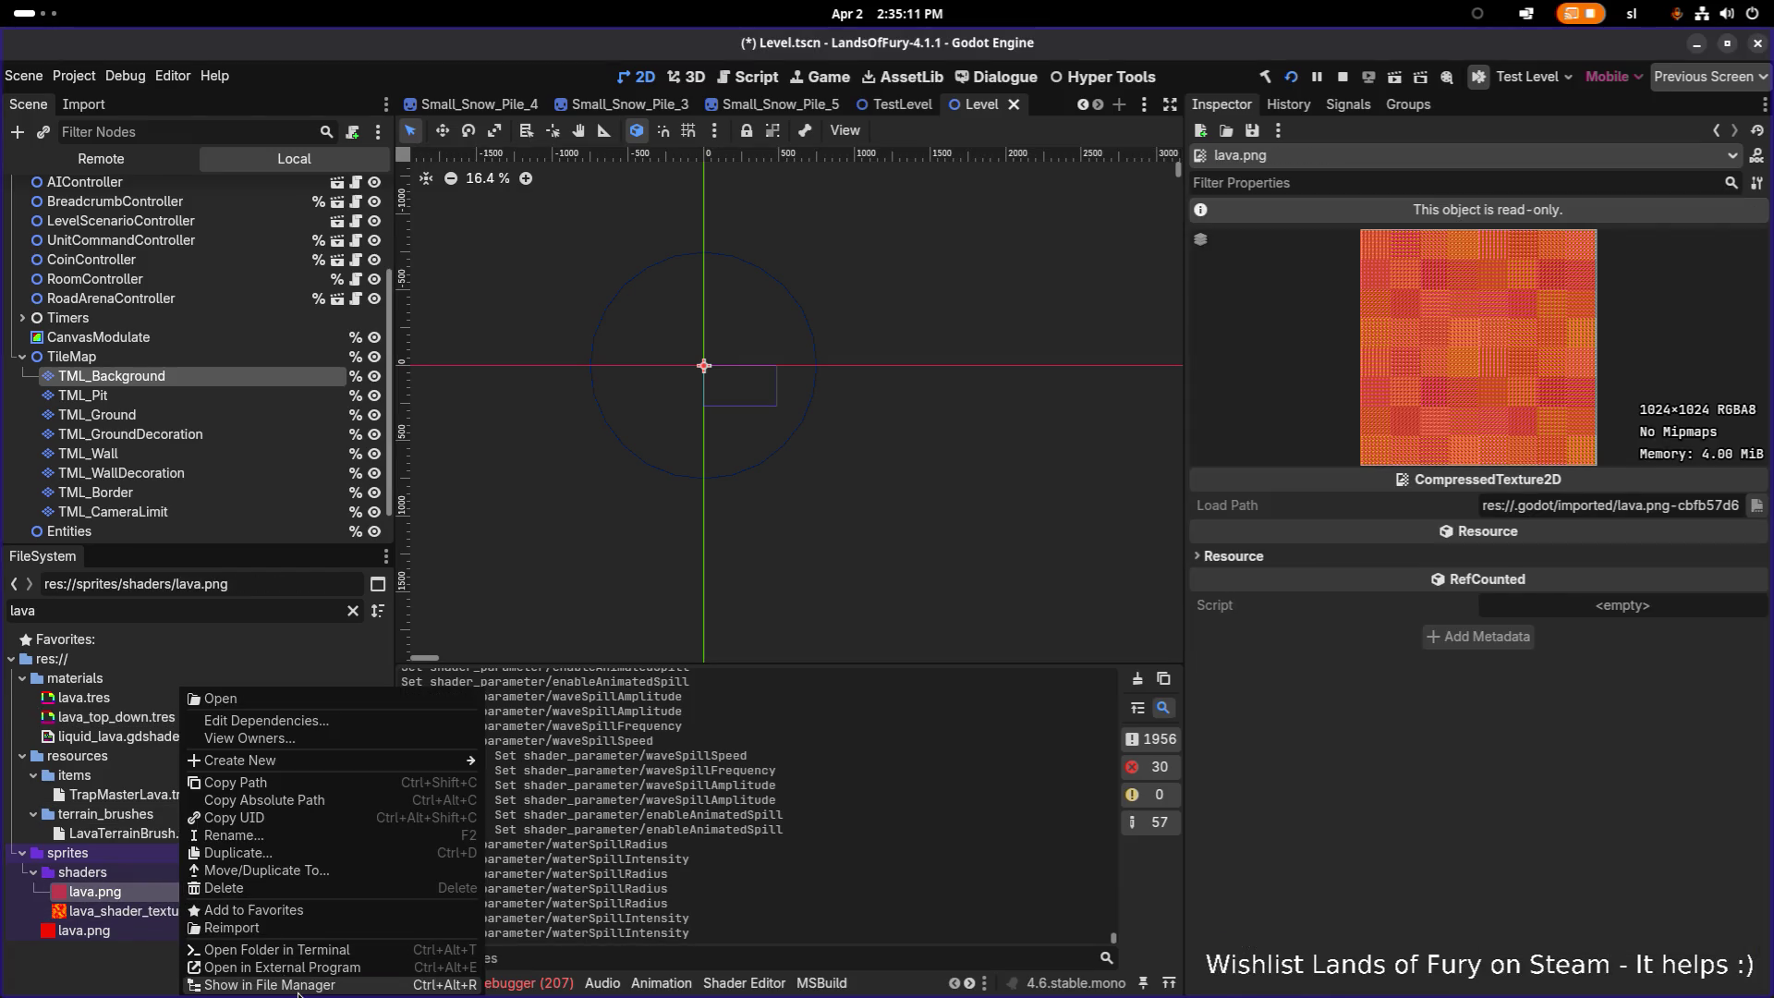
left_click(277, 985)
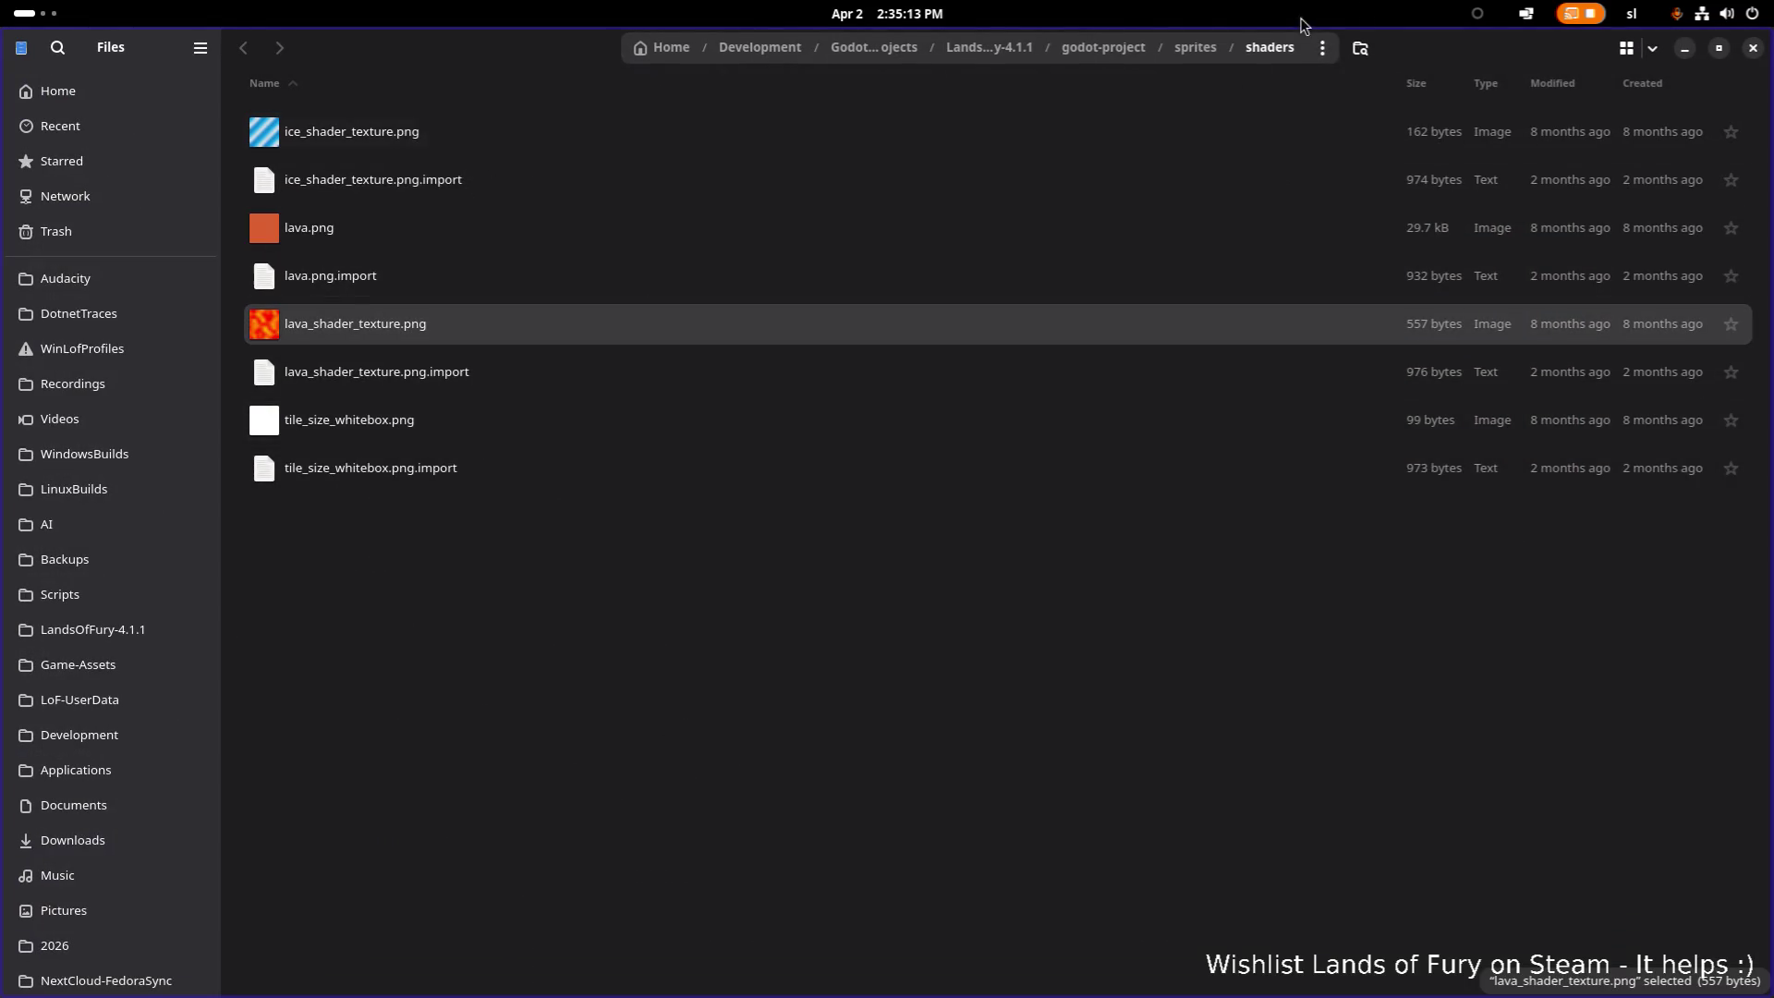
key("ctrl+w")
key("alt+Tab")
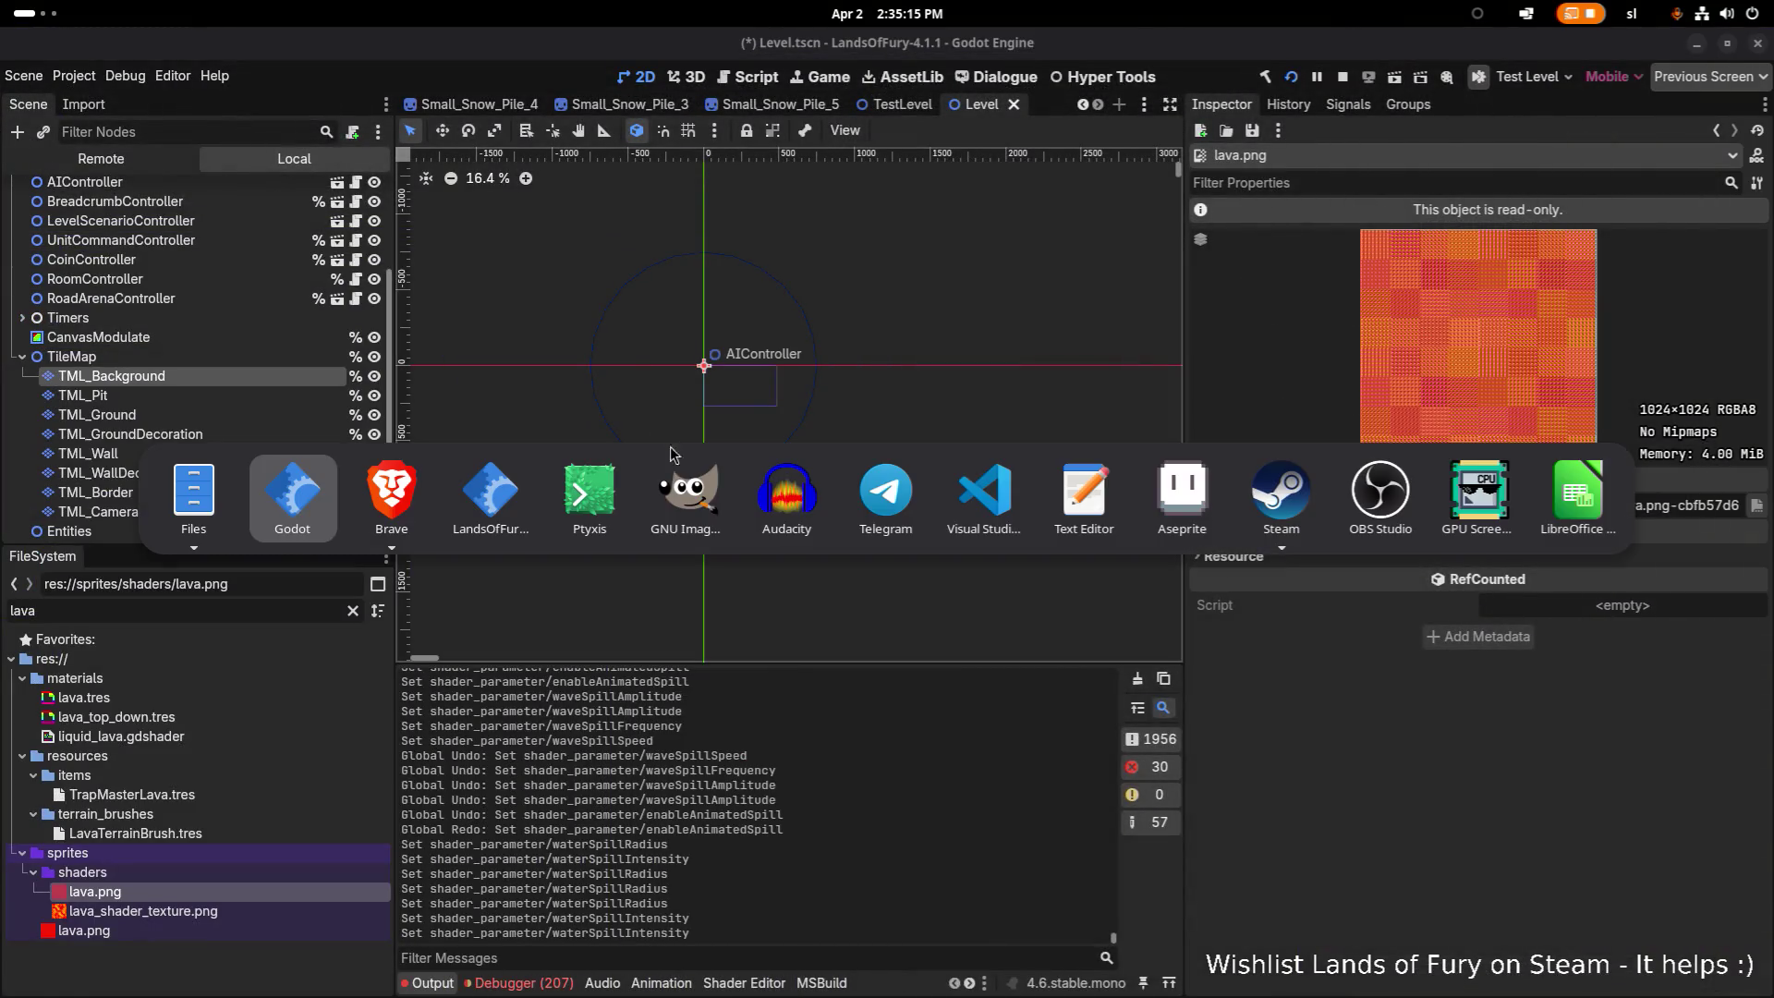
key("Escape")
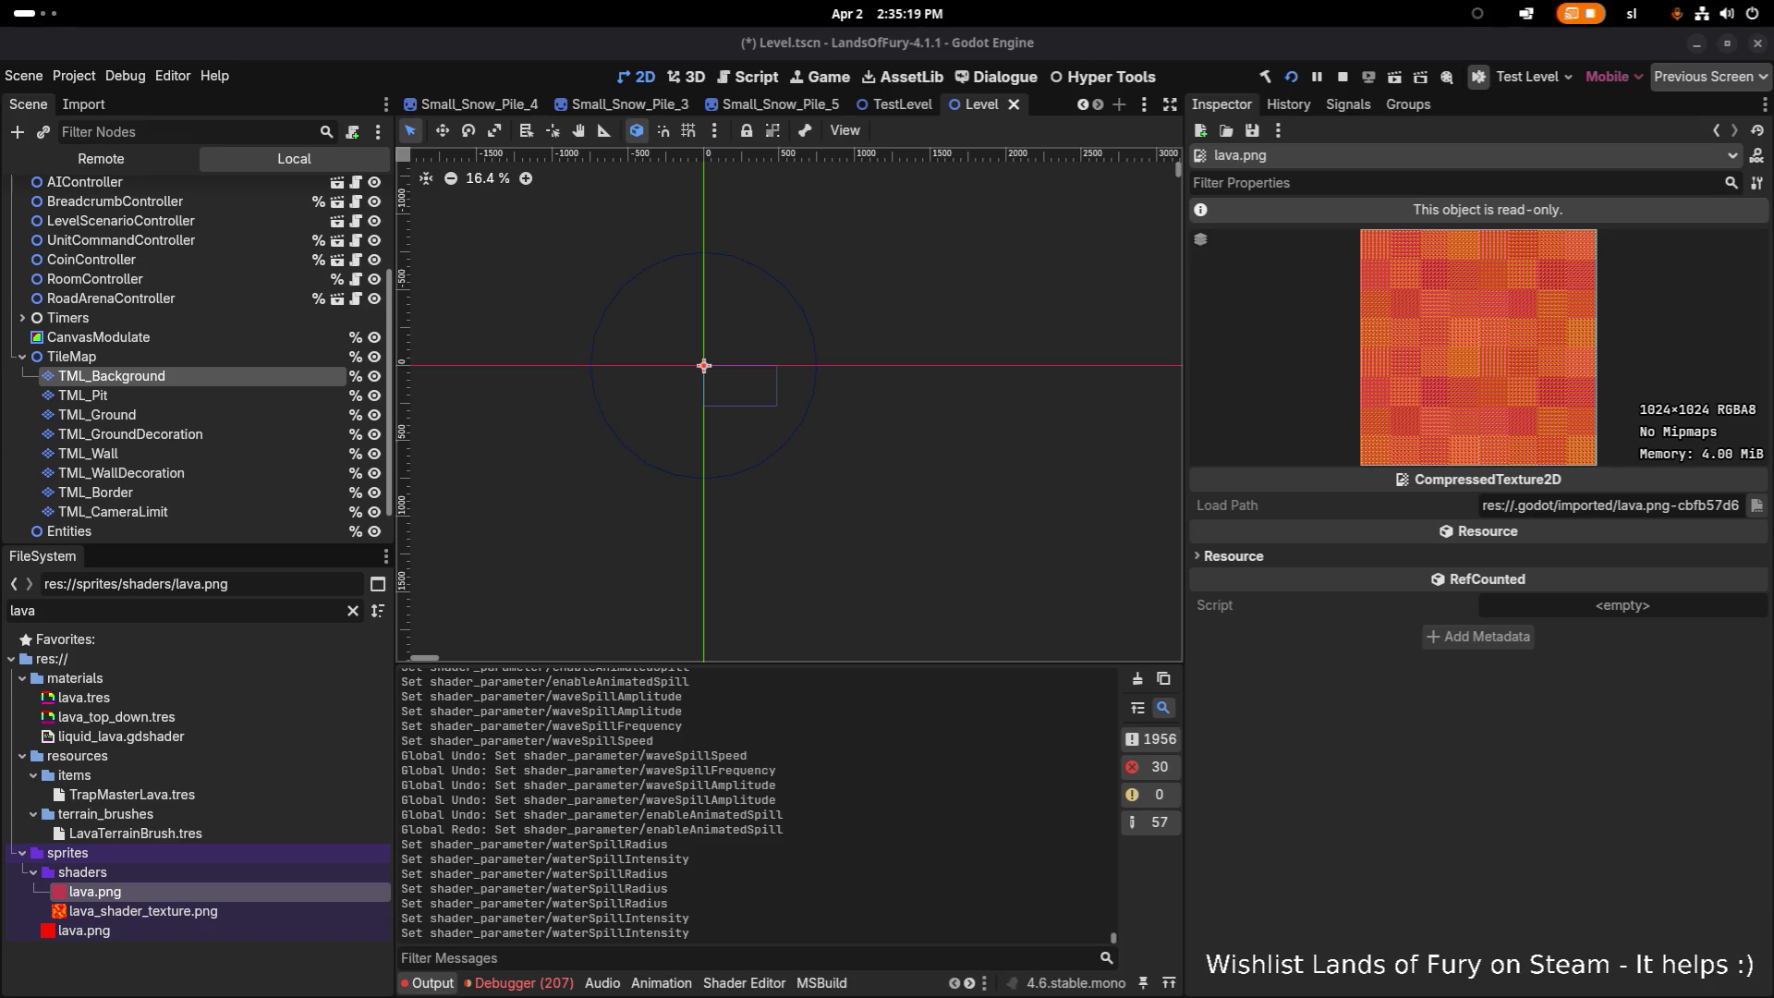
key("alt+Tab")
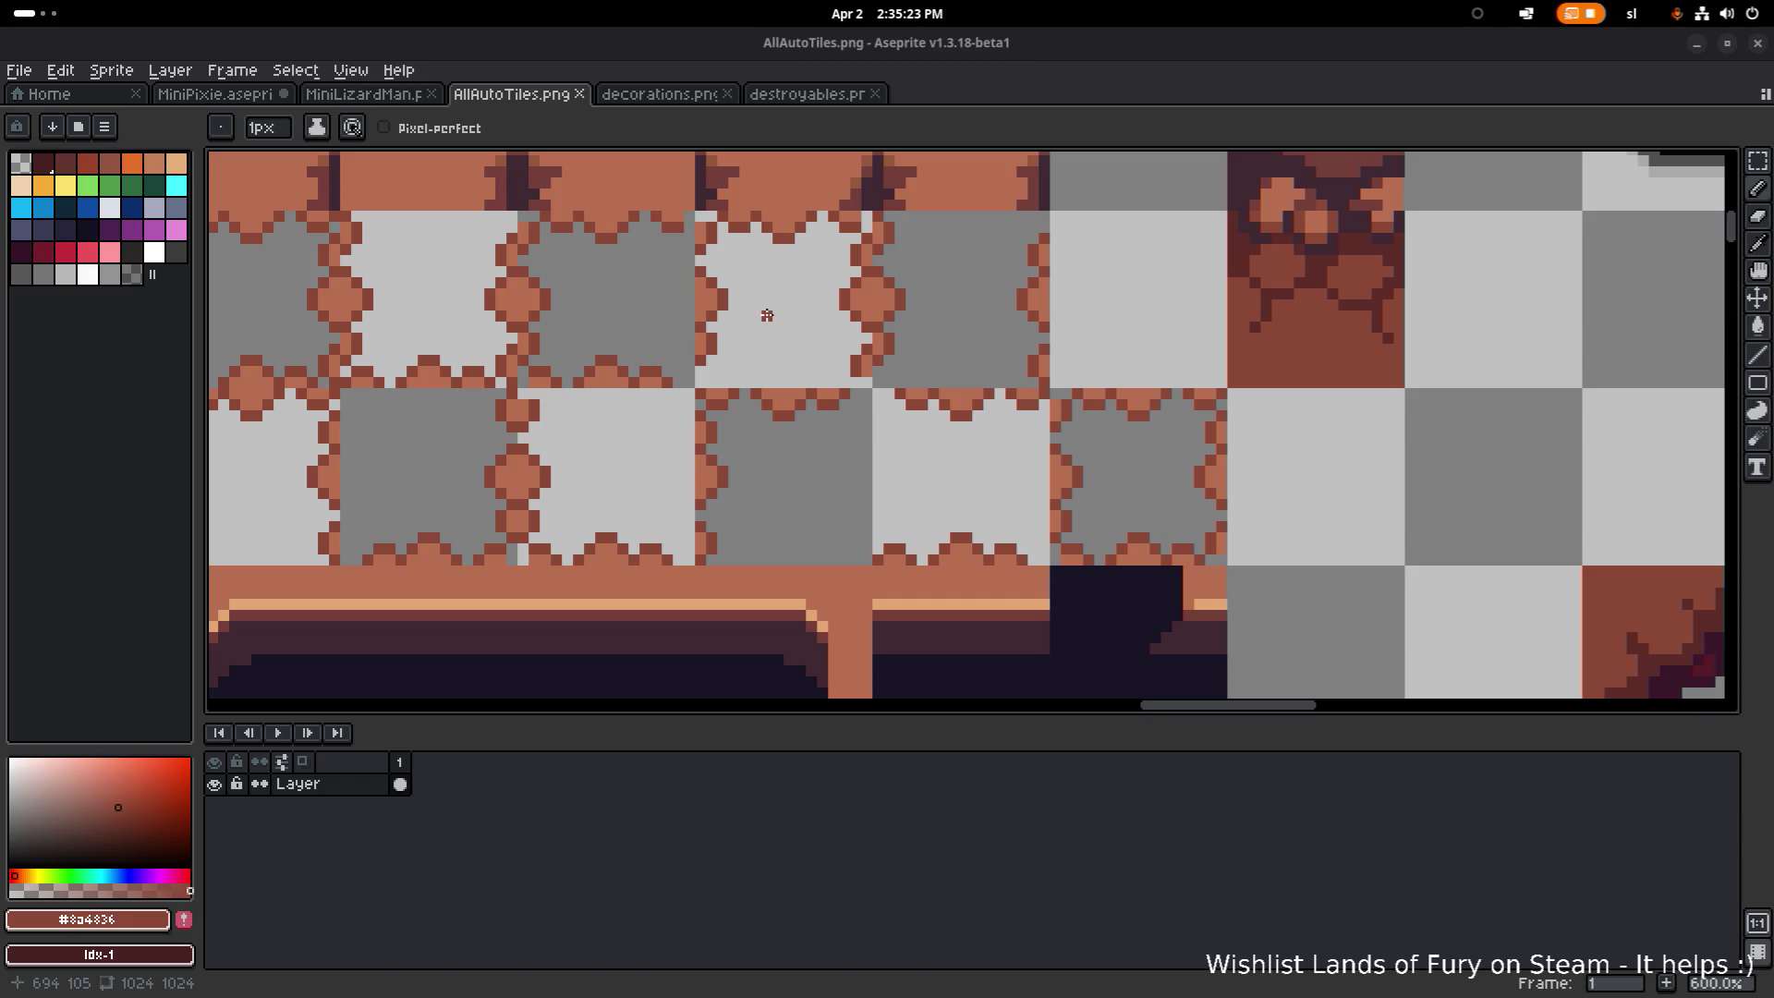
Step: Open lava.png from the sprites/shaders folder in Aseprite
left_click(21, 70)
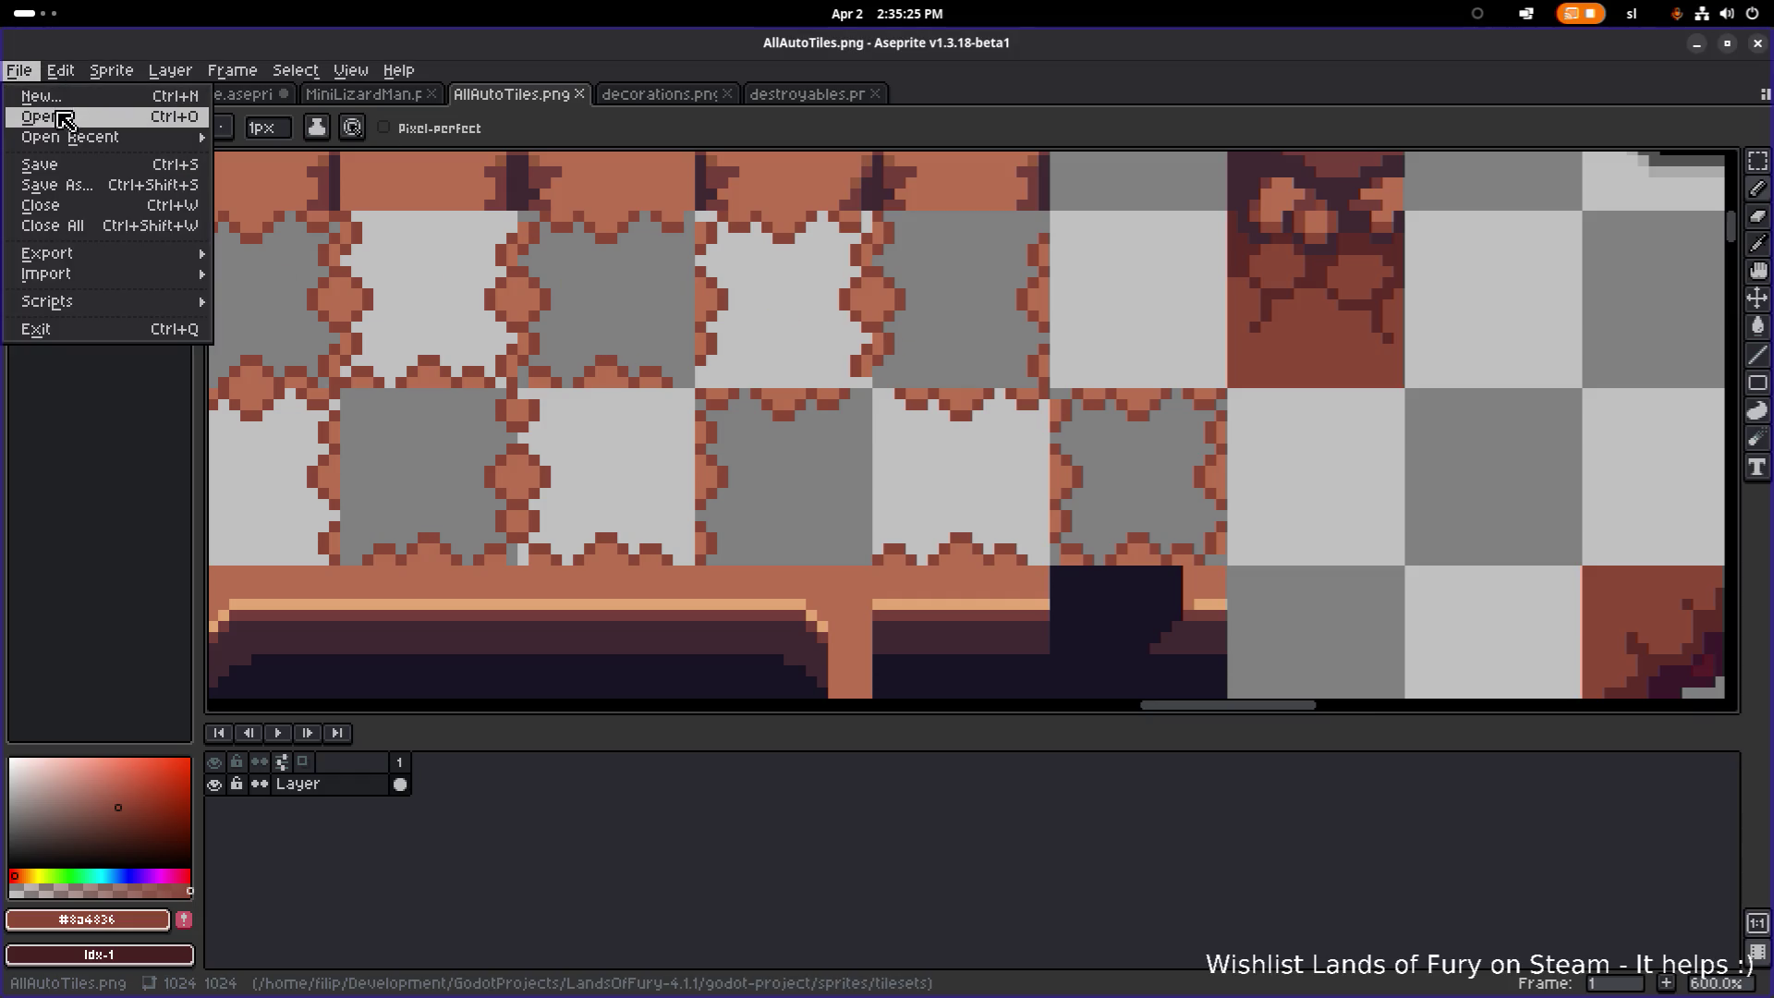
left_click(55, 118)
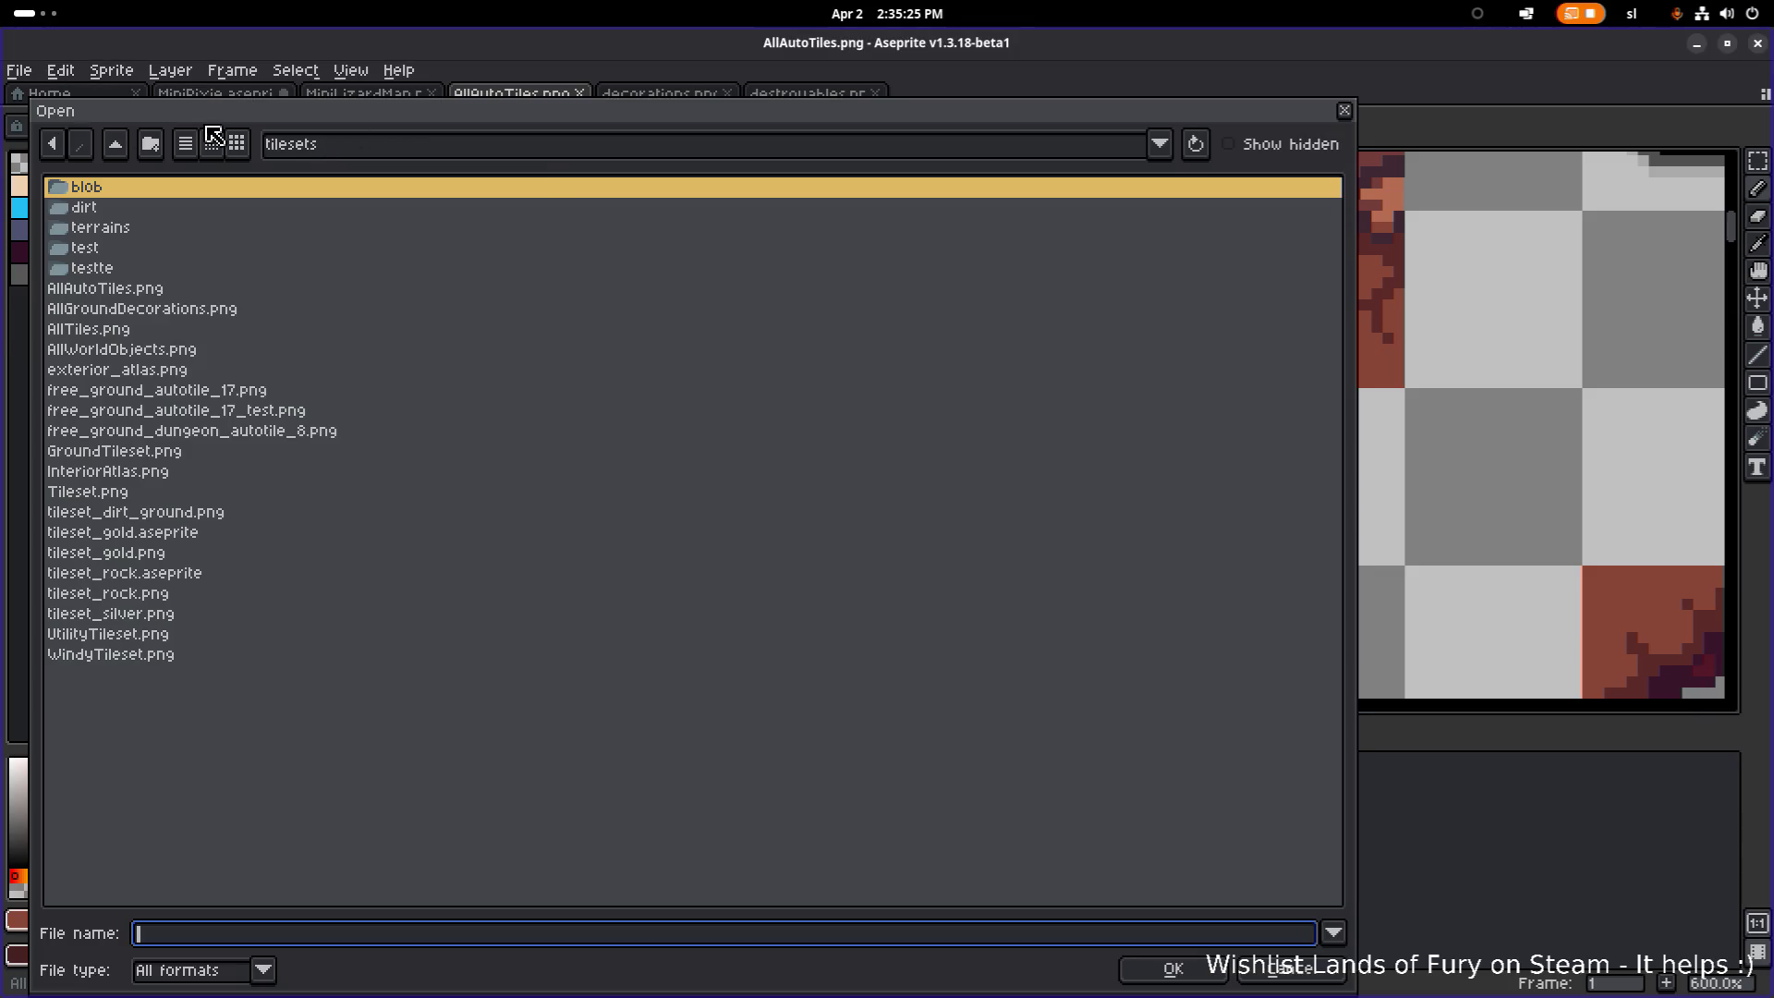
left_click(117, 148)
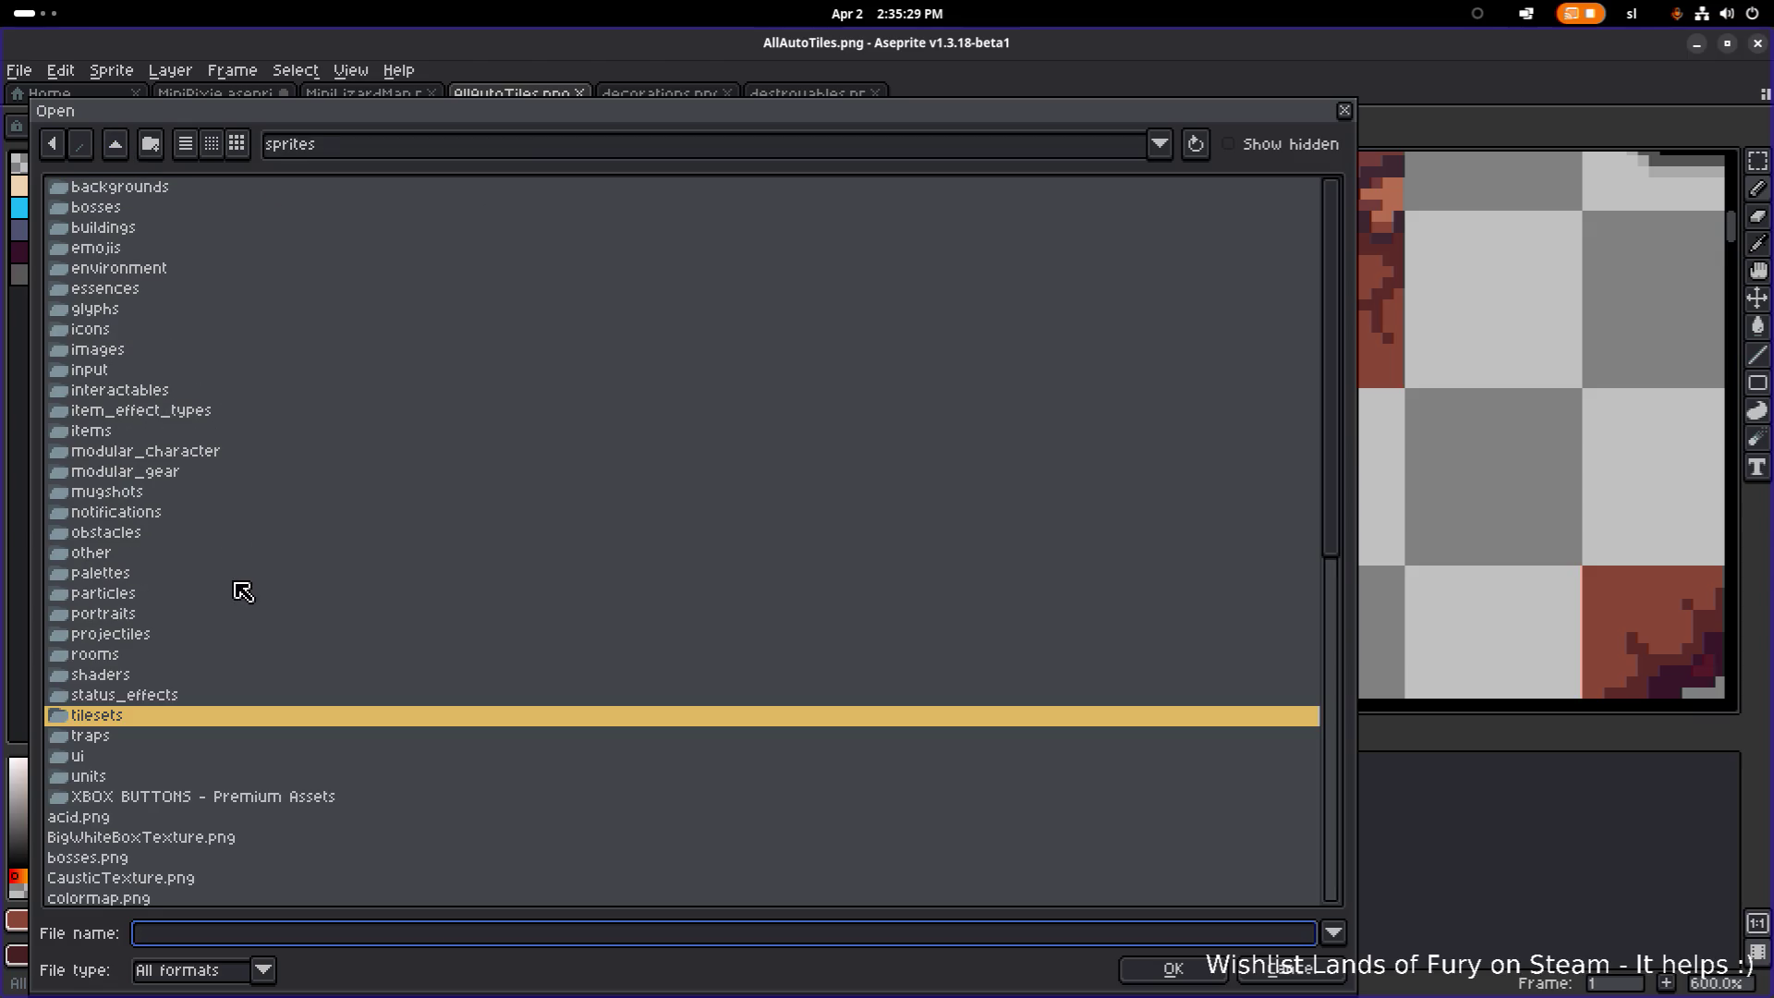
double_click(129, 675)
left_click(239, 231)
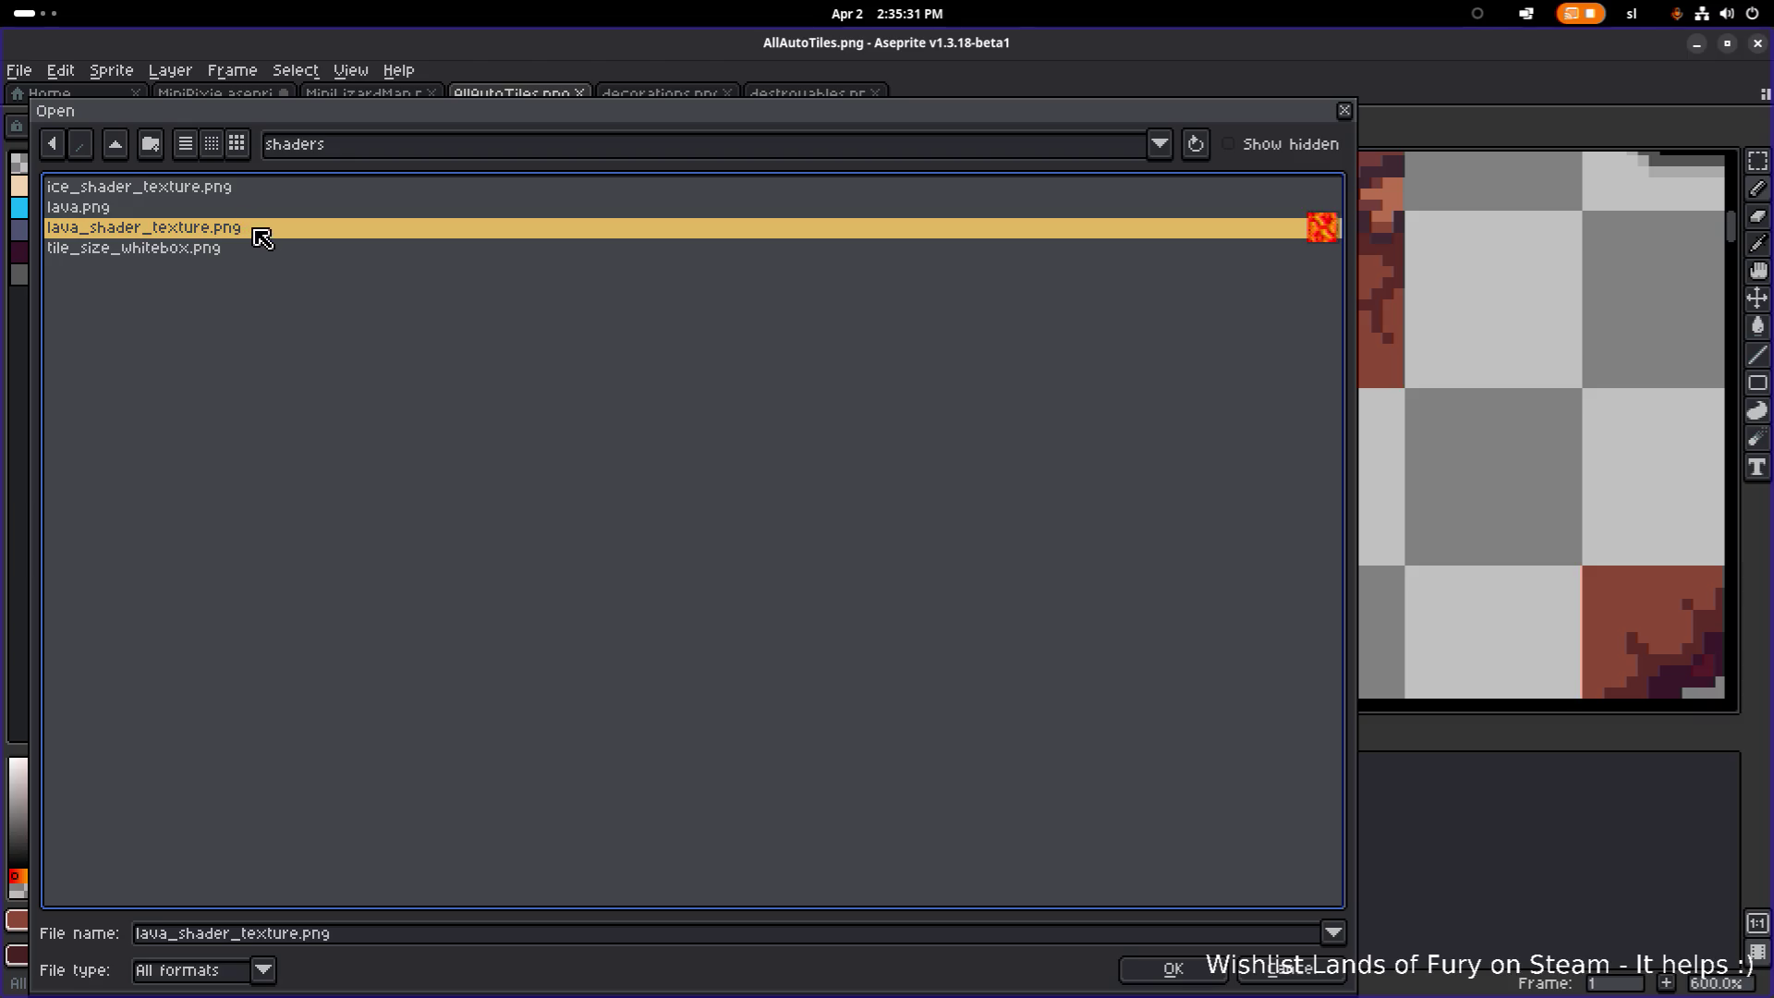
left_click(232, 212)
double_click(232, 211)
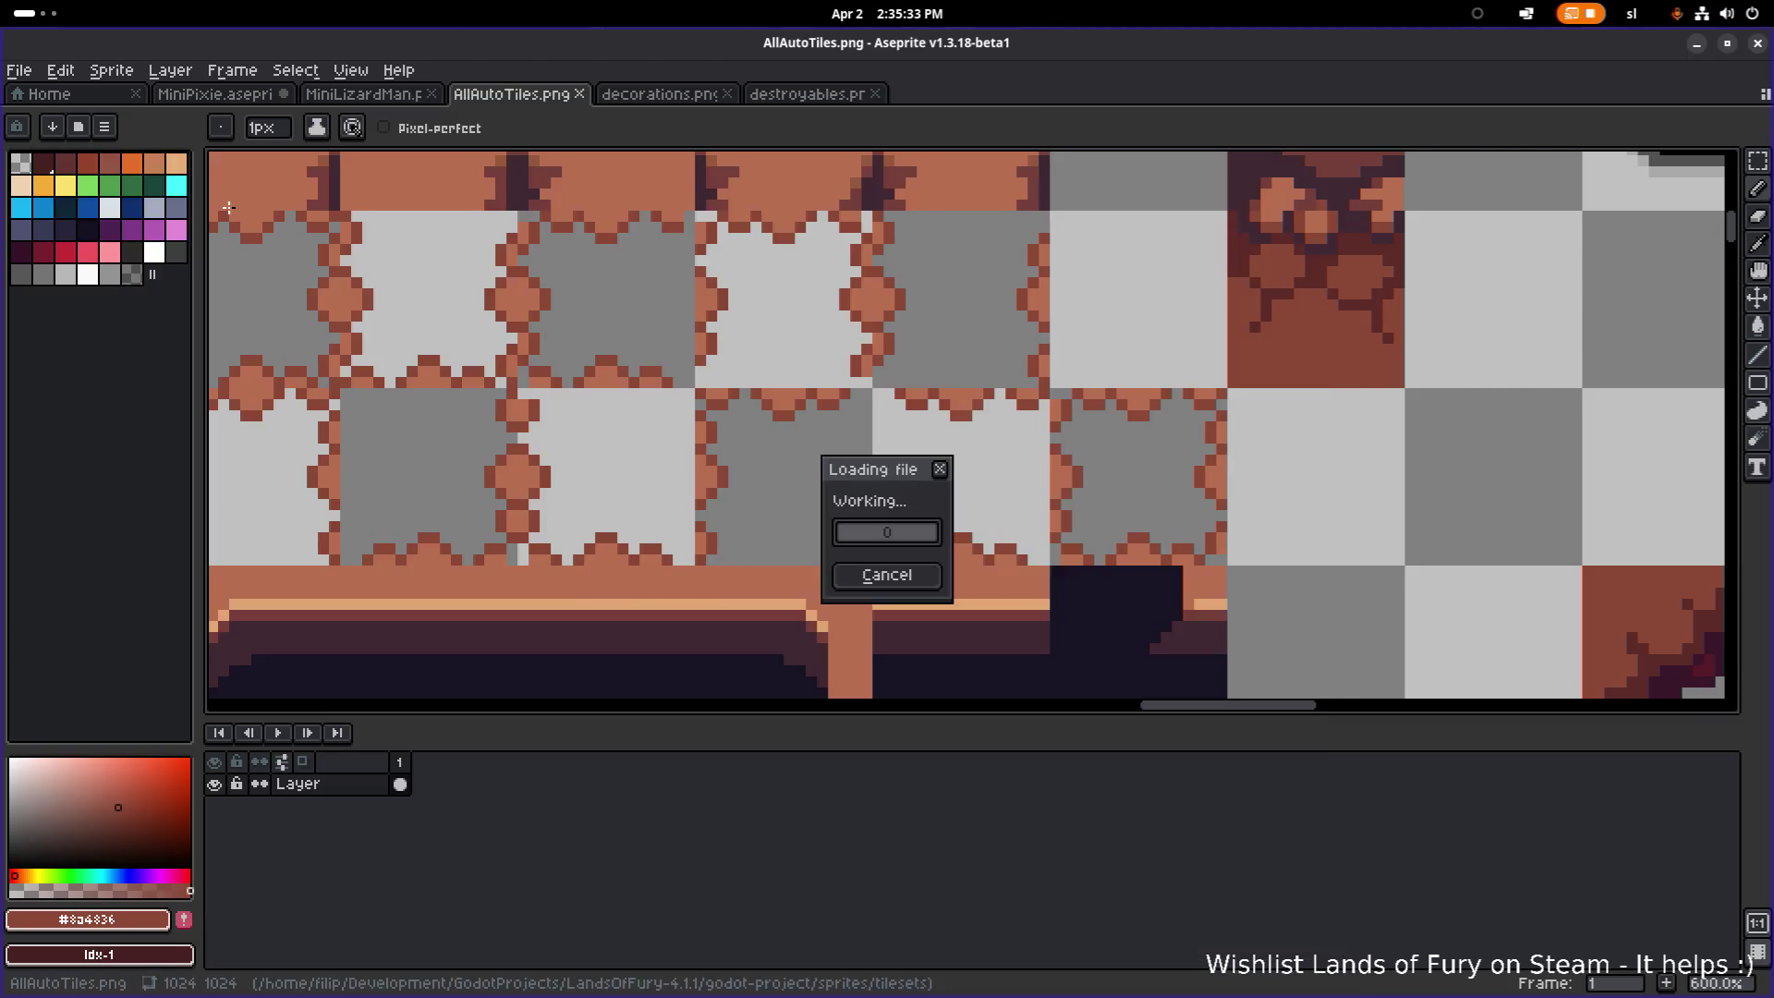
Step: Select the whole lava image and bring up the Edit > Adjustments submenu
scroll(690, 306, "up", 3)
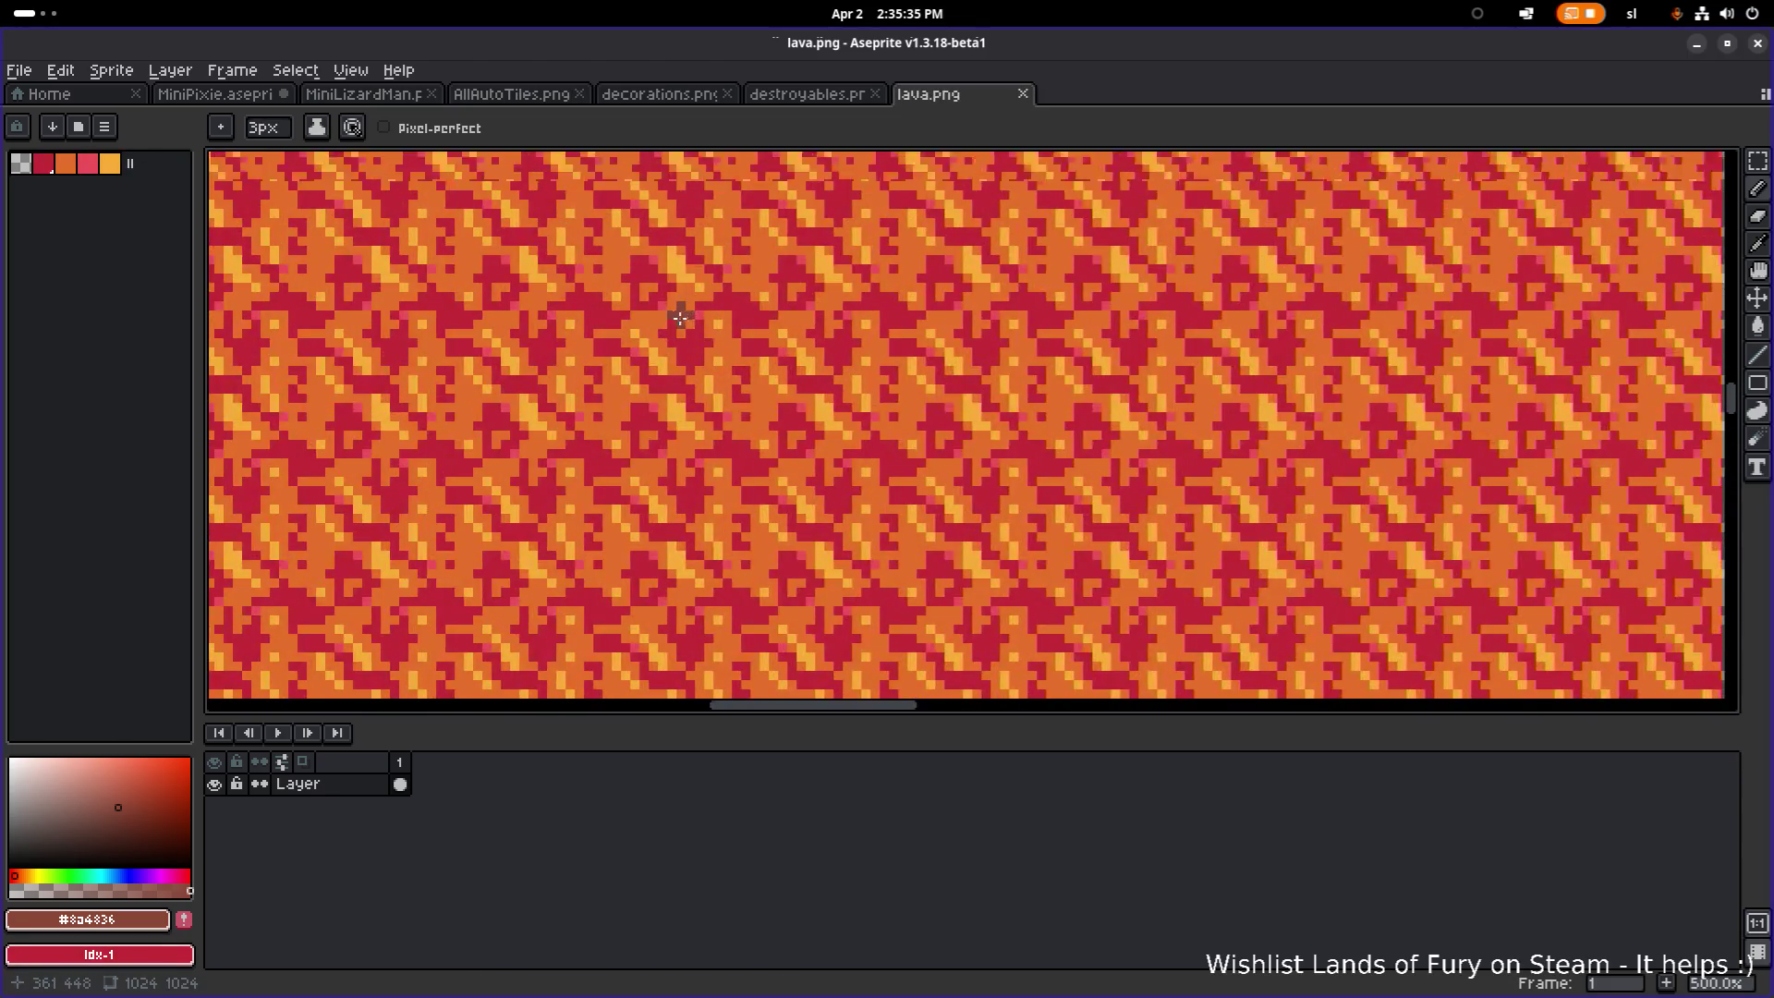
scroll(646, 286, "down", 8)
scroll(646, 329, "up", 3)
left_click_drag(646, 329, 664, 642)
scroll(663, 643, "up", 10)
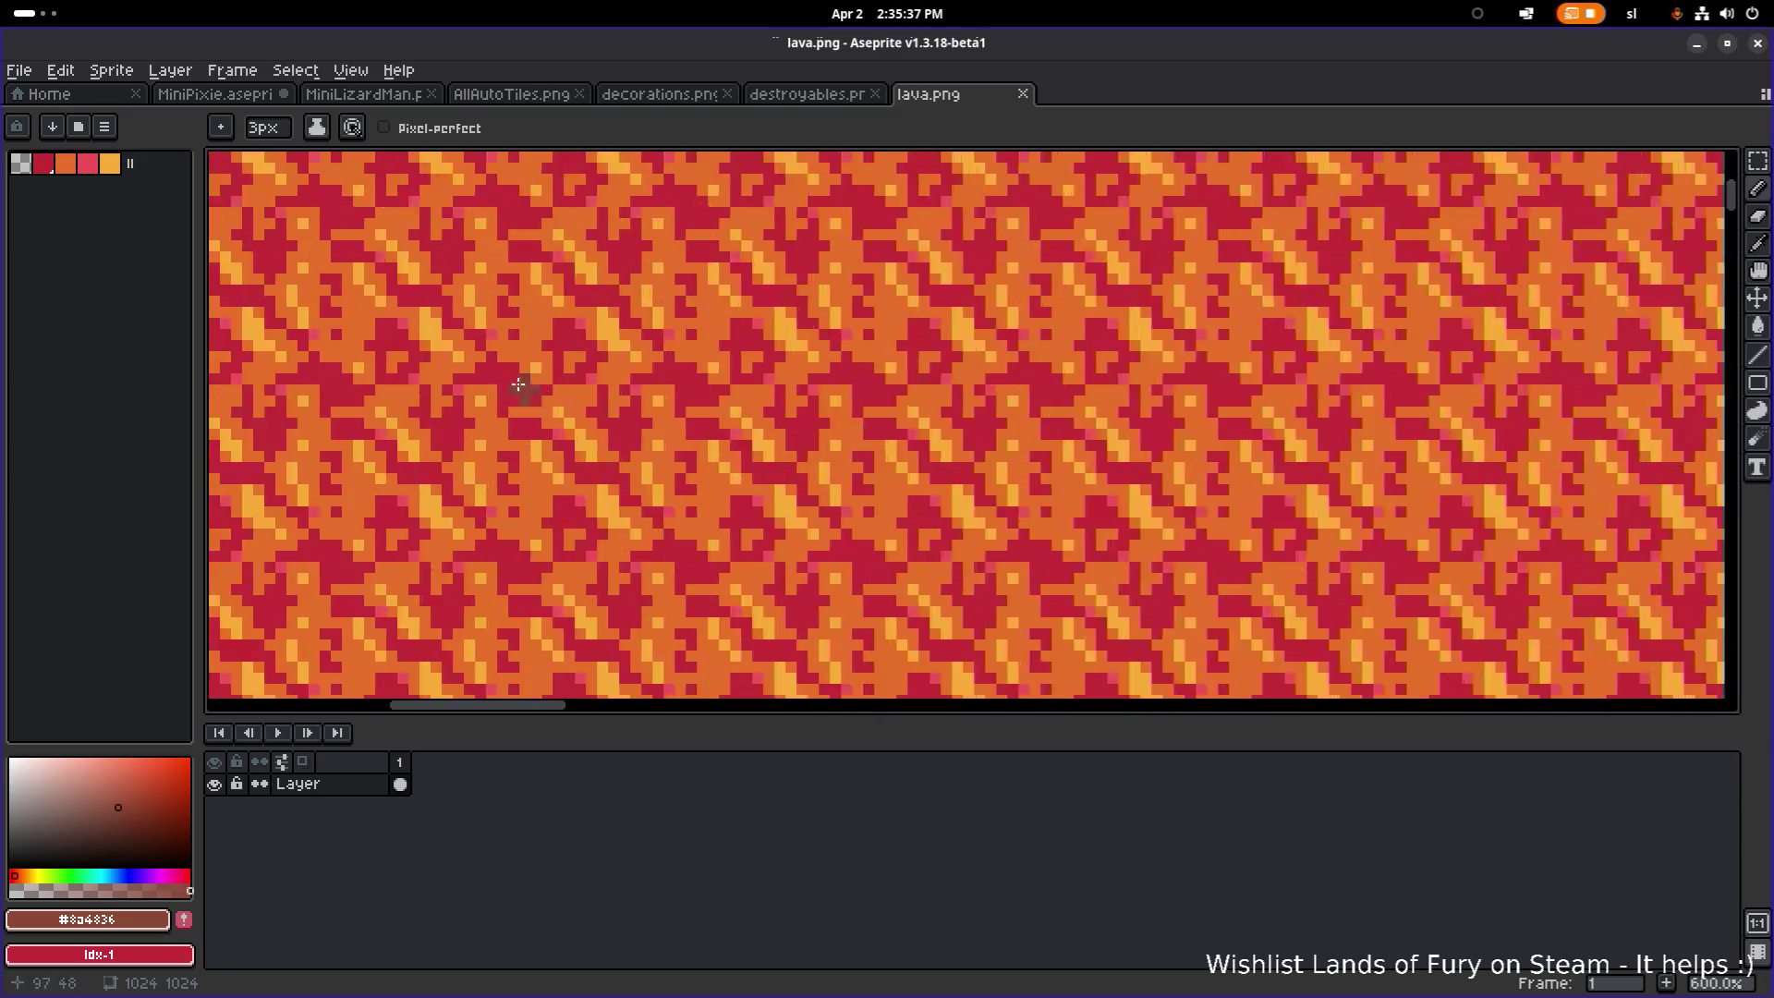
scroll(642, 468, "down", 3)
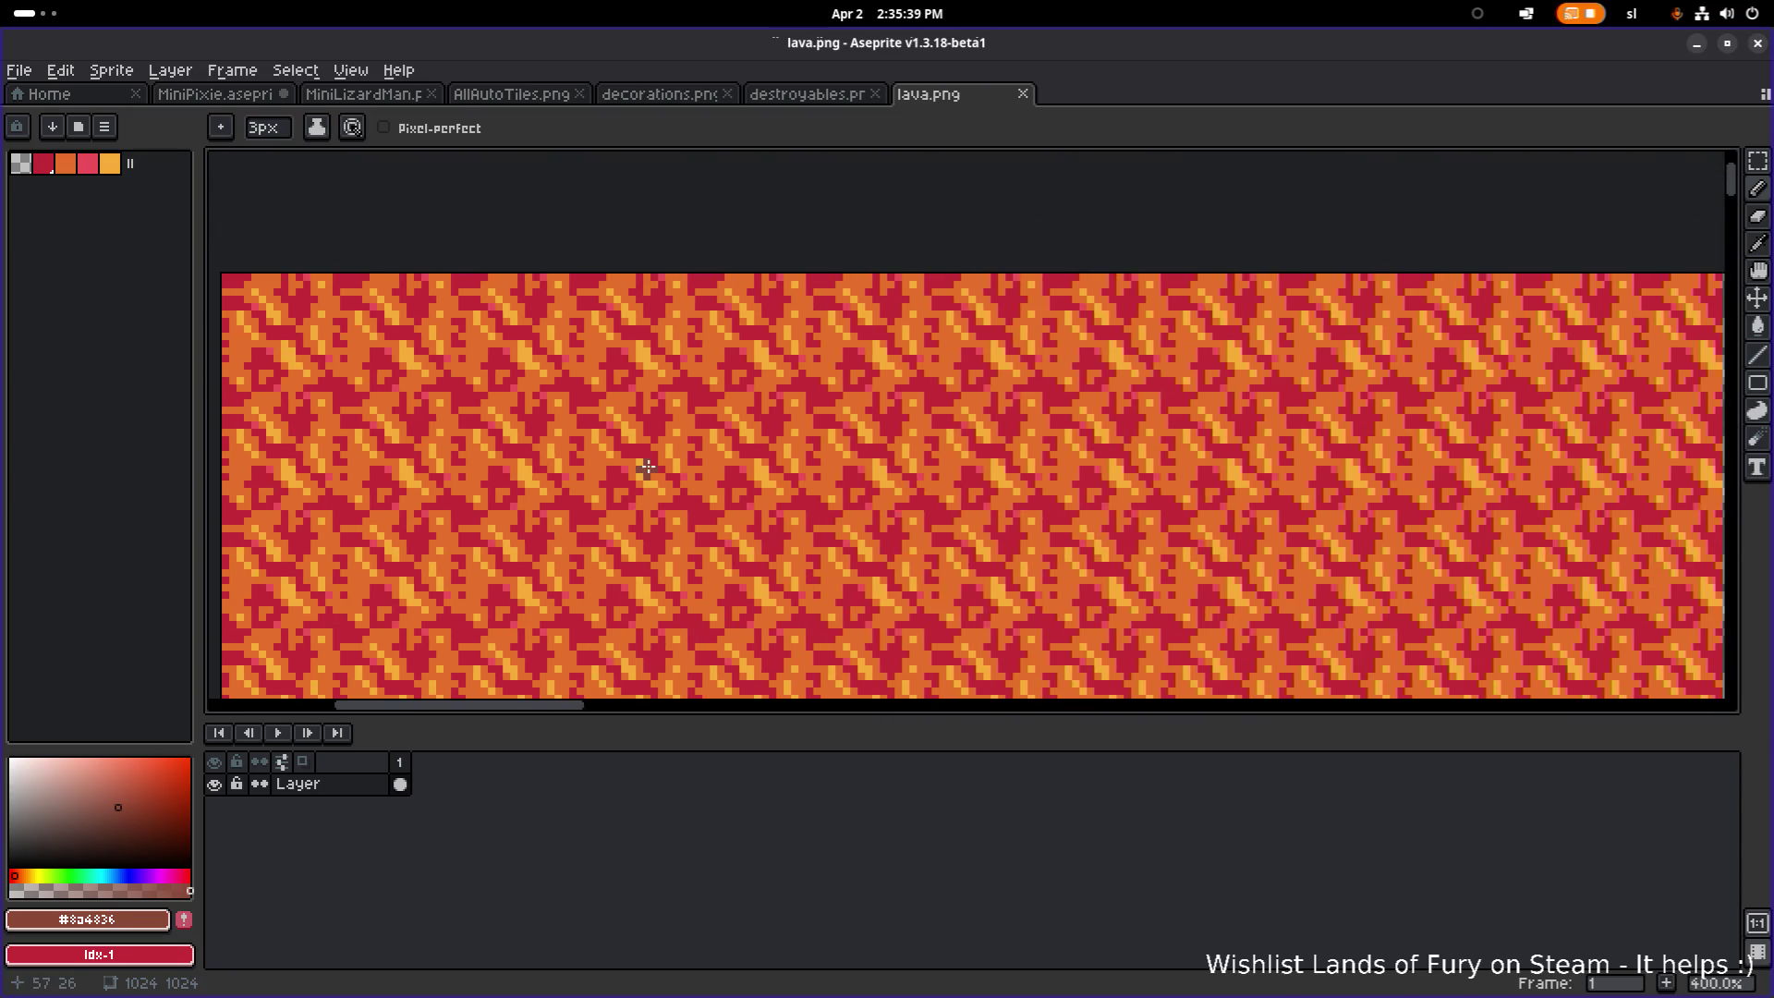
key("ctrl+a")
left_click(182, 80)
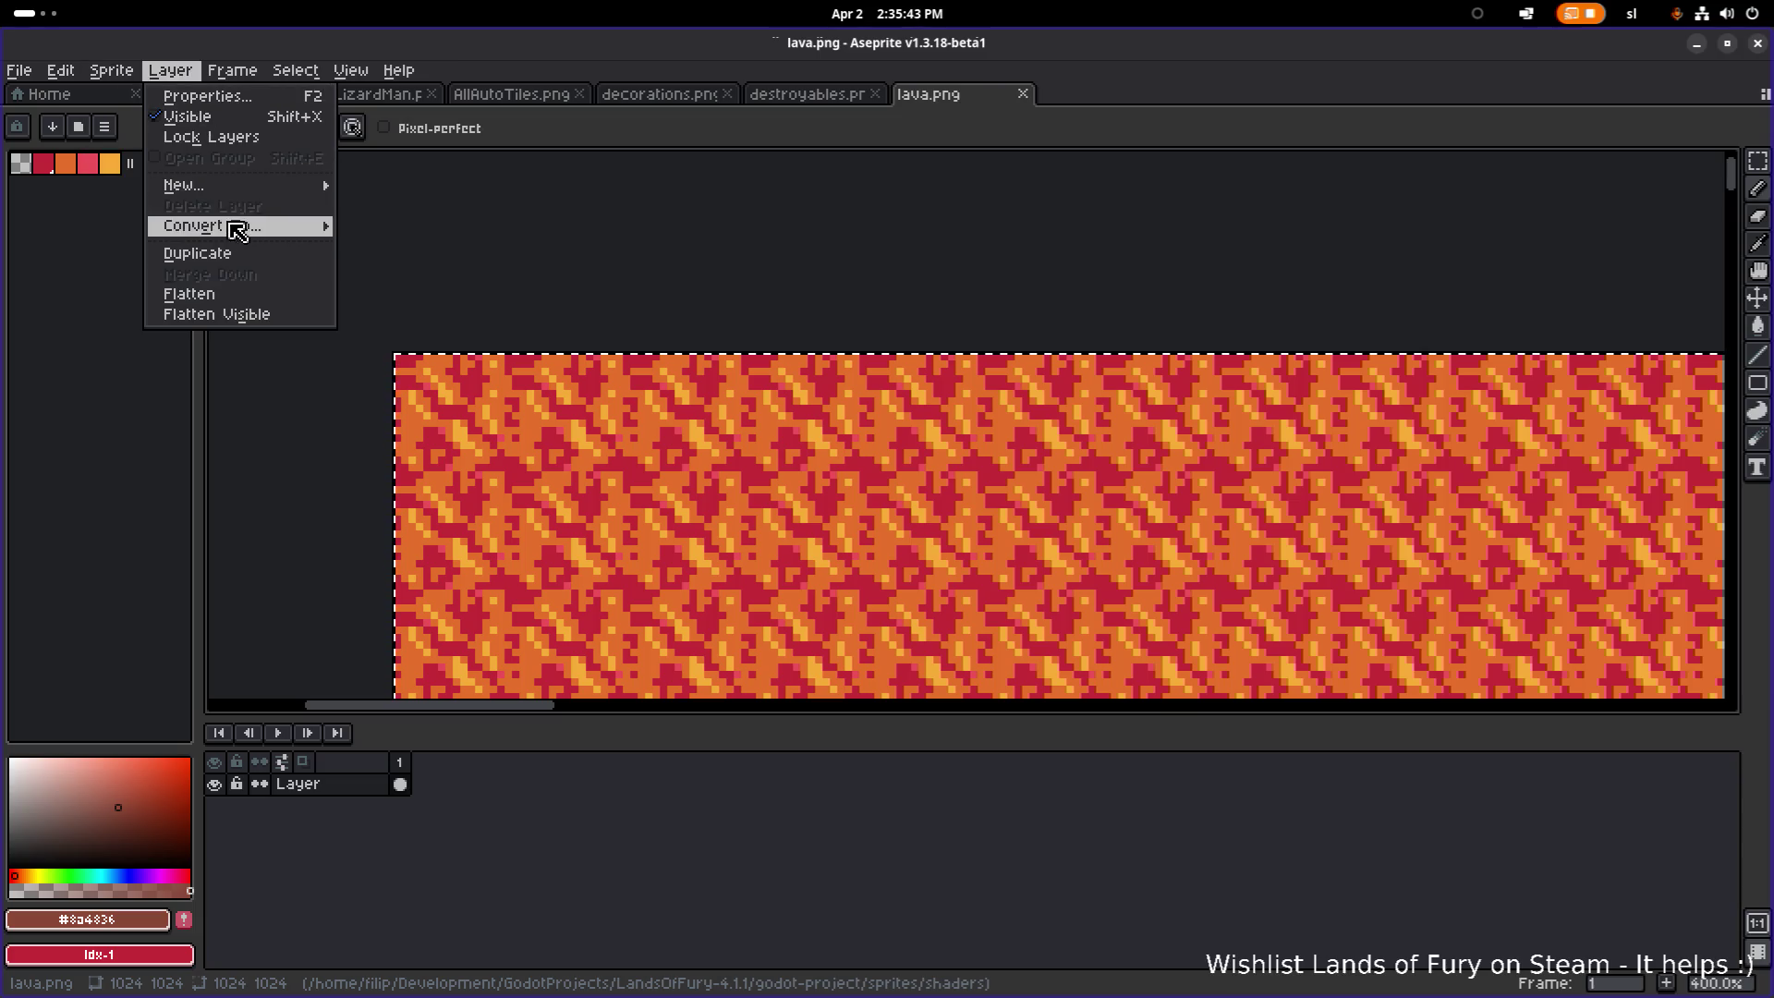
mouse_move(212, 78)
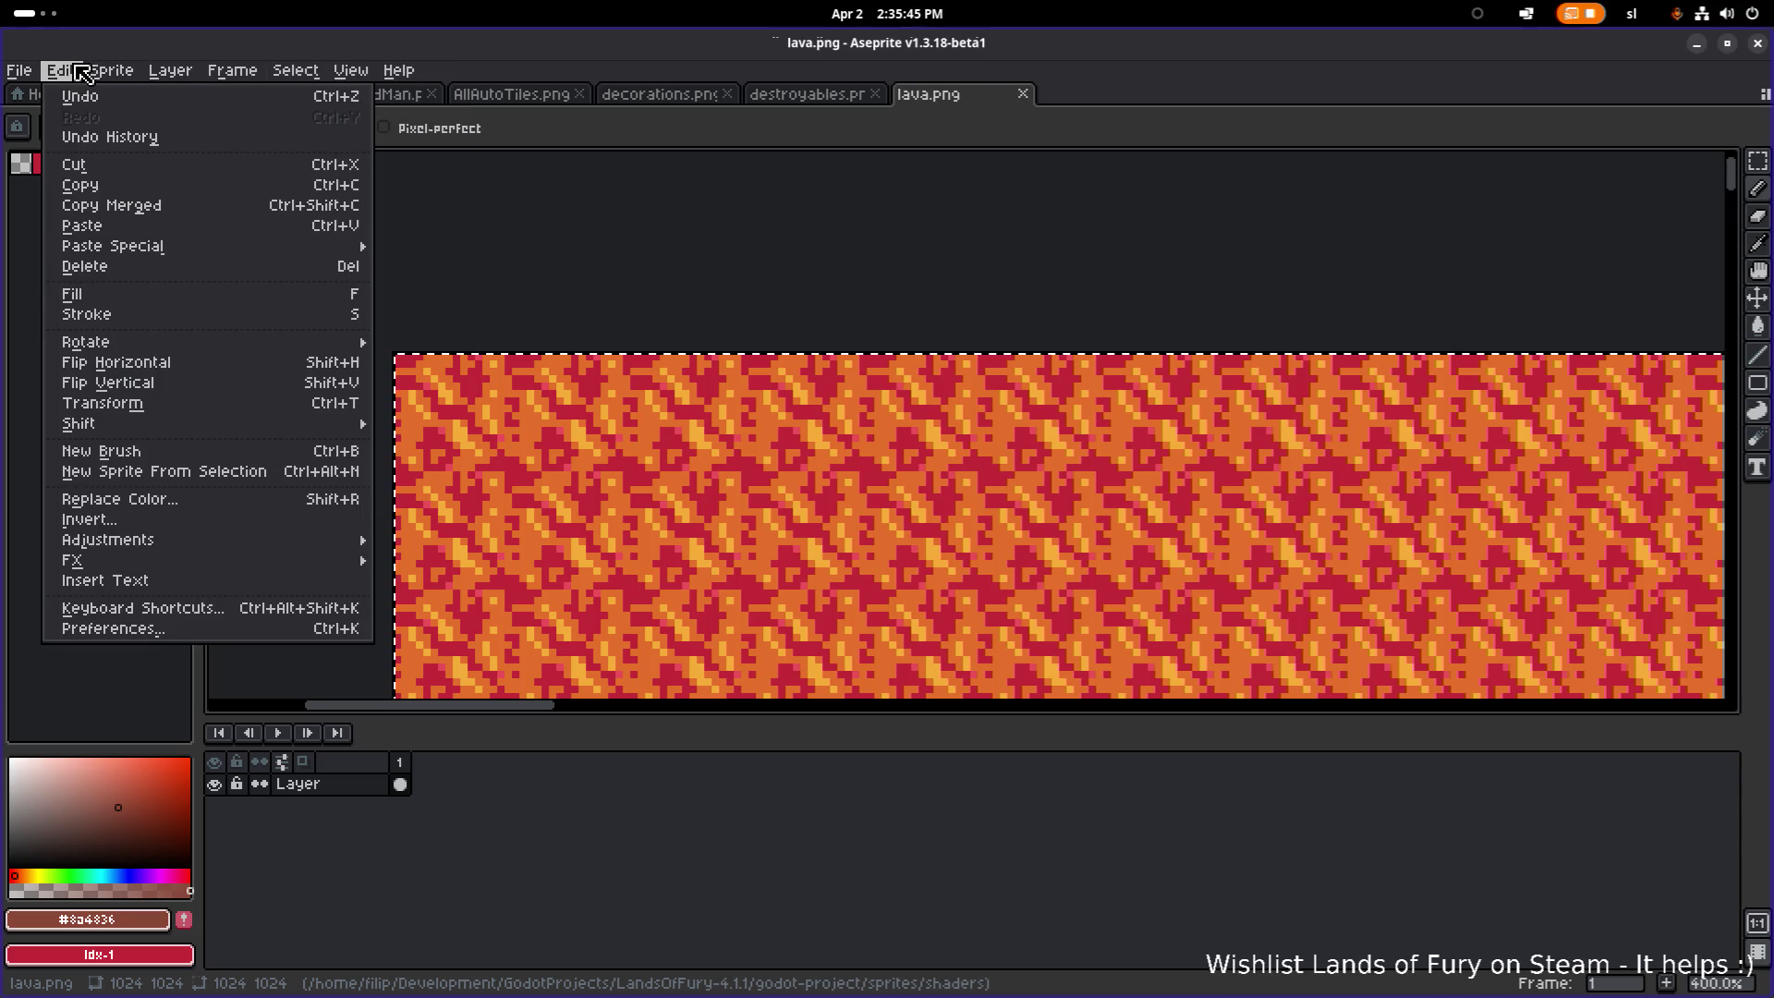
mouse_move(72, 69)
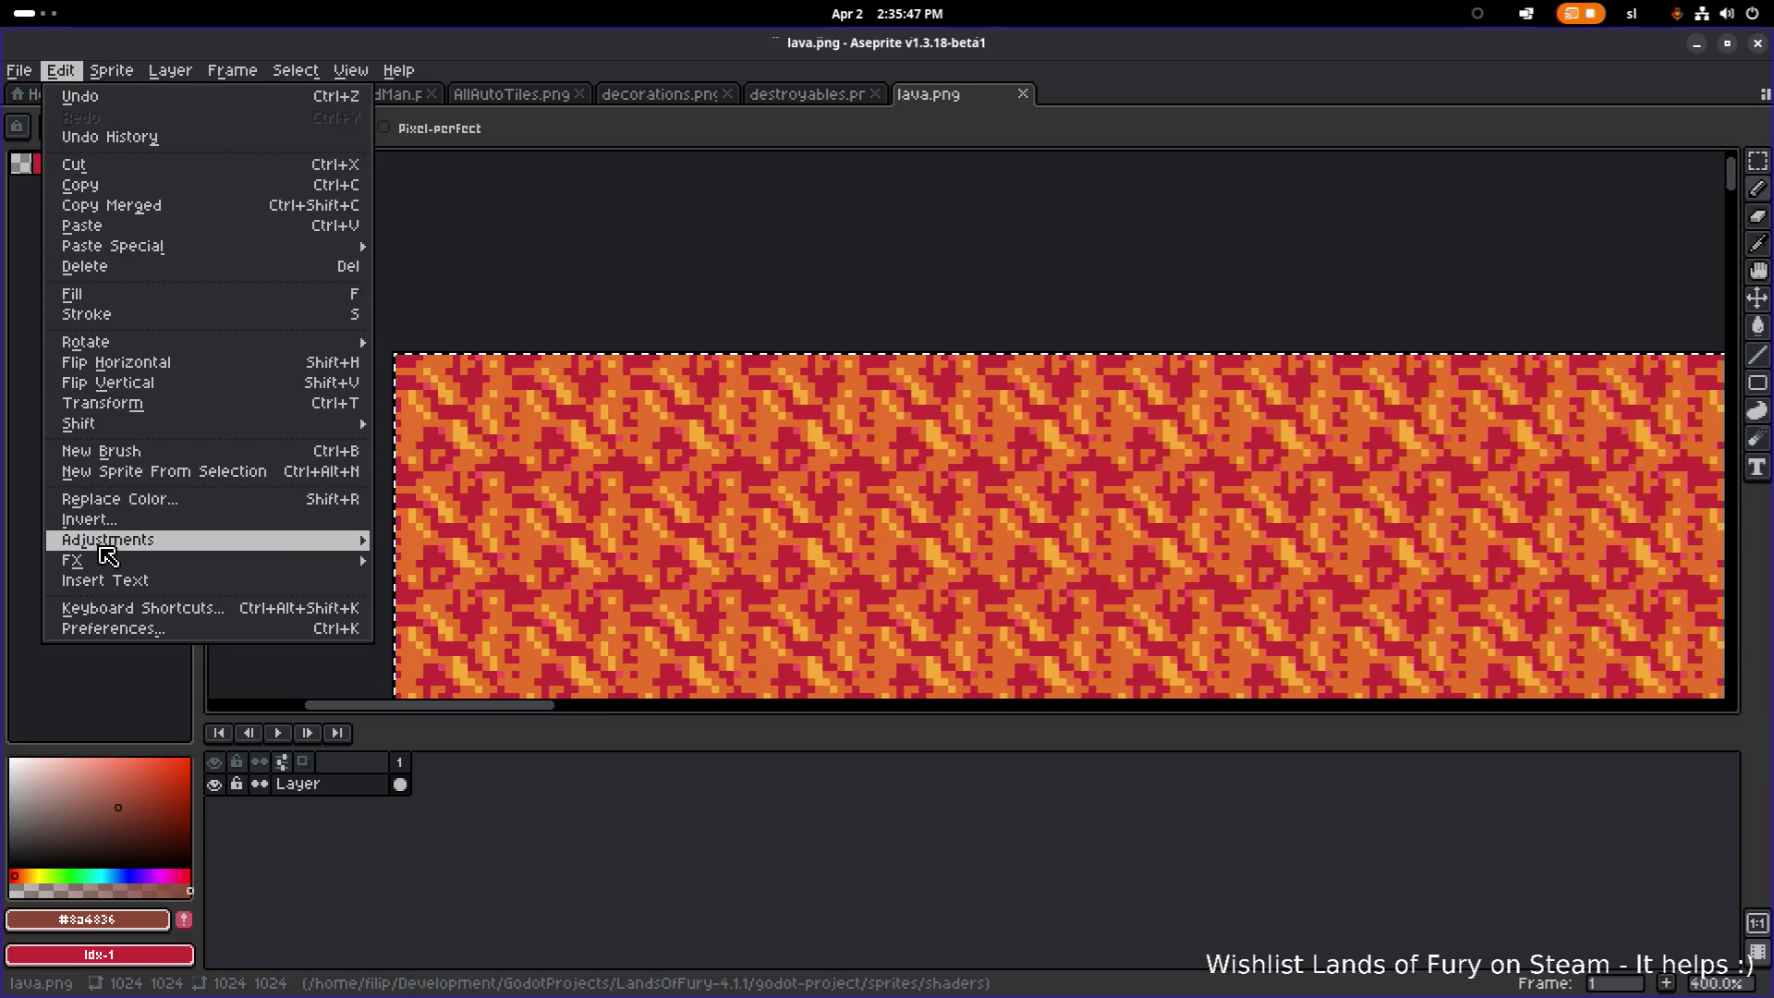
mouse_move(111, 560)
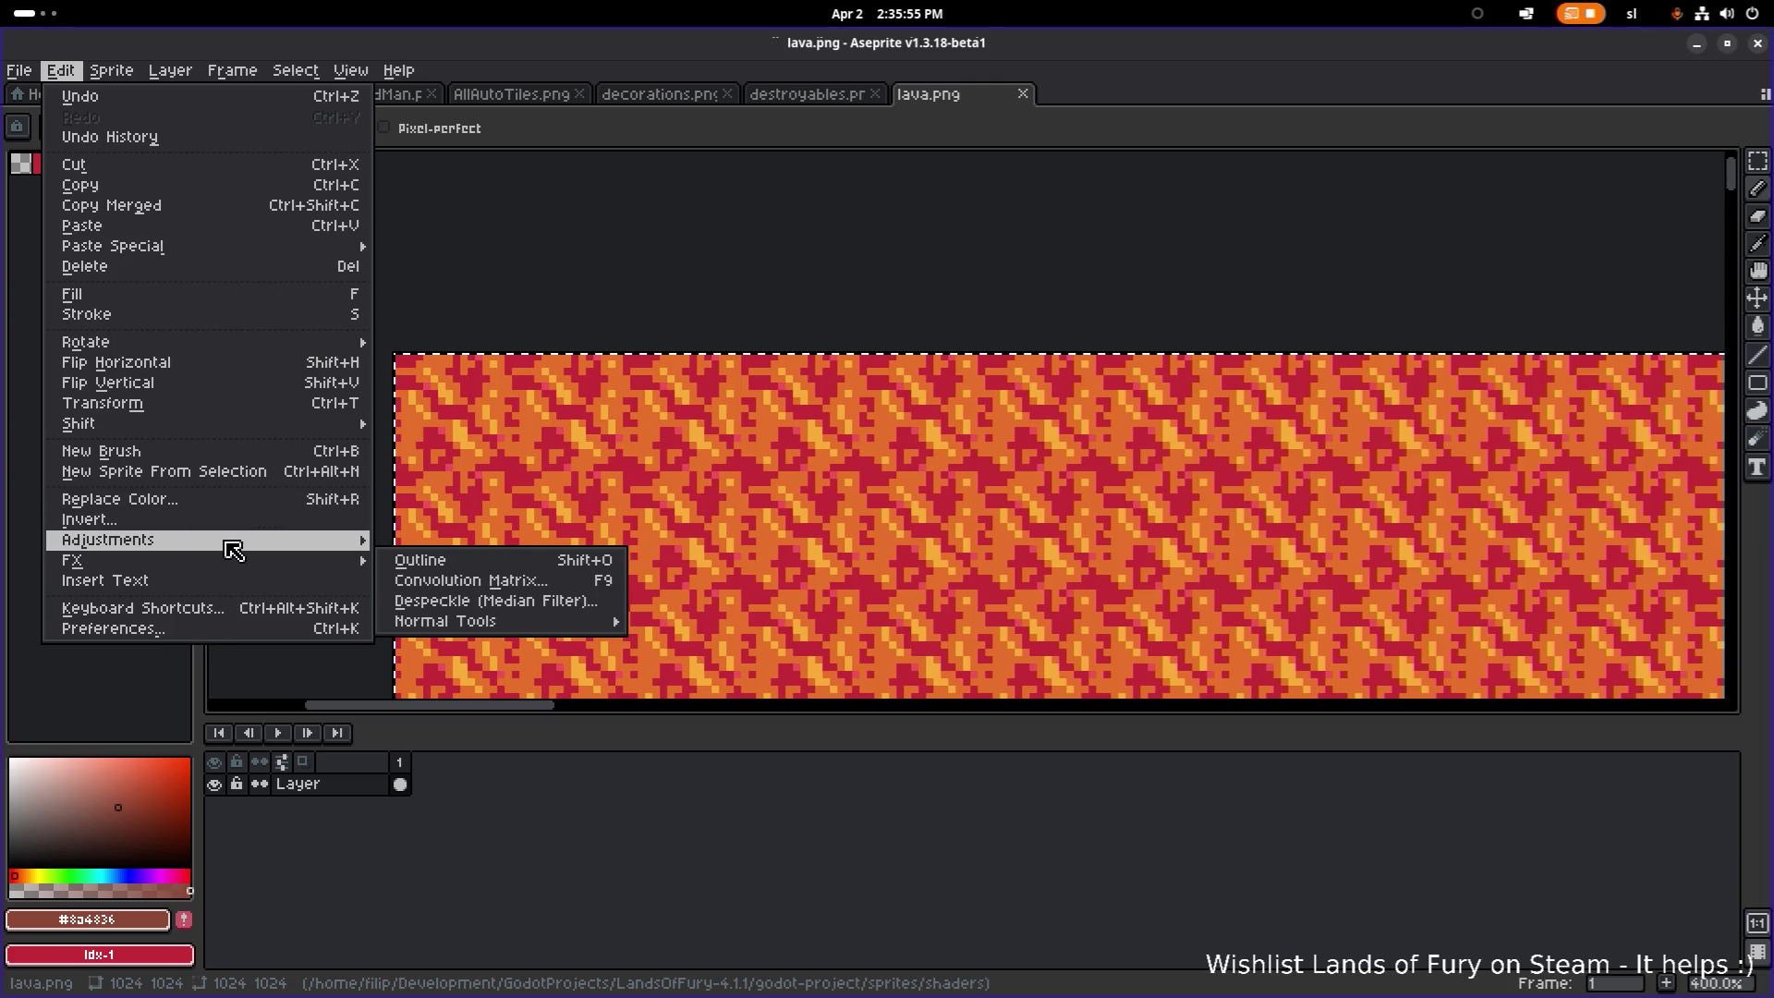
mouse_move(233, 549)
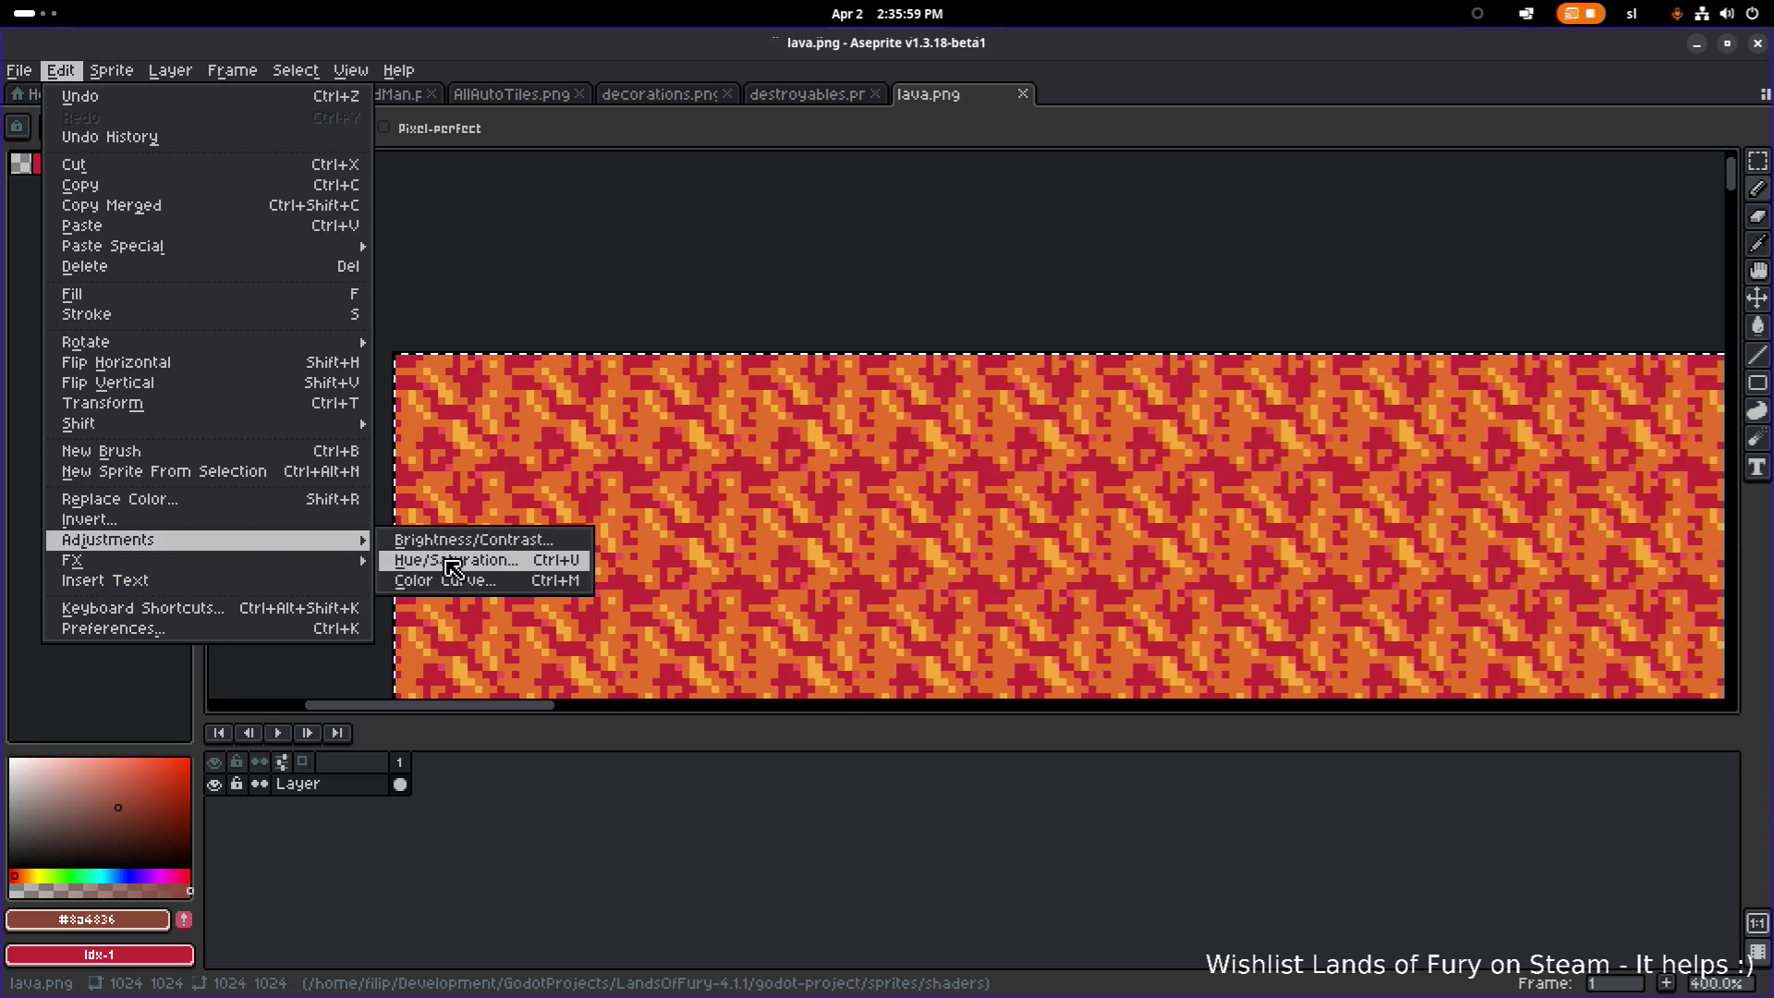
Step: Apply Hue/Saturation with hue -180, saturation -100, lightness 0 to lava.png and save it
left_click(534, 571)
left_click_drag(896, 448, 1201, 366)
mouse_move(1204, 440)
left_mouse_down()
mouse_move(923, 443)
mouse_move(1037, 473)
mouse_move(915, 476)
left_mouse_up()
left_click_drag(1109, 500, 929, 500)
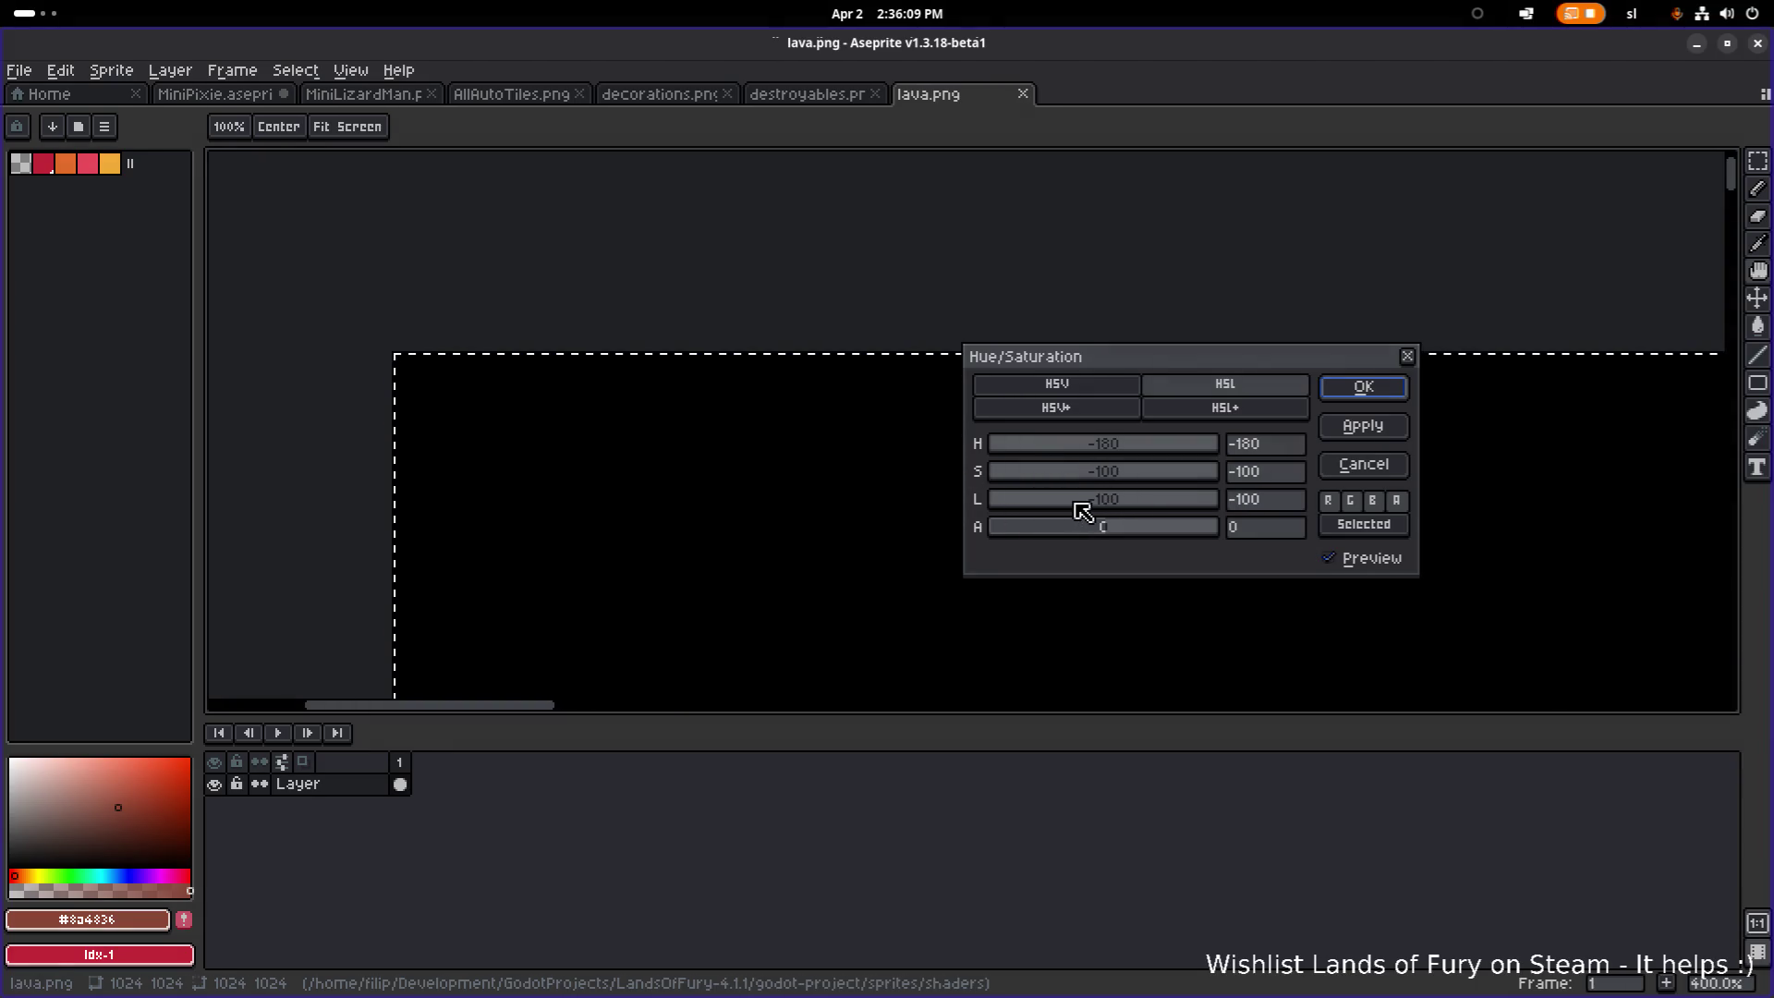
mouse_move(1100, 524)
left_mouse_down()
mouse_move(939, 527)
mouse_move(1114, 534)
left_mouse_up()
left_click(1259, 533)
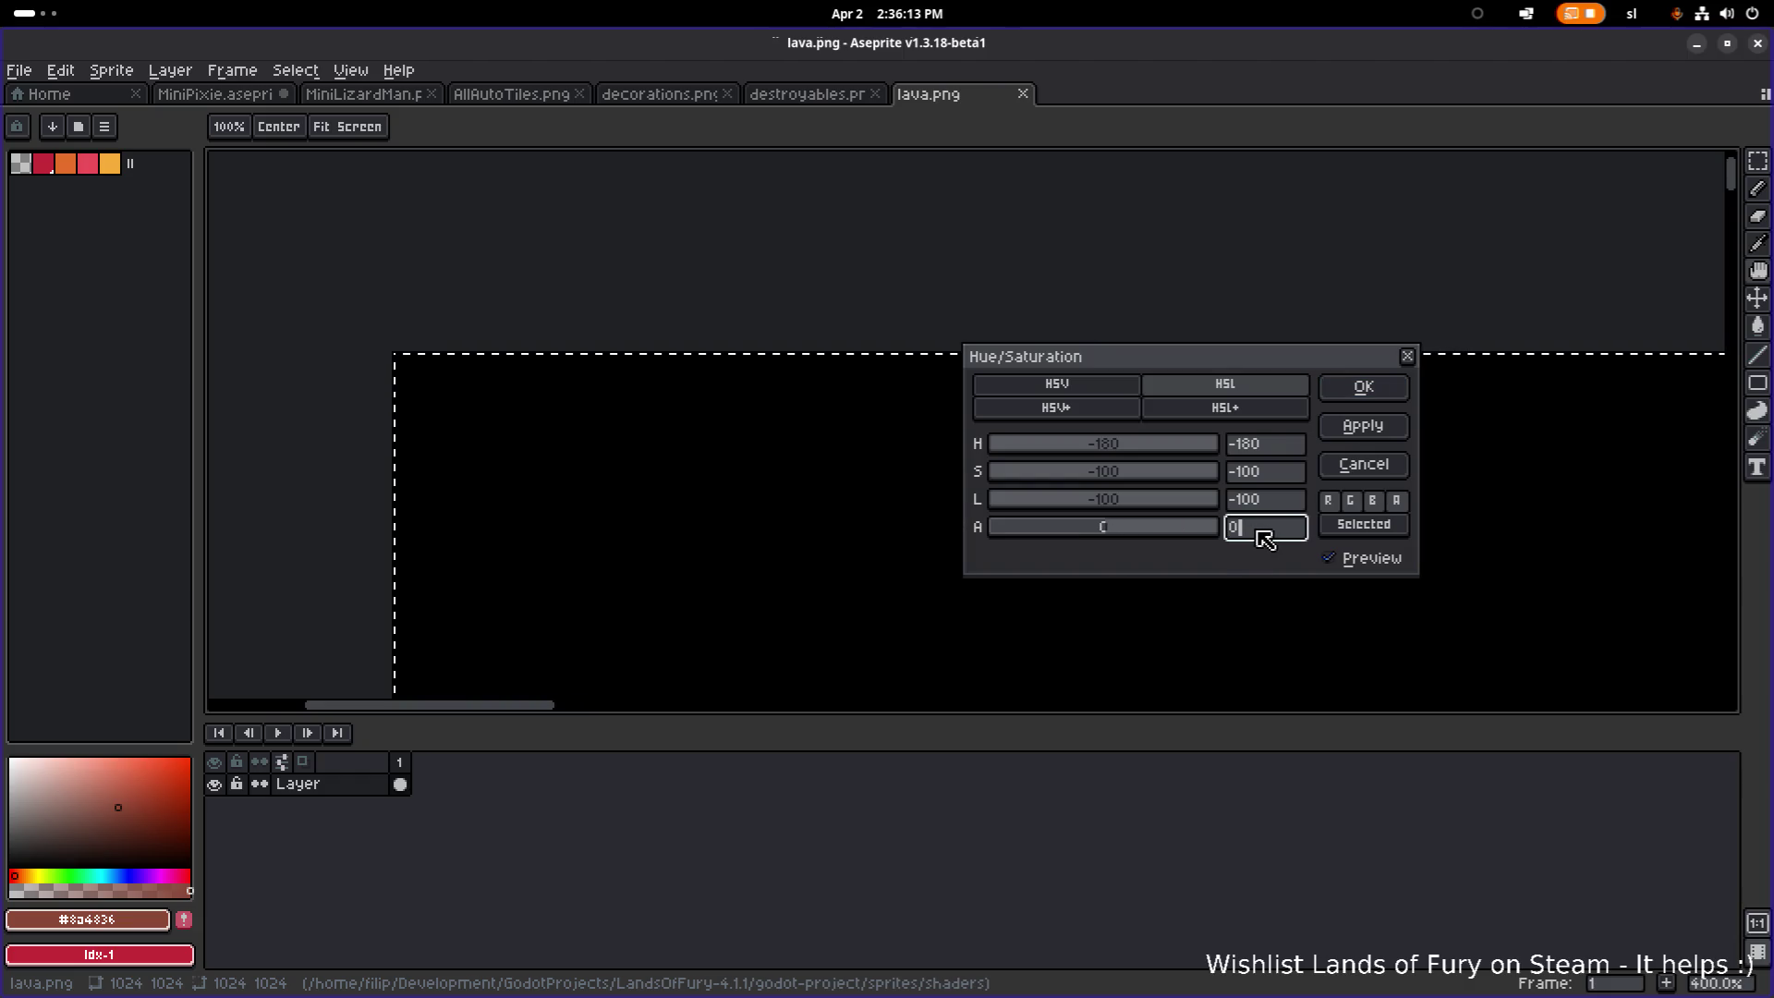
left_click(1266, 508)
type("0")
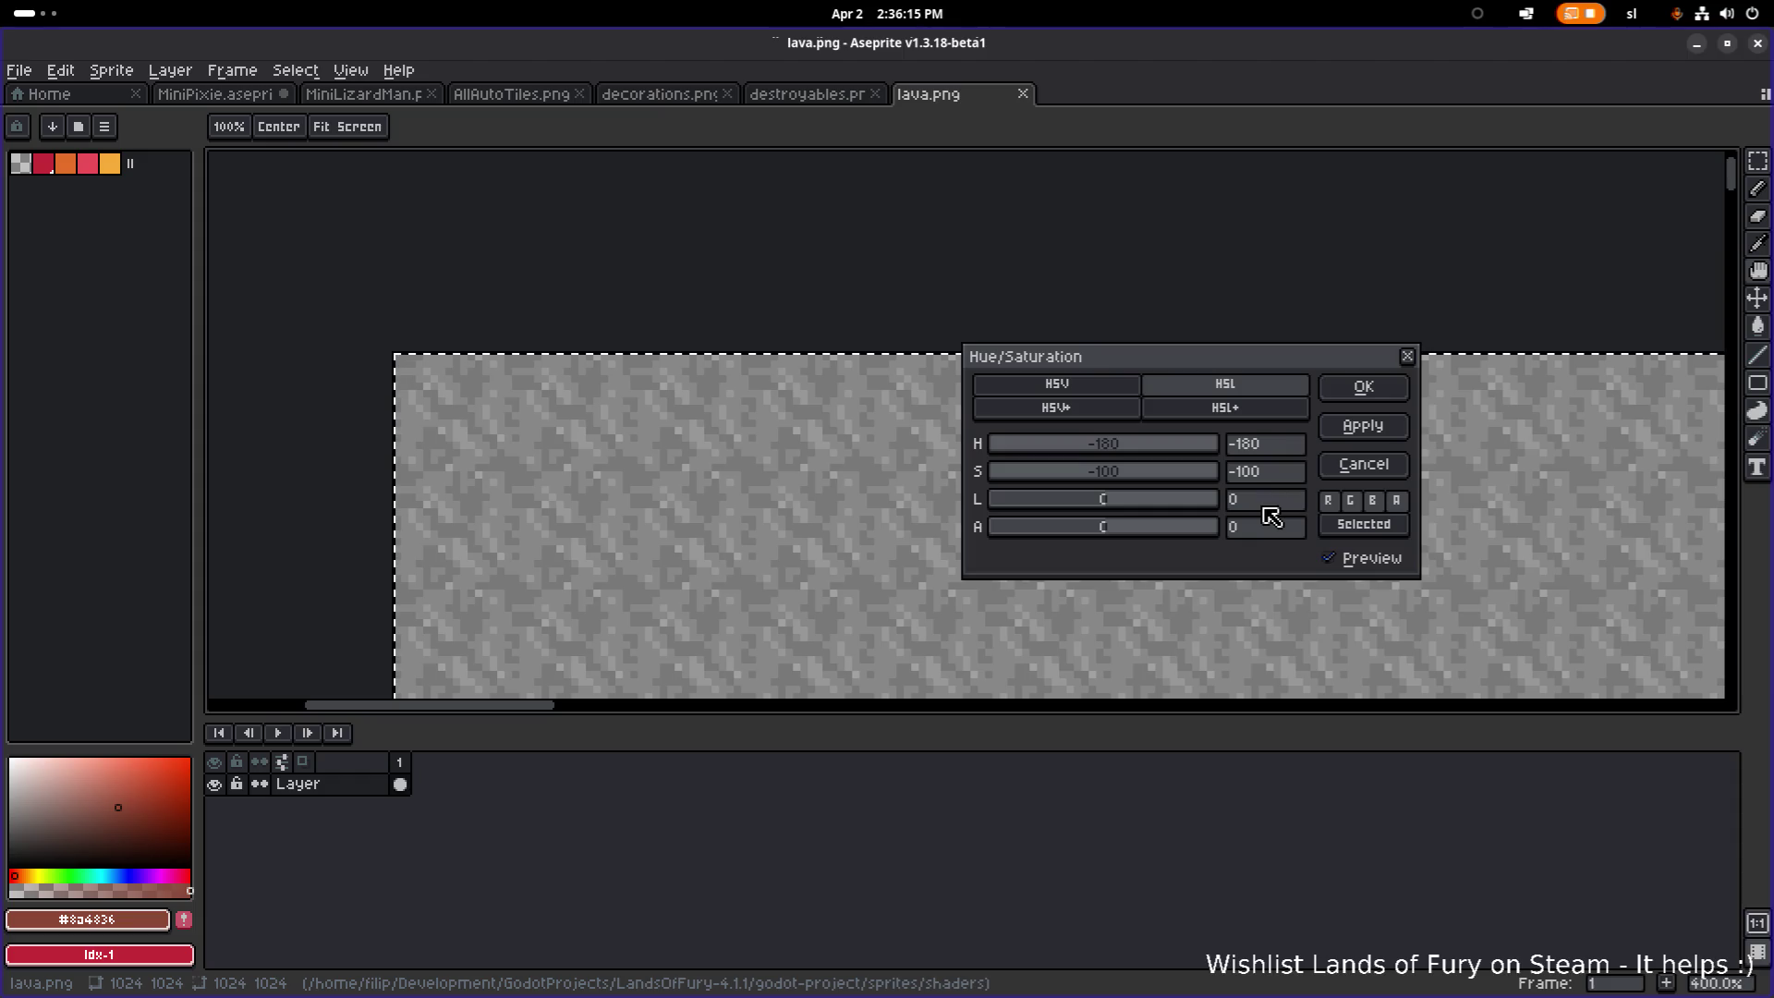
left_click(1373, 427)
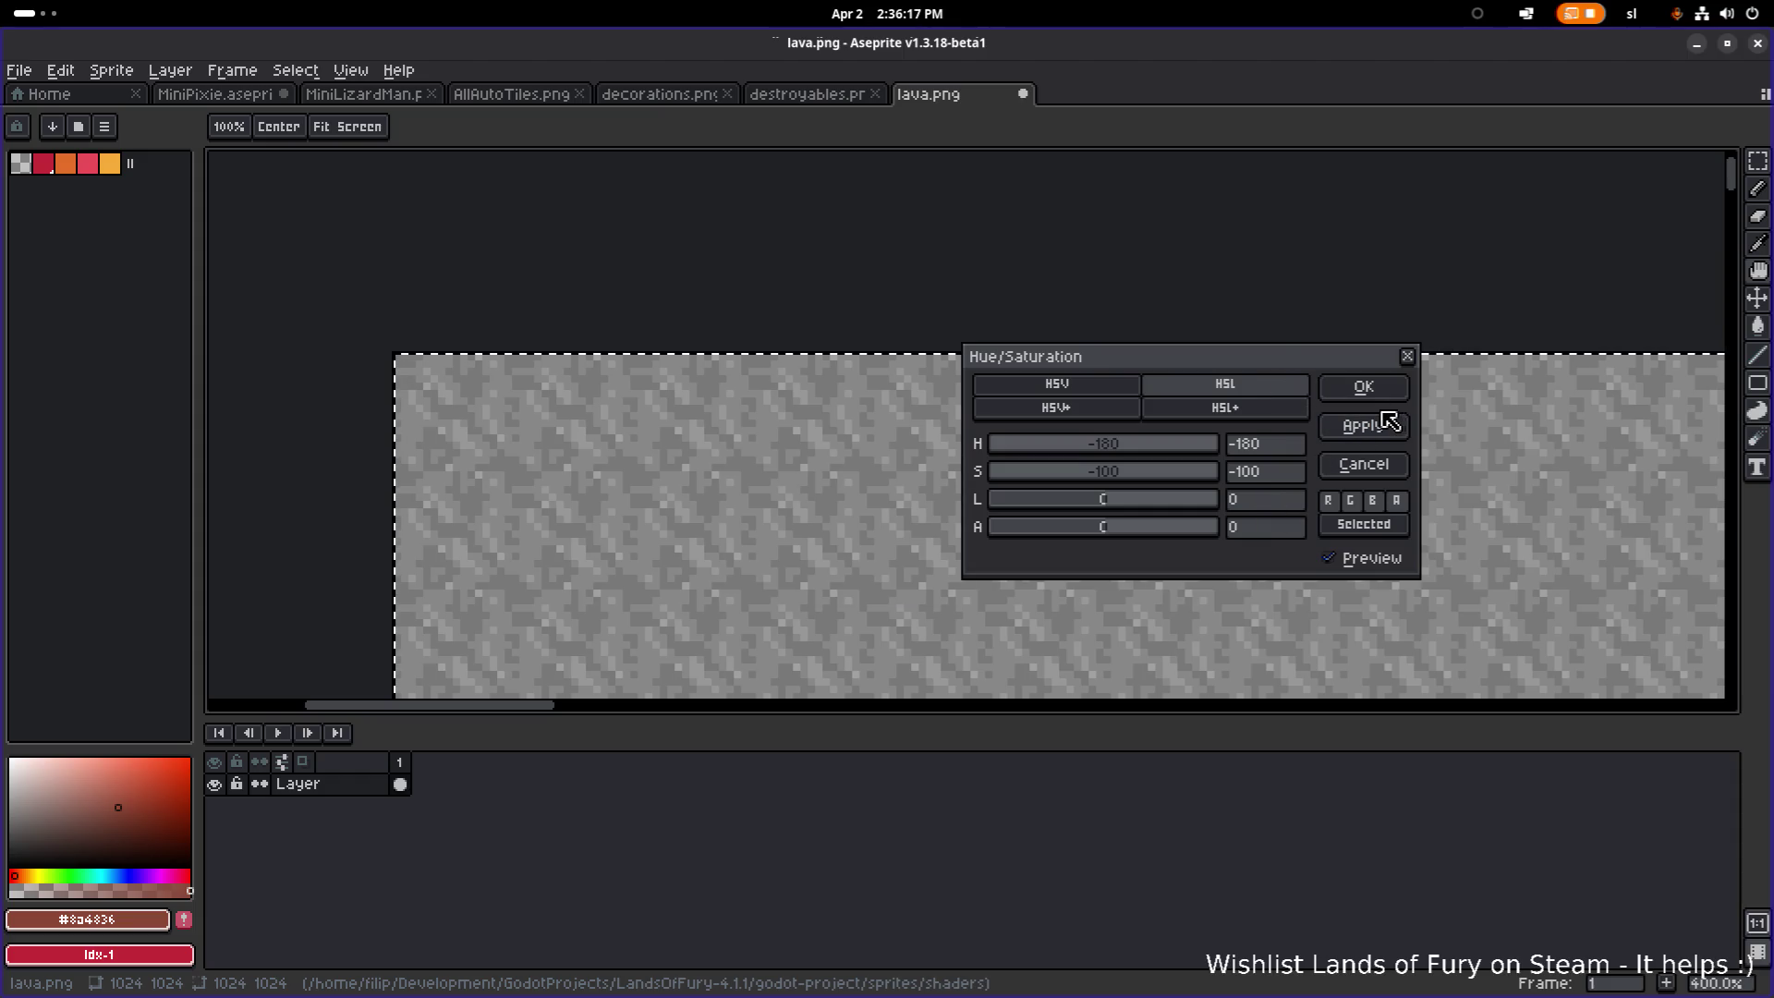
left_click(1364, 388)
key("ctrl+s")
key("alt")
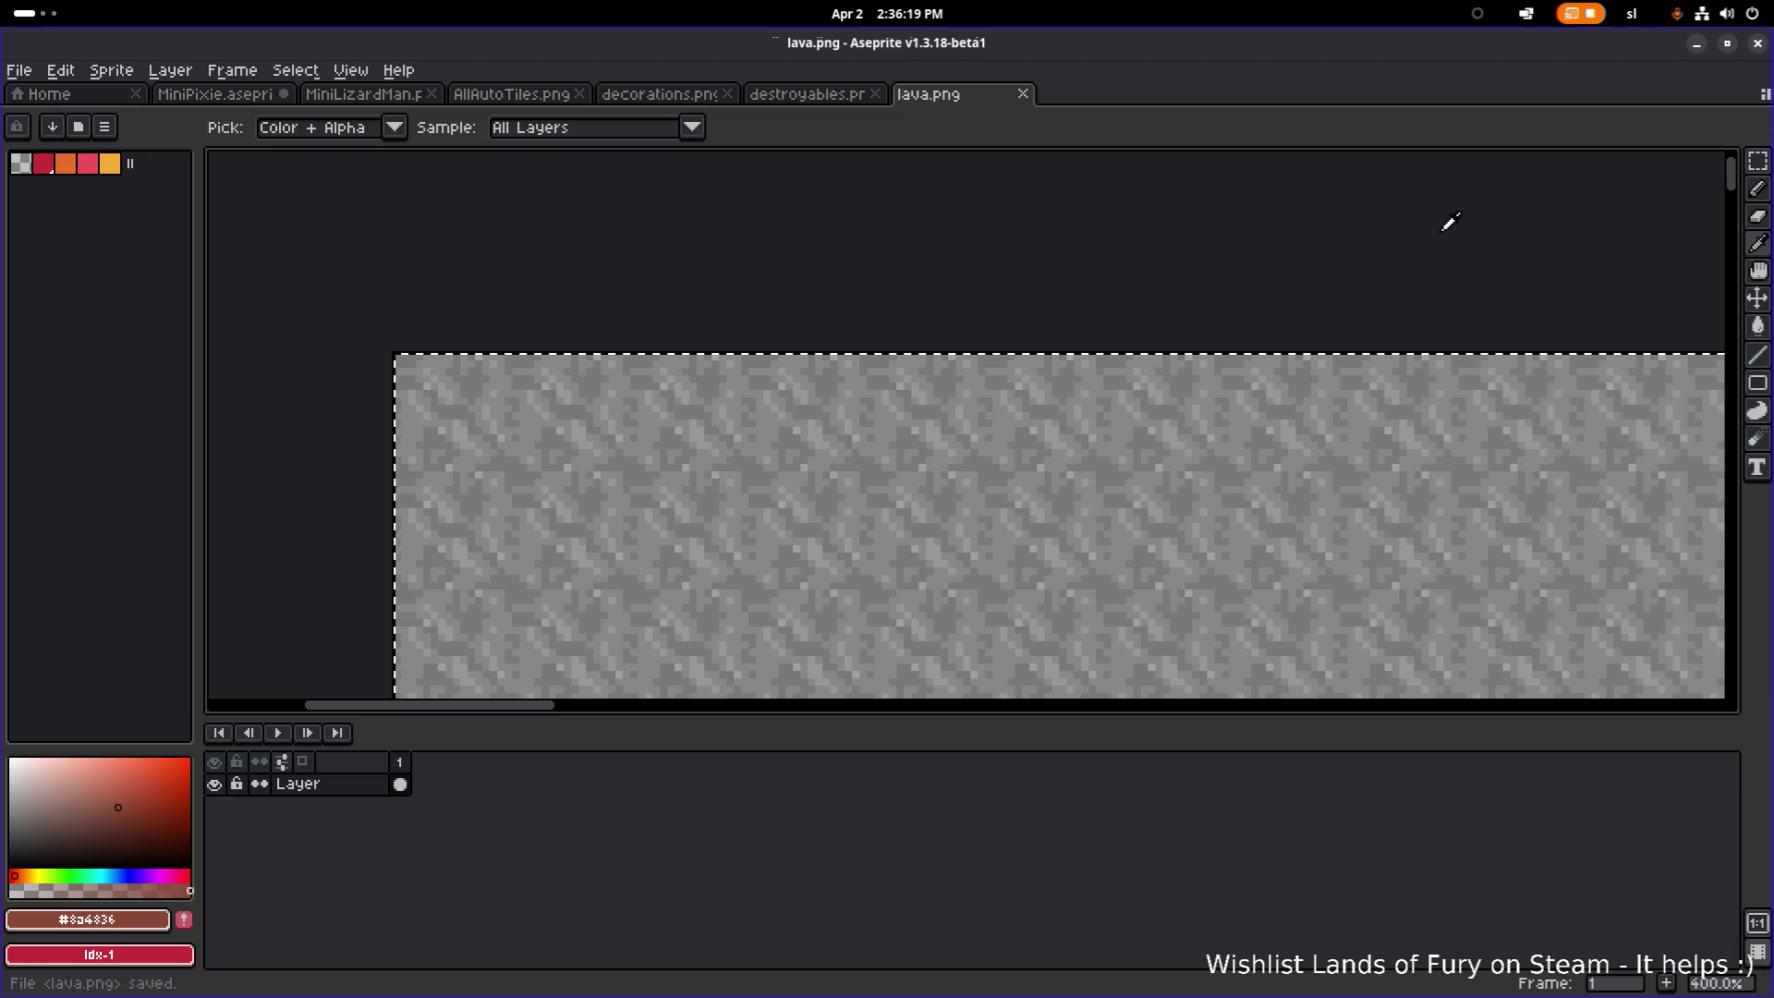
key("alt+Tab")
key("alt+Tab")
key("alt+Tab")
key("alt+Tab")
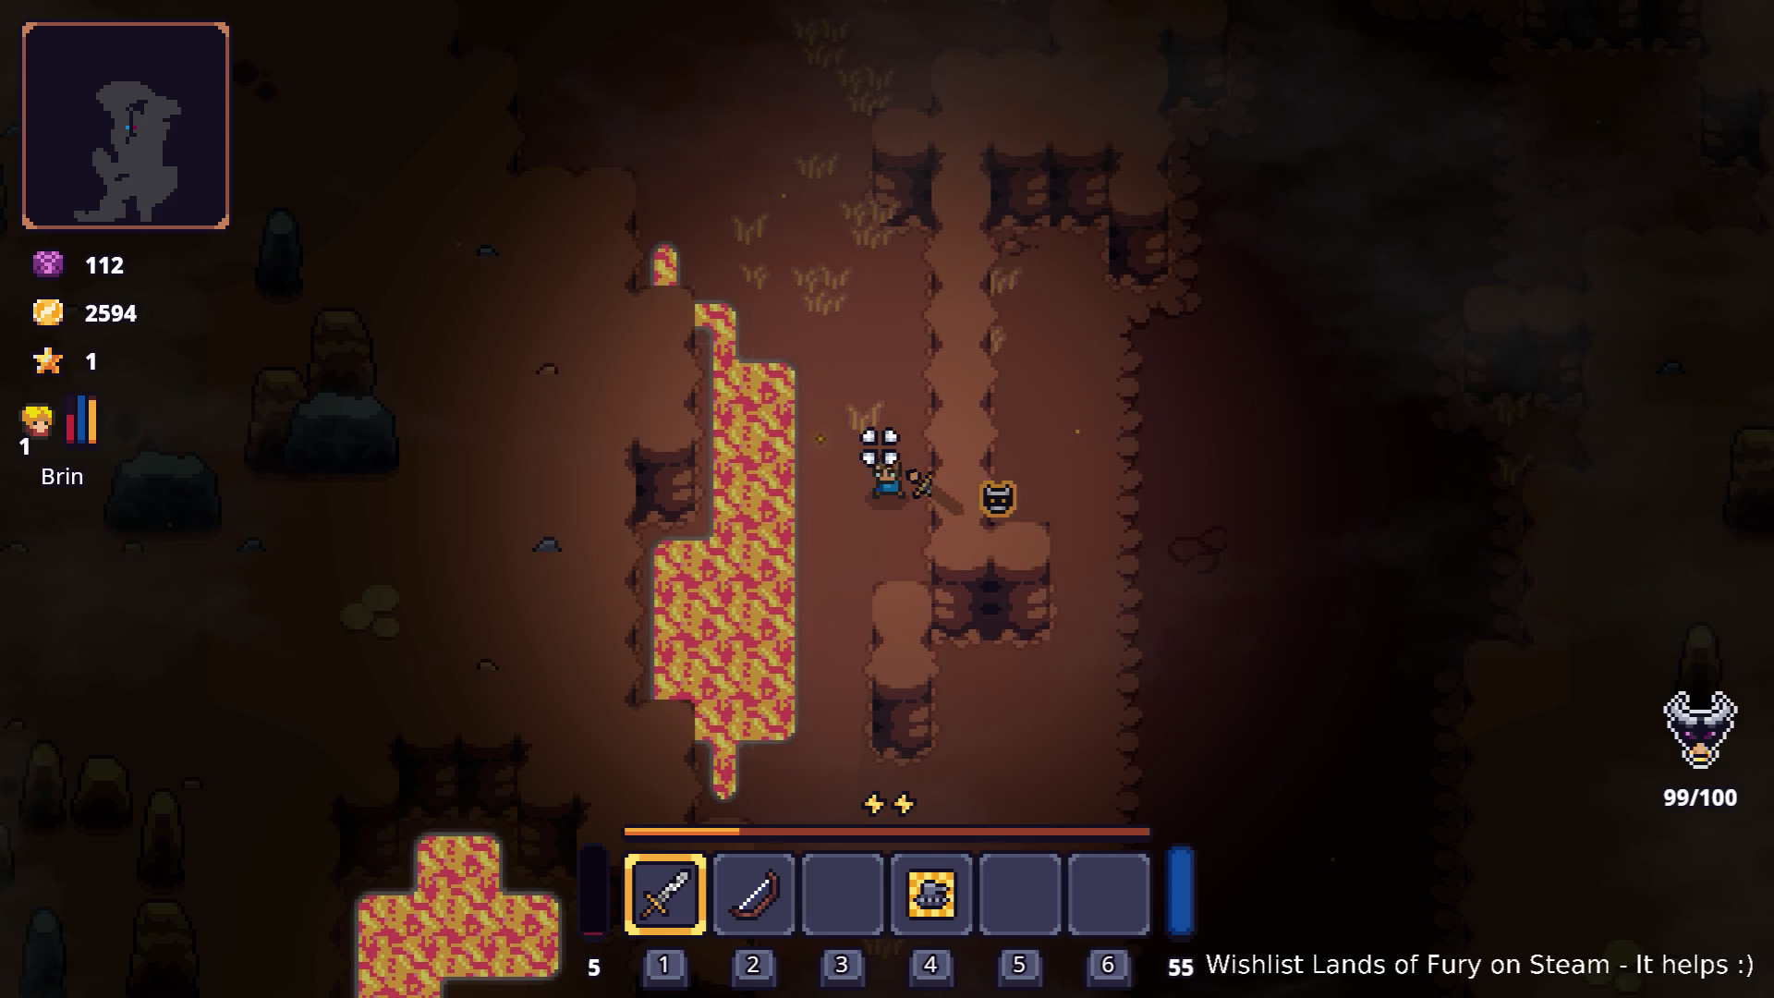
Step: Let Godot reimport lava.png, check the grey lava in the running game, then return to Godot
key("alt+Tab")
key("alt+Tab")
key("alt+Tab")
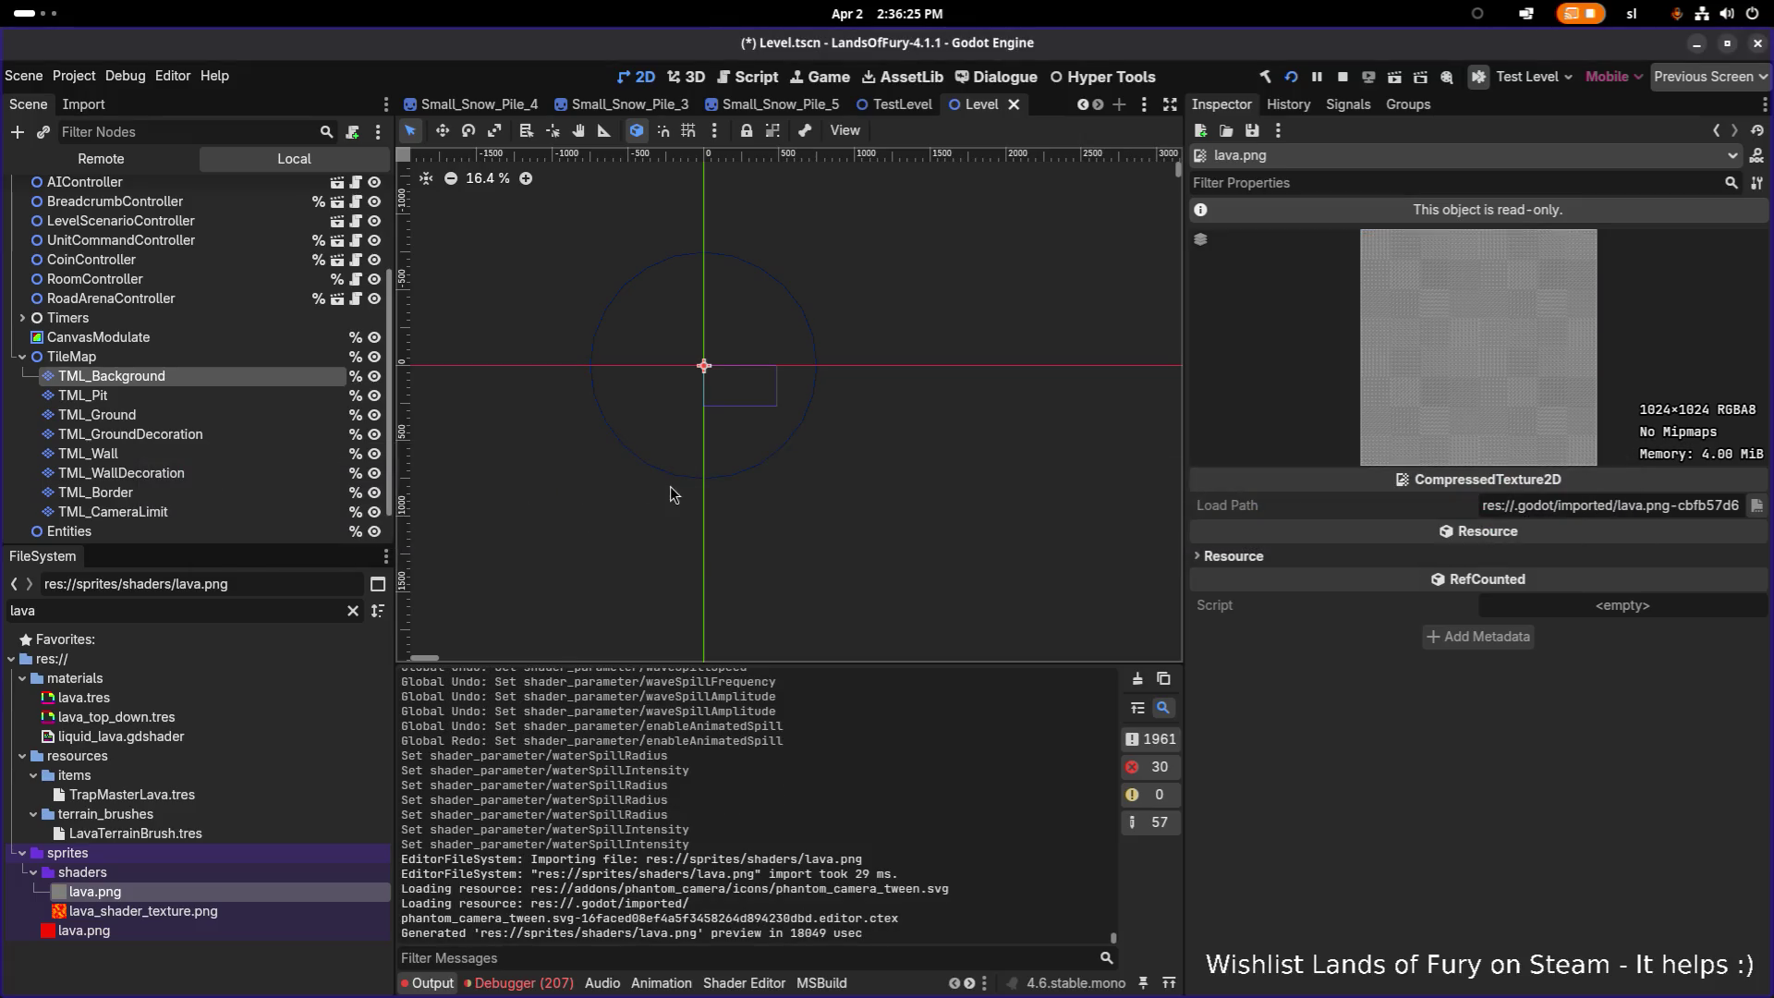
key("alt+Tab")
key("alt+Tab")
key("alt+Tab")
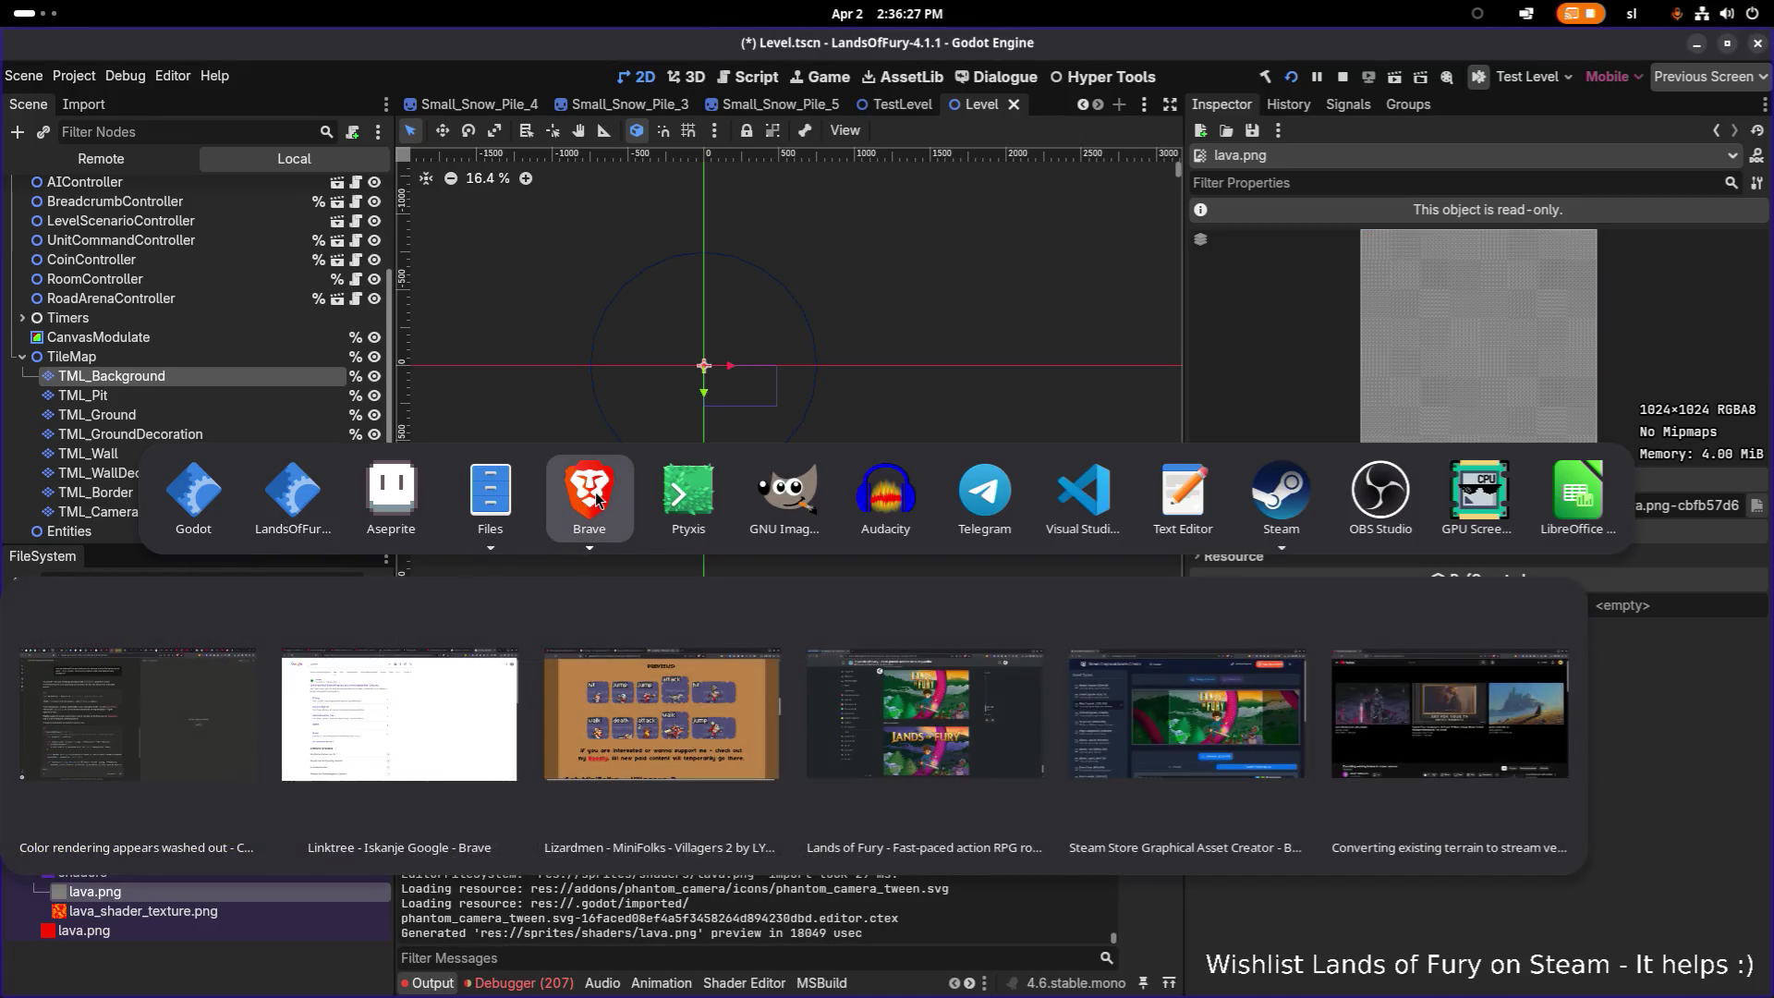
key("alt+shift+Tab")
key("alt+shift+Tab")
key("alt+shift+Tab")
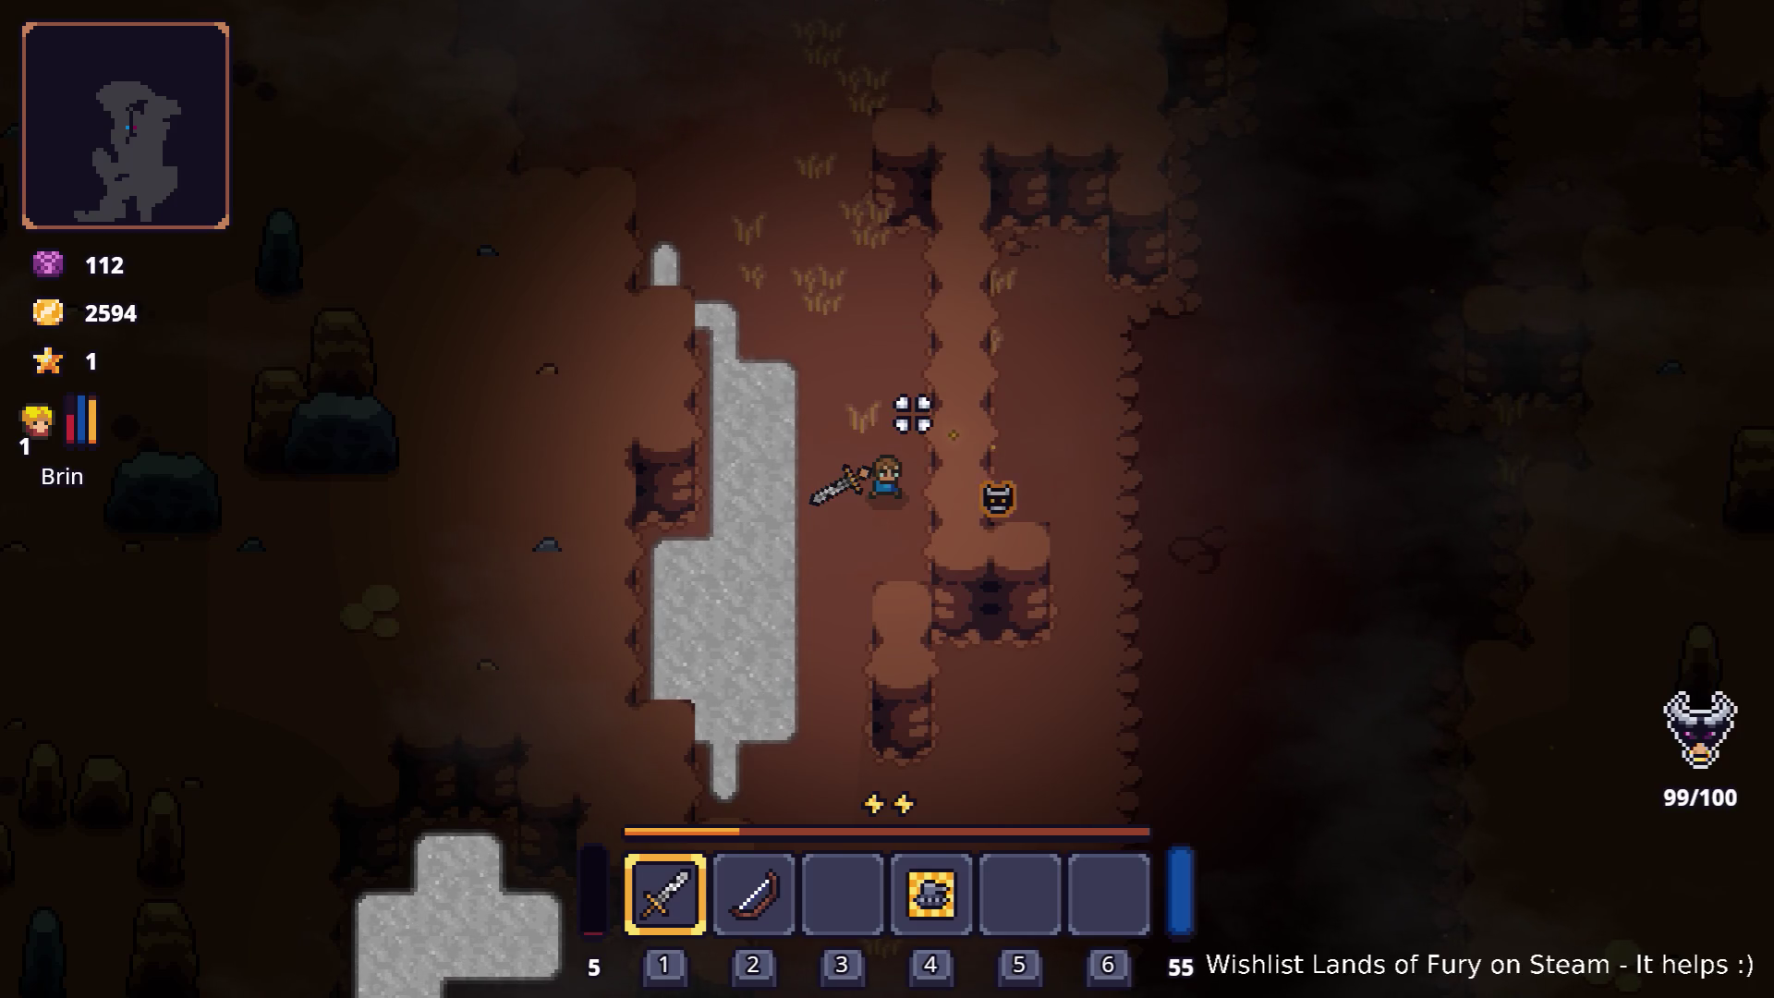
key("alt+Tab")
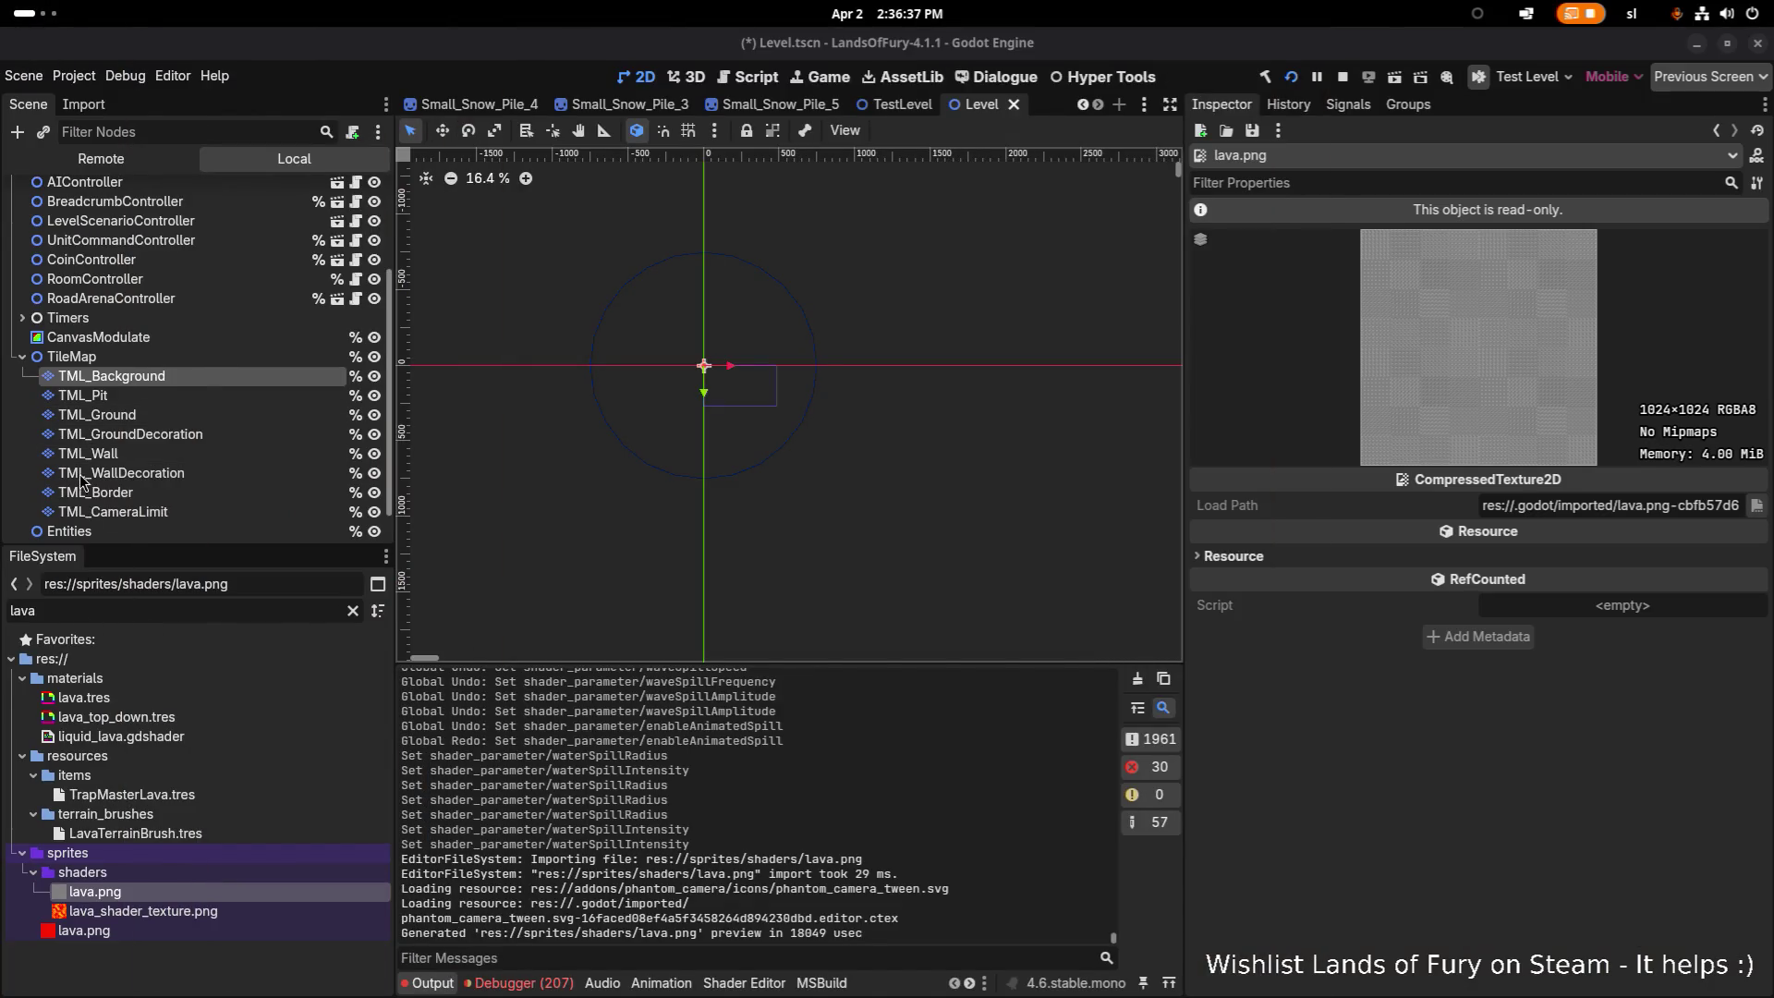
left_click(186, 734)
Step: In lava_top_down.tres, change the Water Color to red (d34028)
left_click(200, 719)
double_click(197, 739)
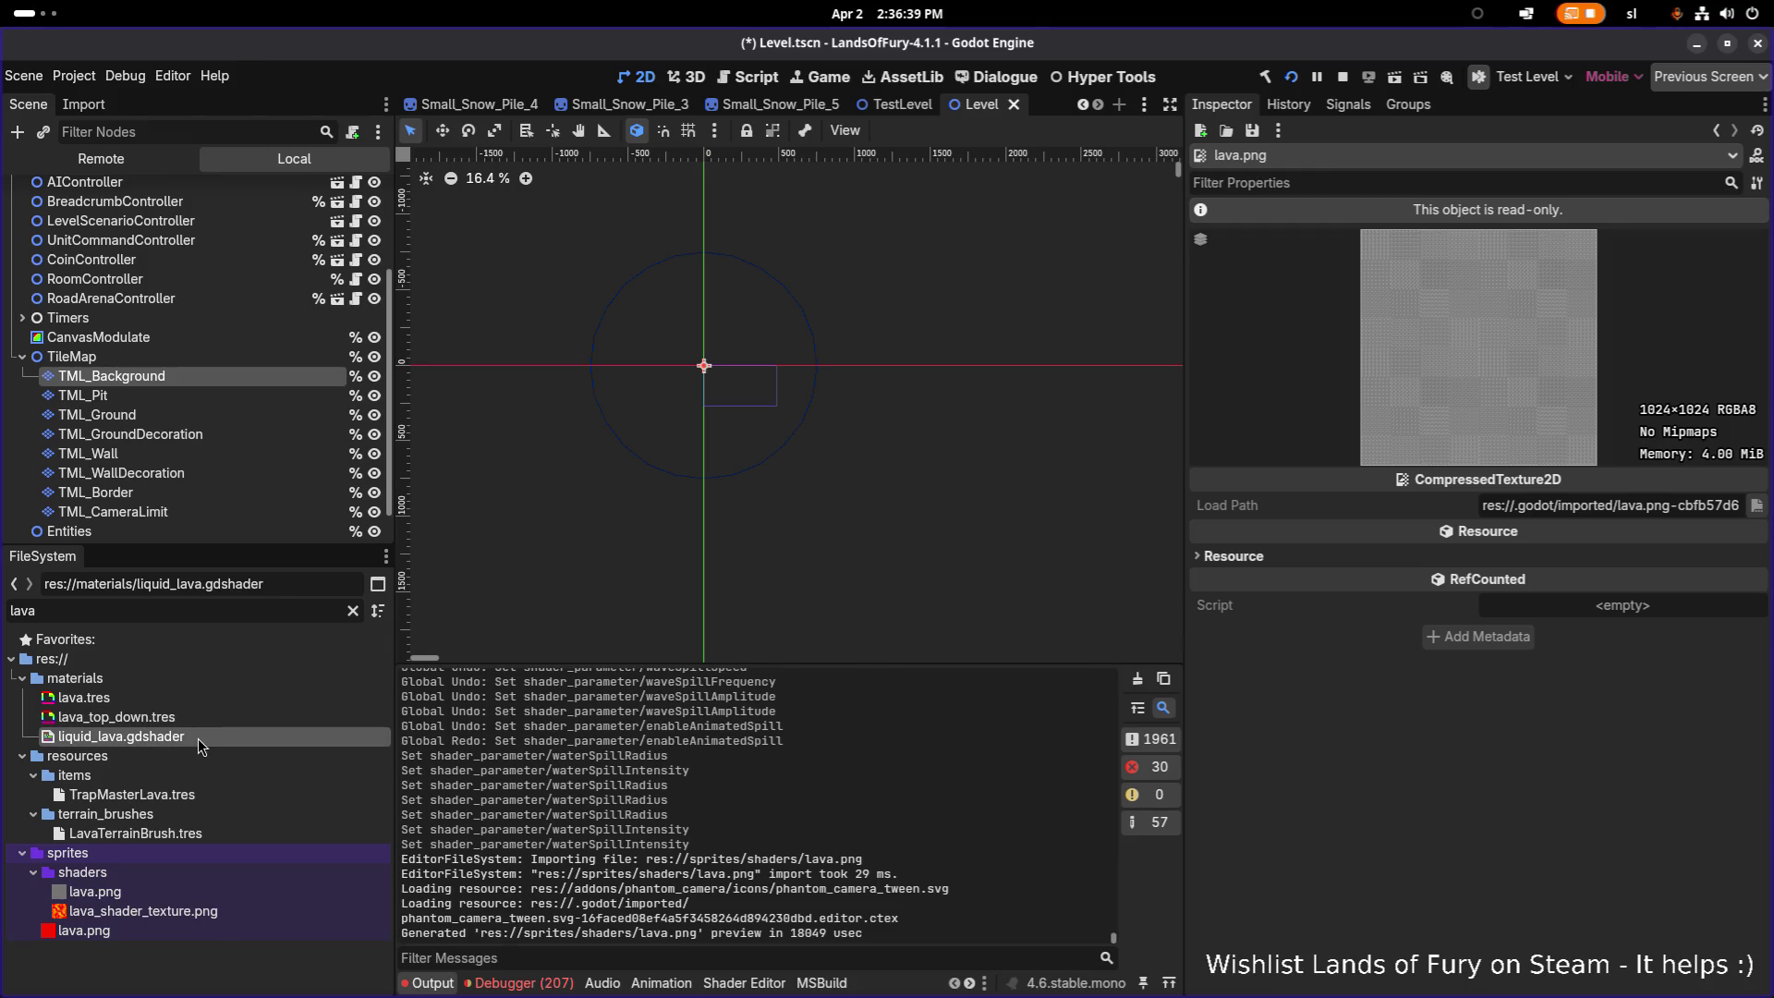
left_click(209, 711)
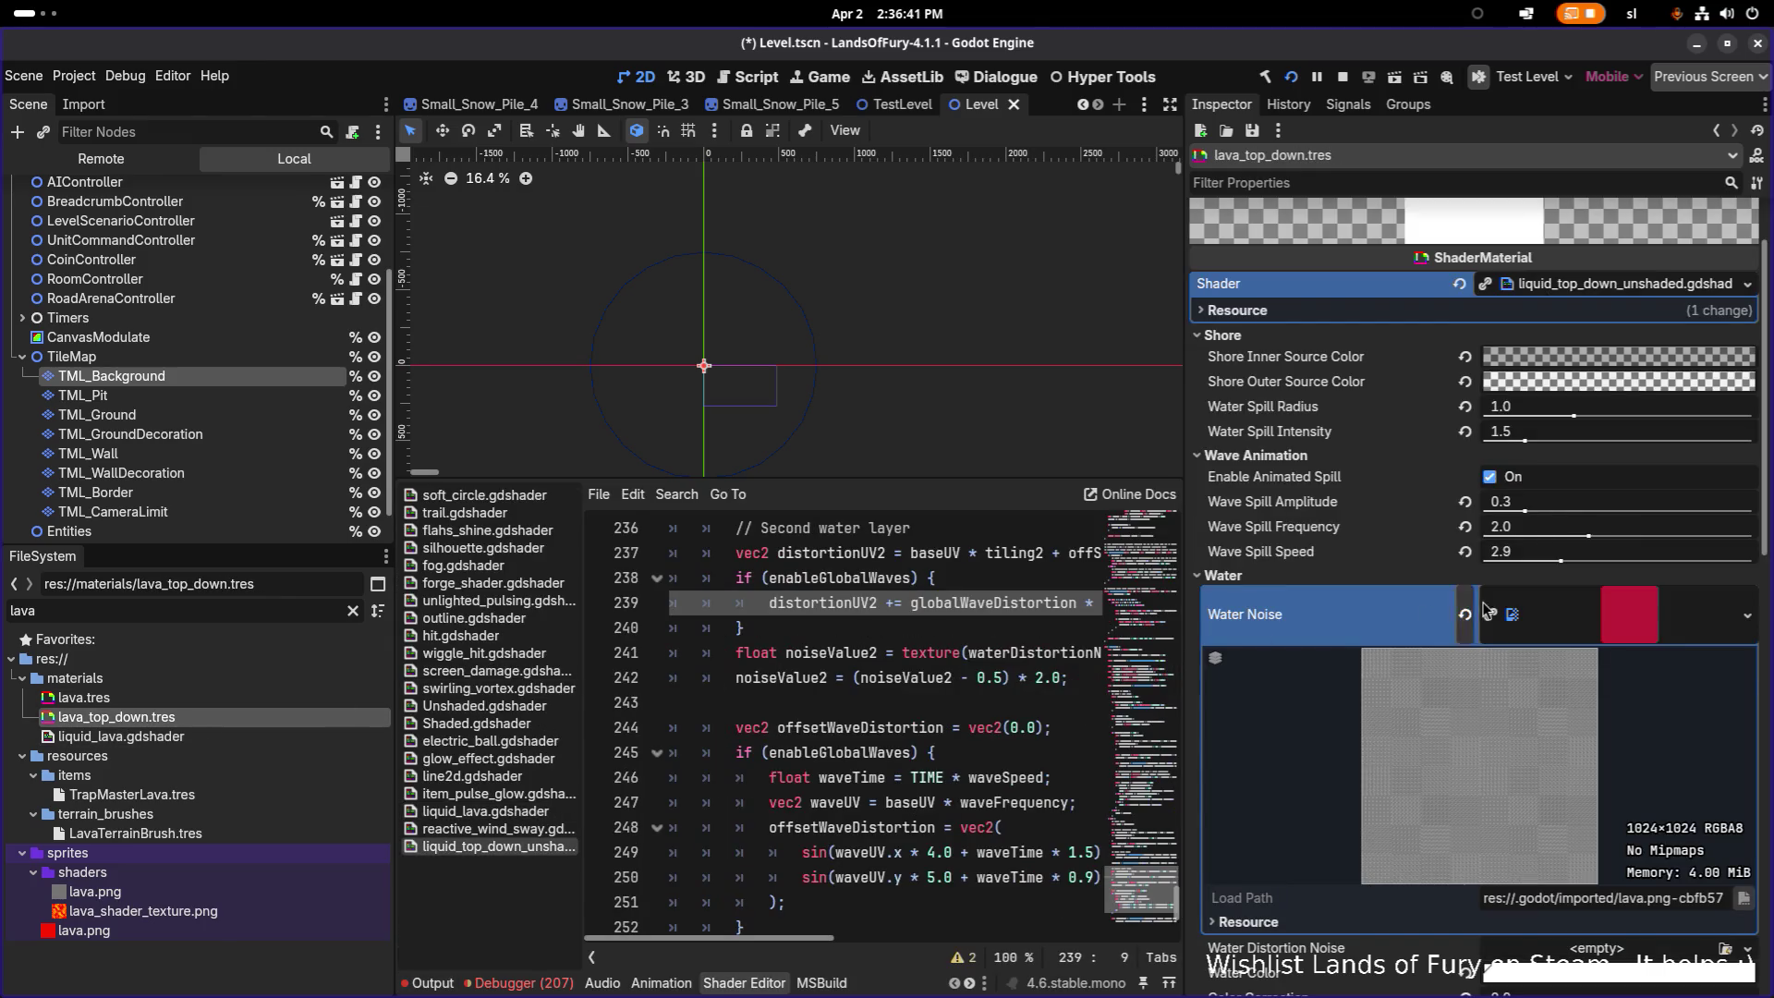
scroll(1488, 610, "down", 4)
left_click(1558, 686)
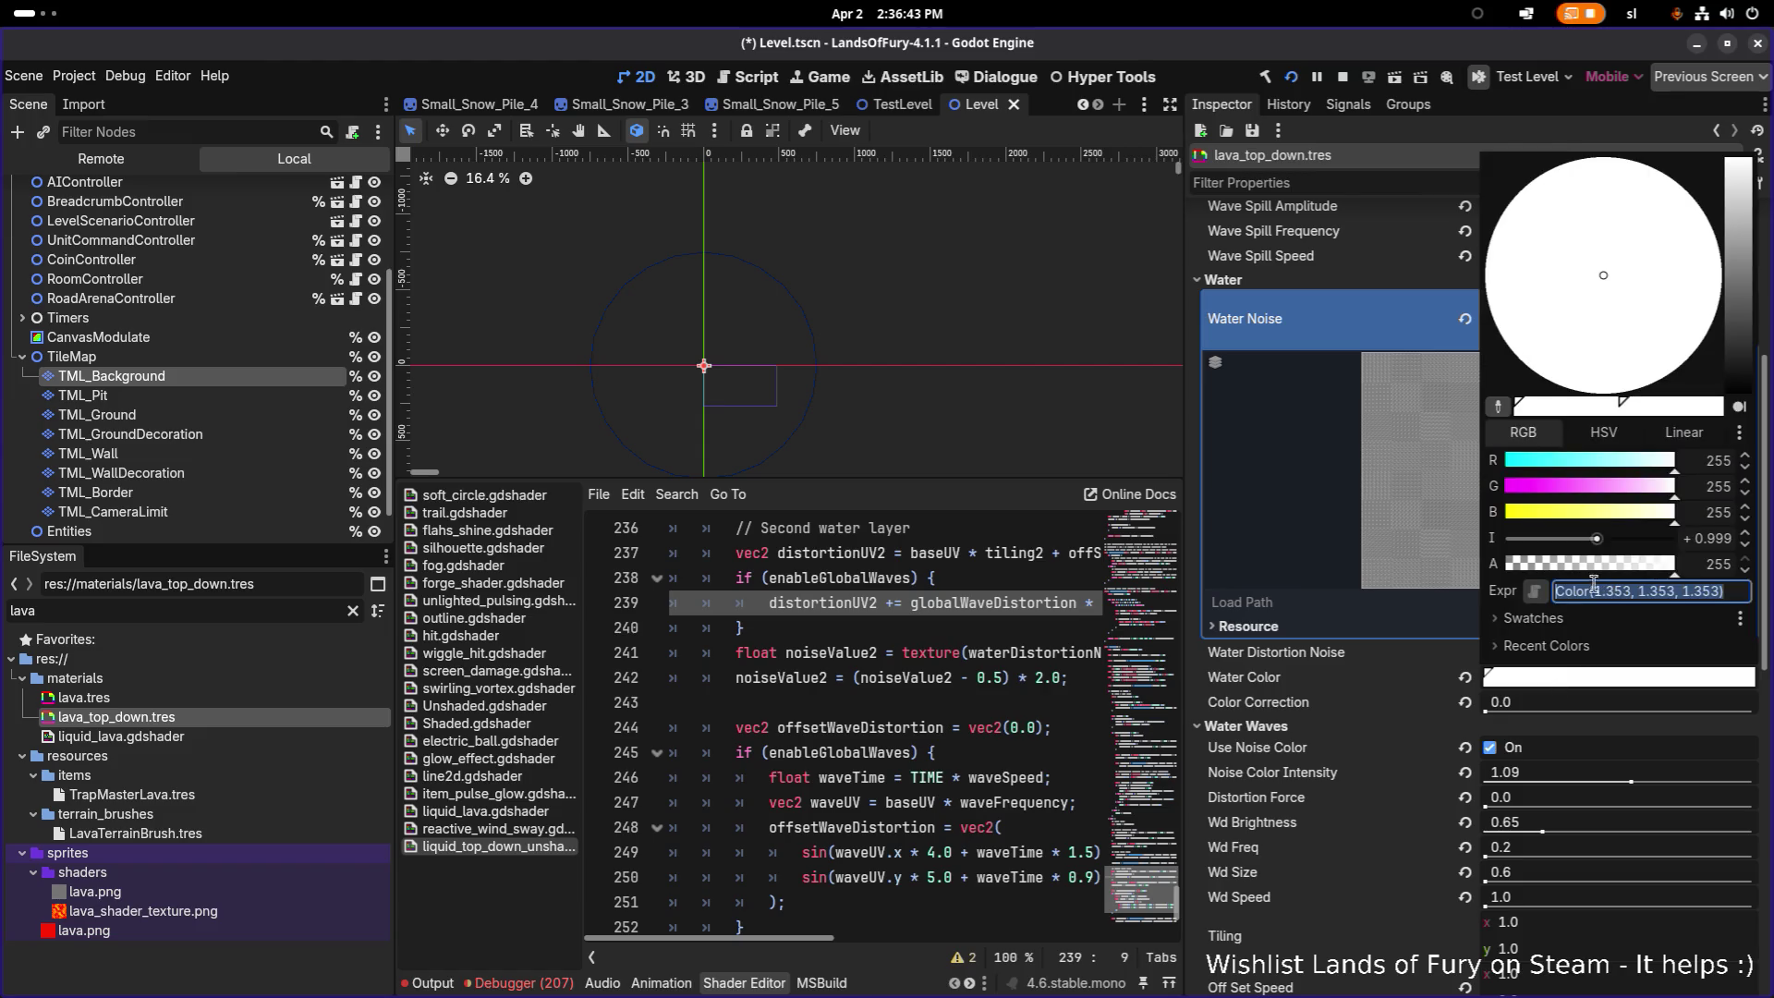
left_click(1738, 315)
mouse_move(1576, 285)
left_mouse_down()
mouse_move(1608, 307)
mouse_move(1600, 331)
mouse_move(1694, 330)
left_mouse_up()
left_click(1332, 659)
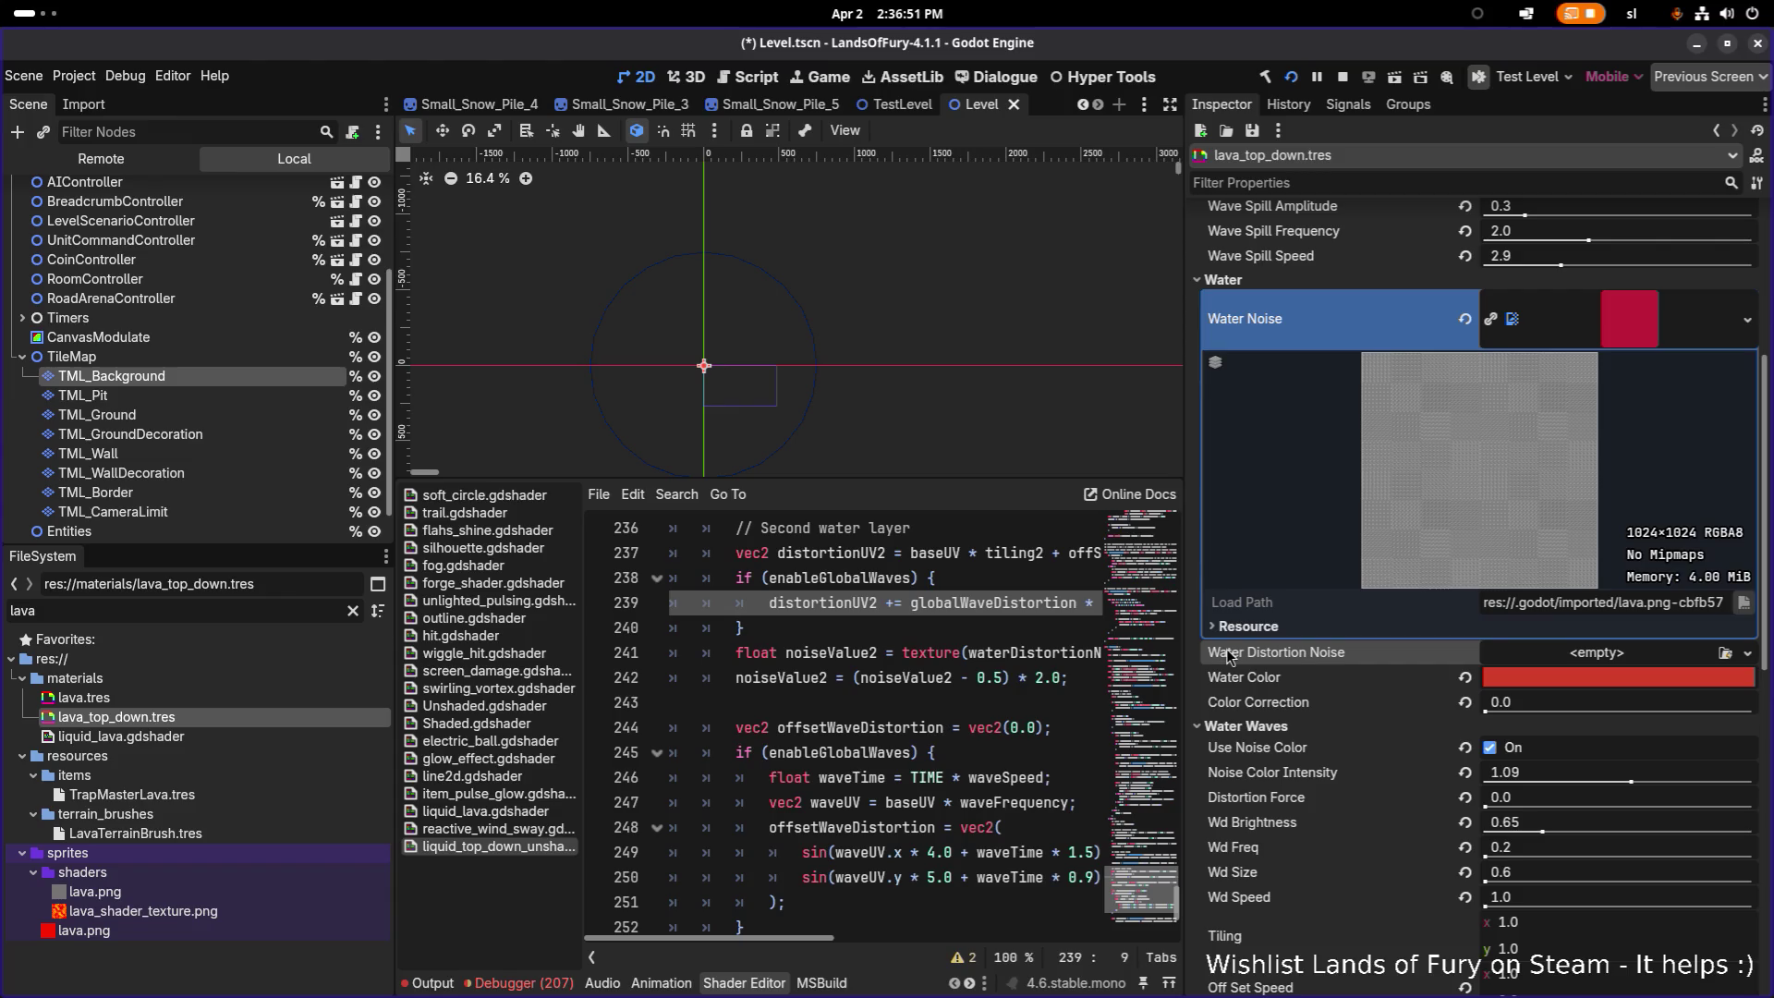
Step: Run the game to check the dark-red lava, then stop it
key("F6")
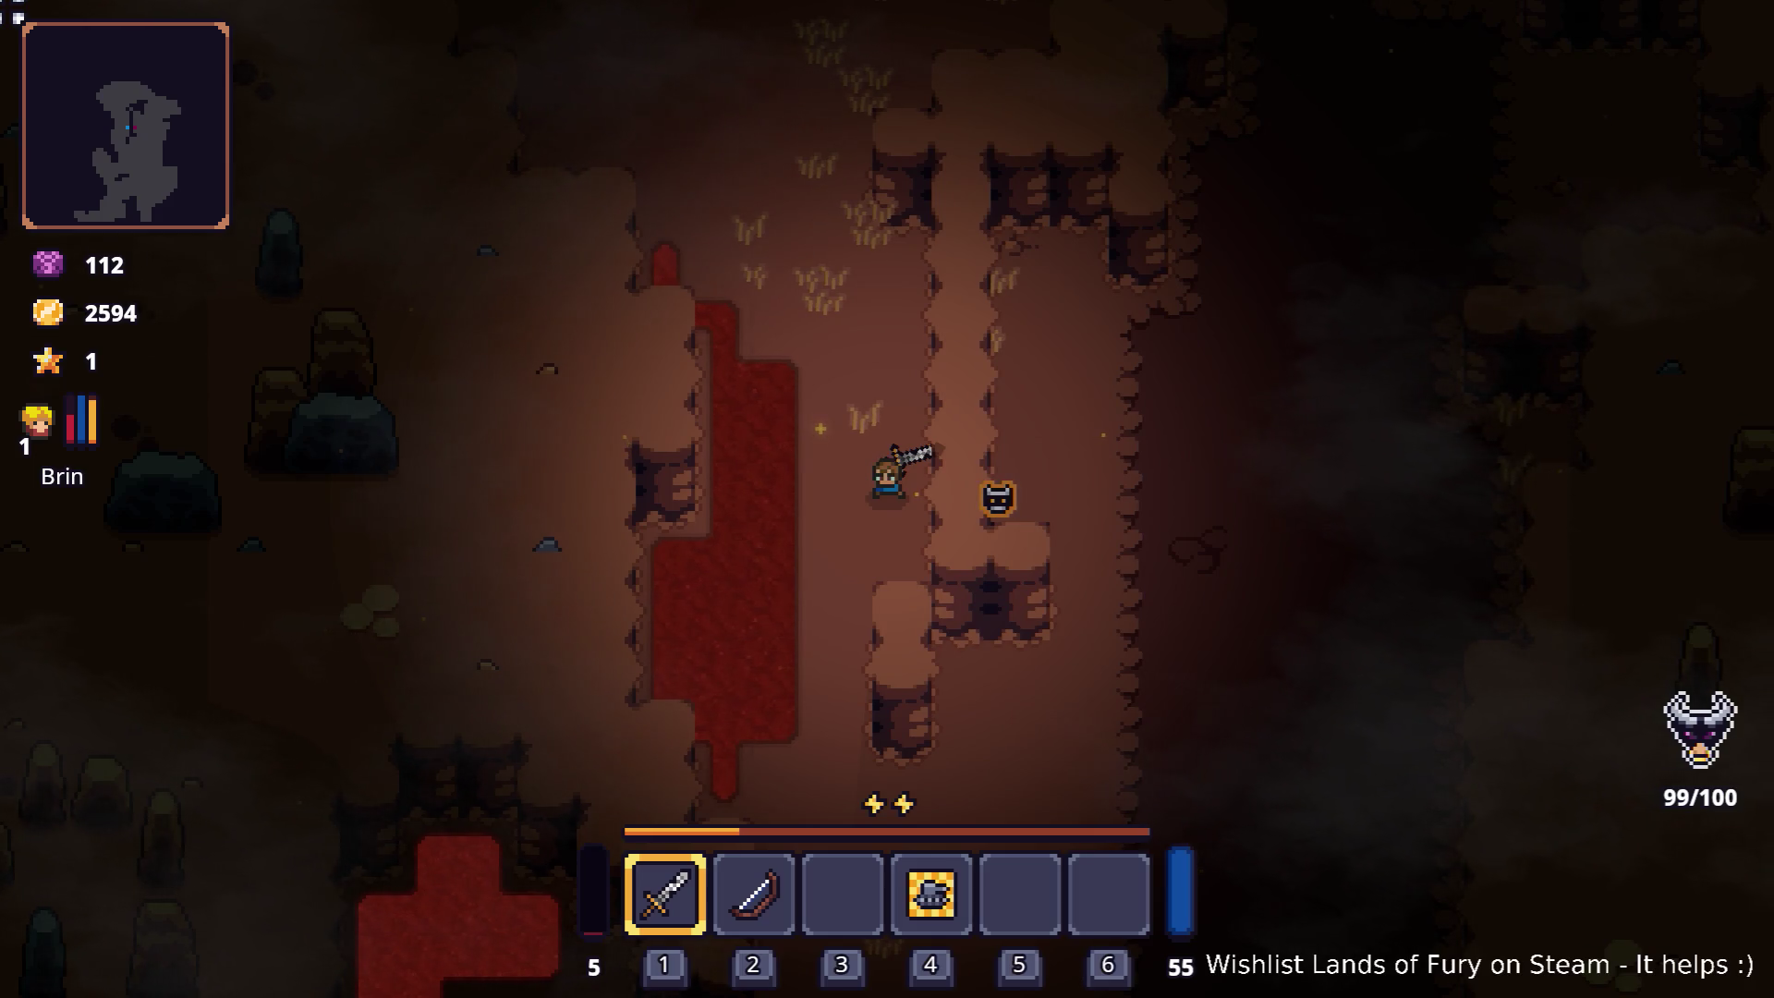
key("F8")
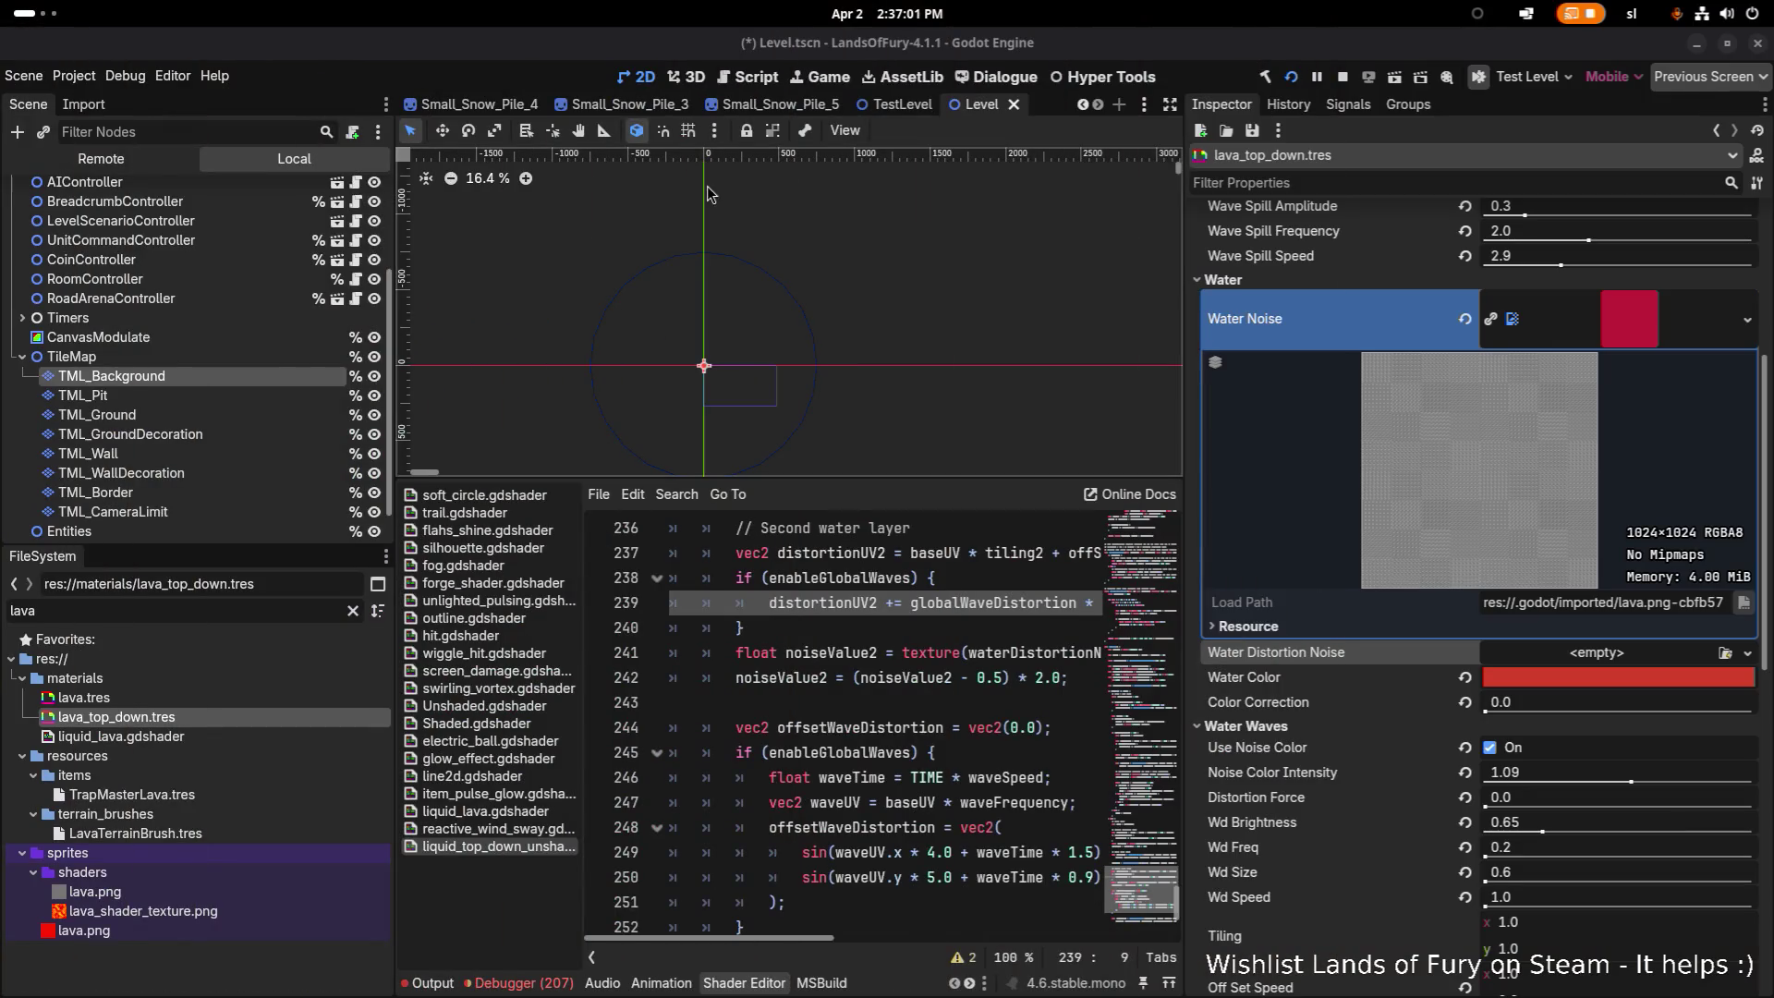
left_click(1553, 675)
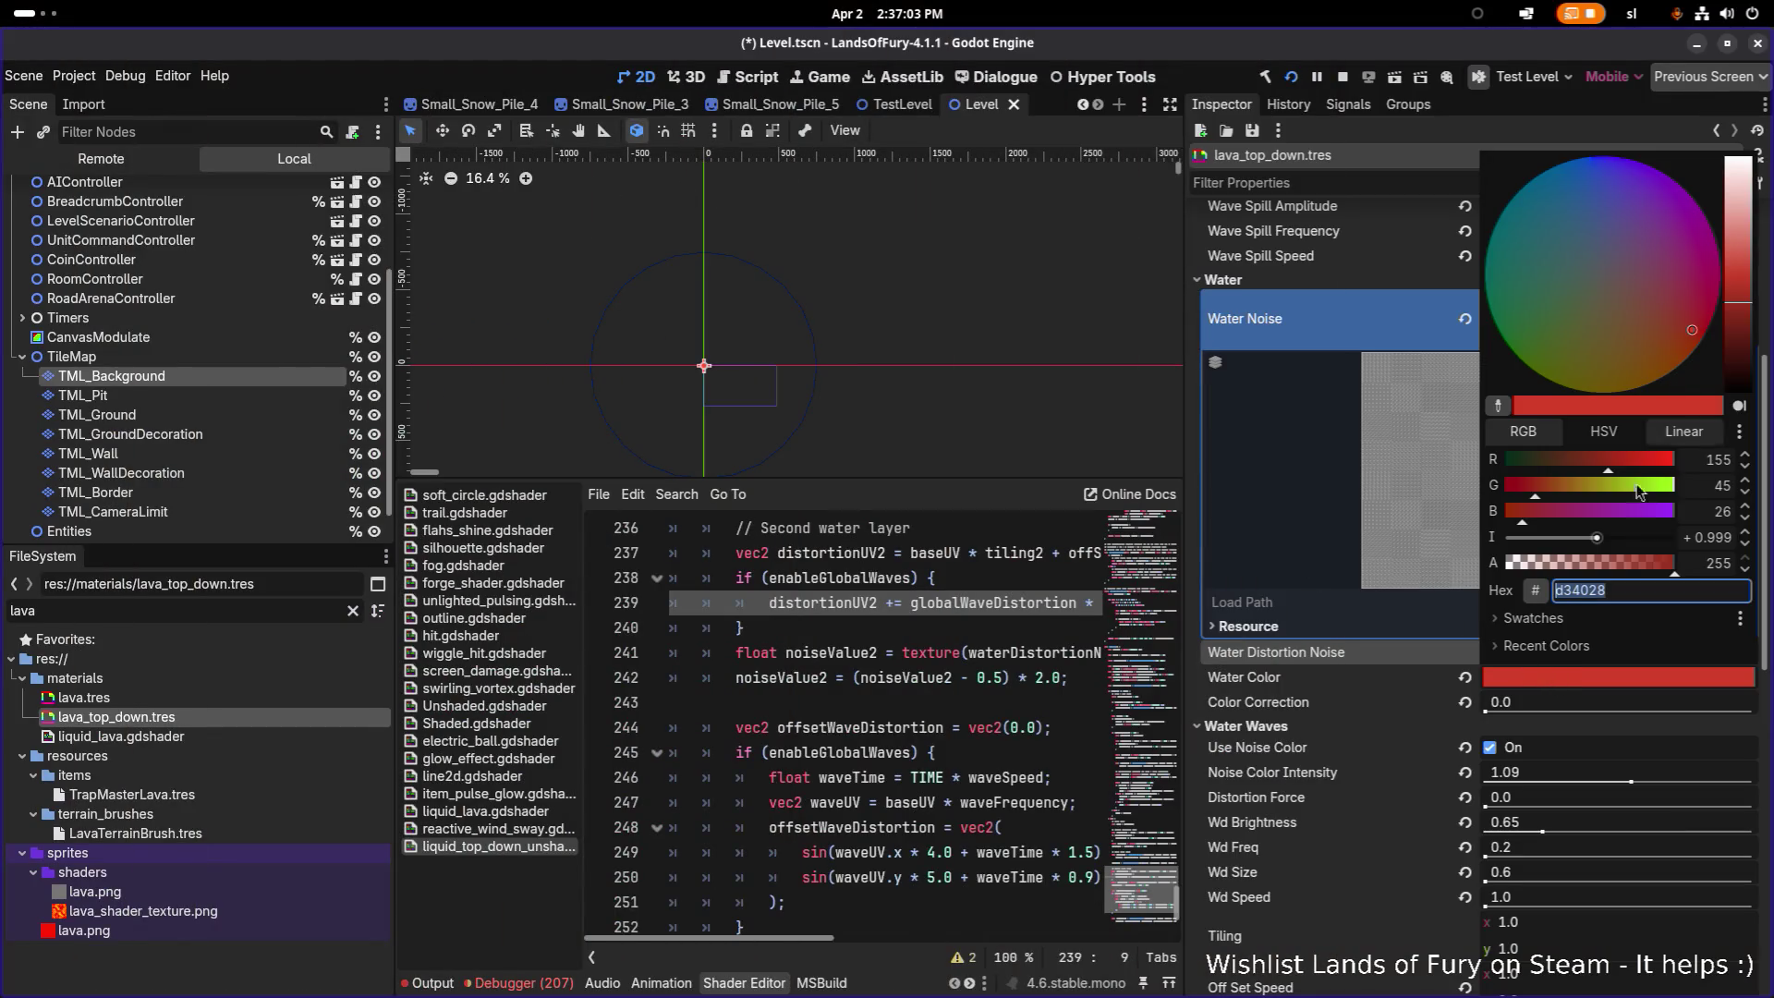
Step: Boost the Water Color to overbright glowing orange and raise Color Correction to 0.37
left_click_drag(1597, 539, 1609, 548)
left_click(1368, 687)
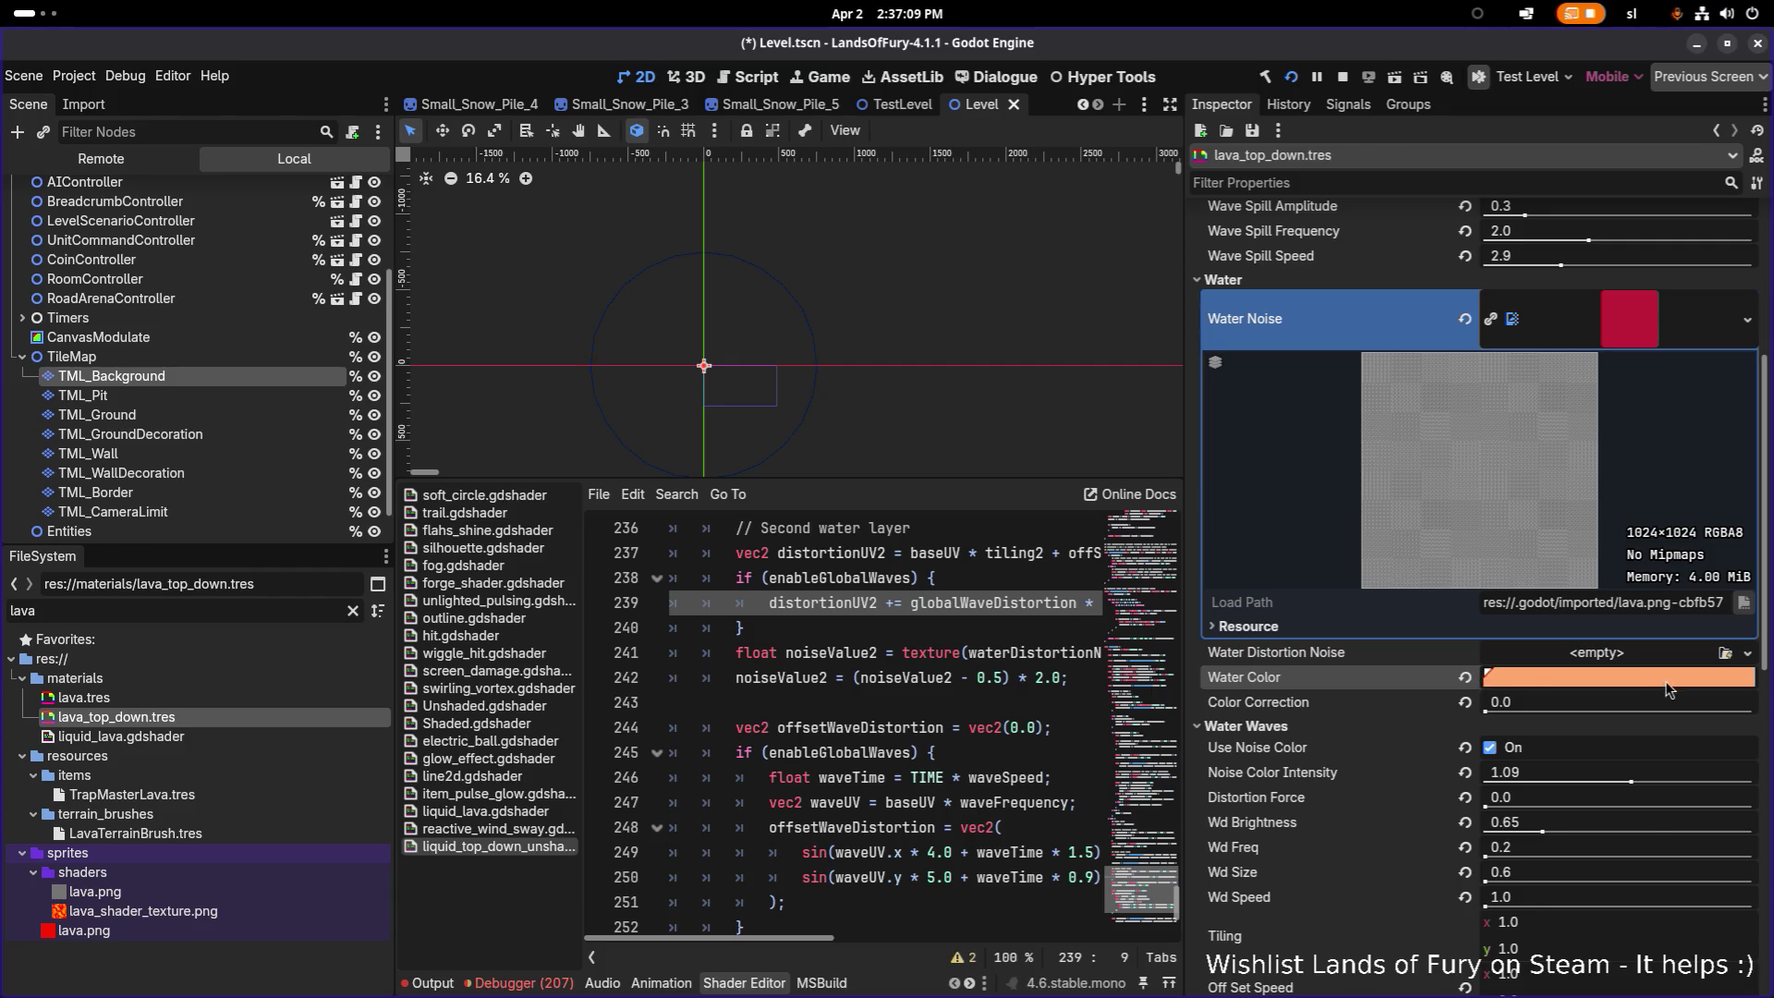
left_click(1498, 725)
mouse_move(1486, 711)
left_mouse_down()
mouse_move(1623, 713)
mouse_move(1590, 713)
left_mouse_up()
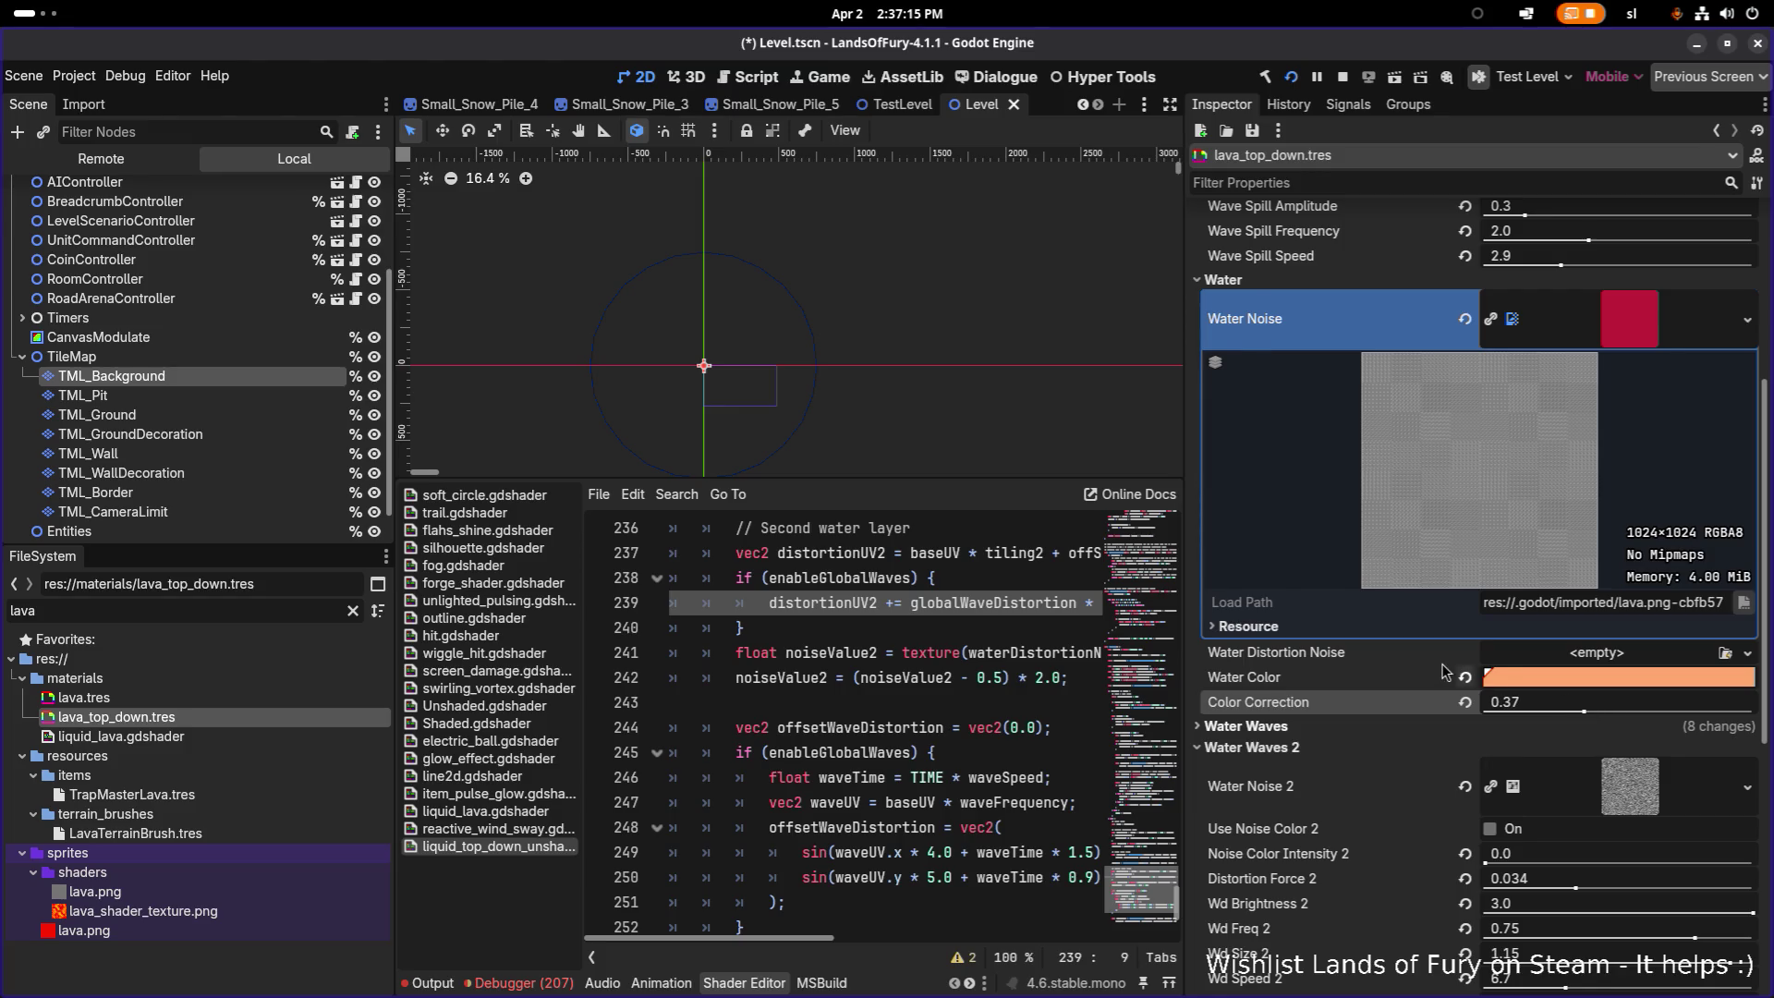
Step: Drag Wave Spill Amplitude to 0.5, Water Spill Radius to 0.5 and Water Spill Intensity to 2.33
scroll(1440, 663, "up", 4)
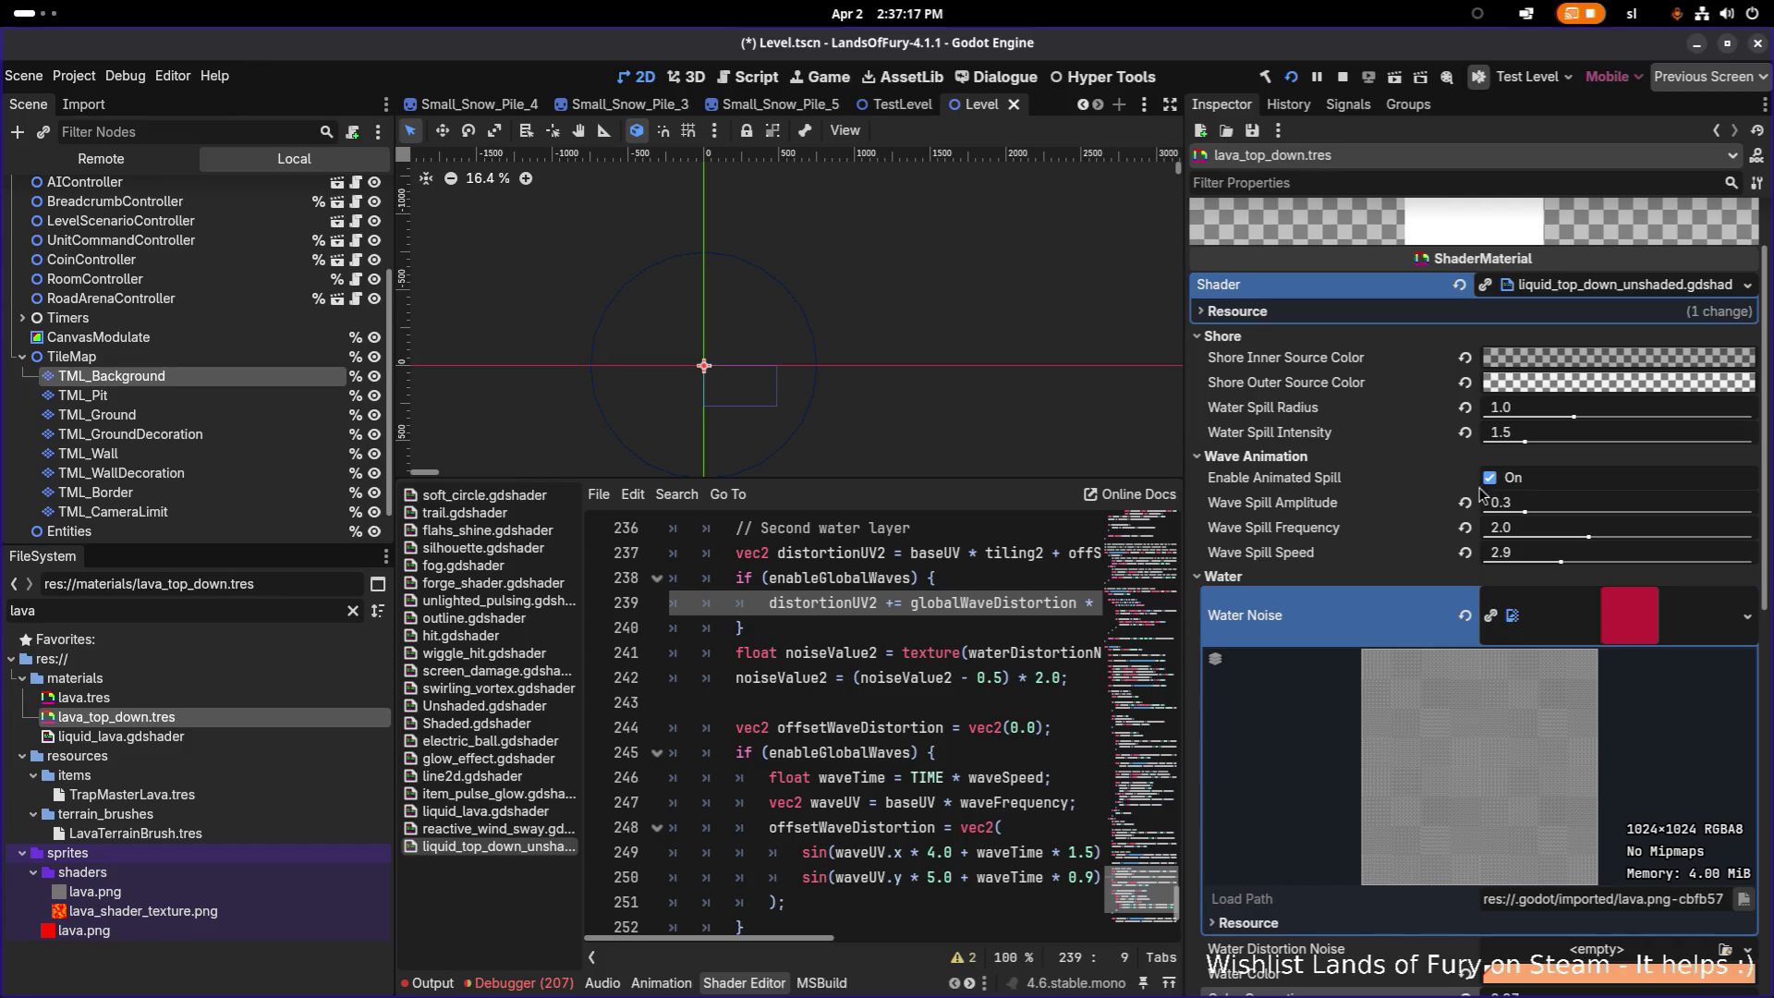
left_click_drag(1524, 514, 1552, 515)
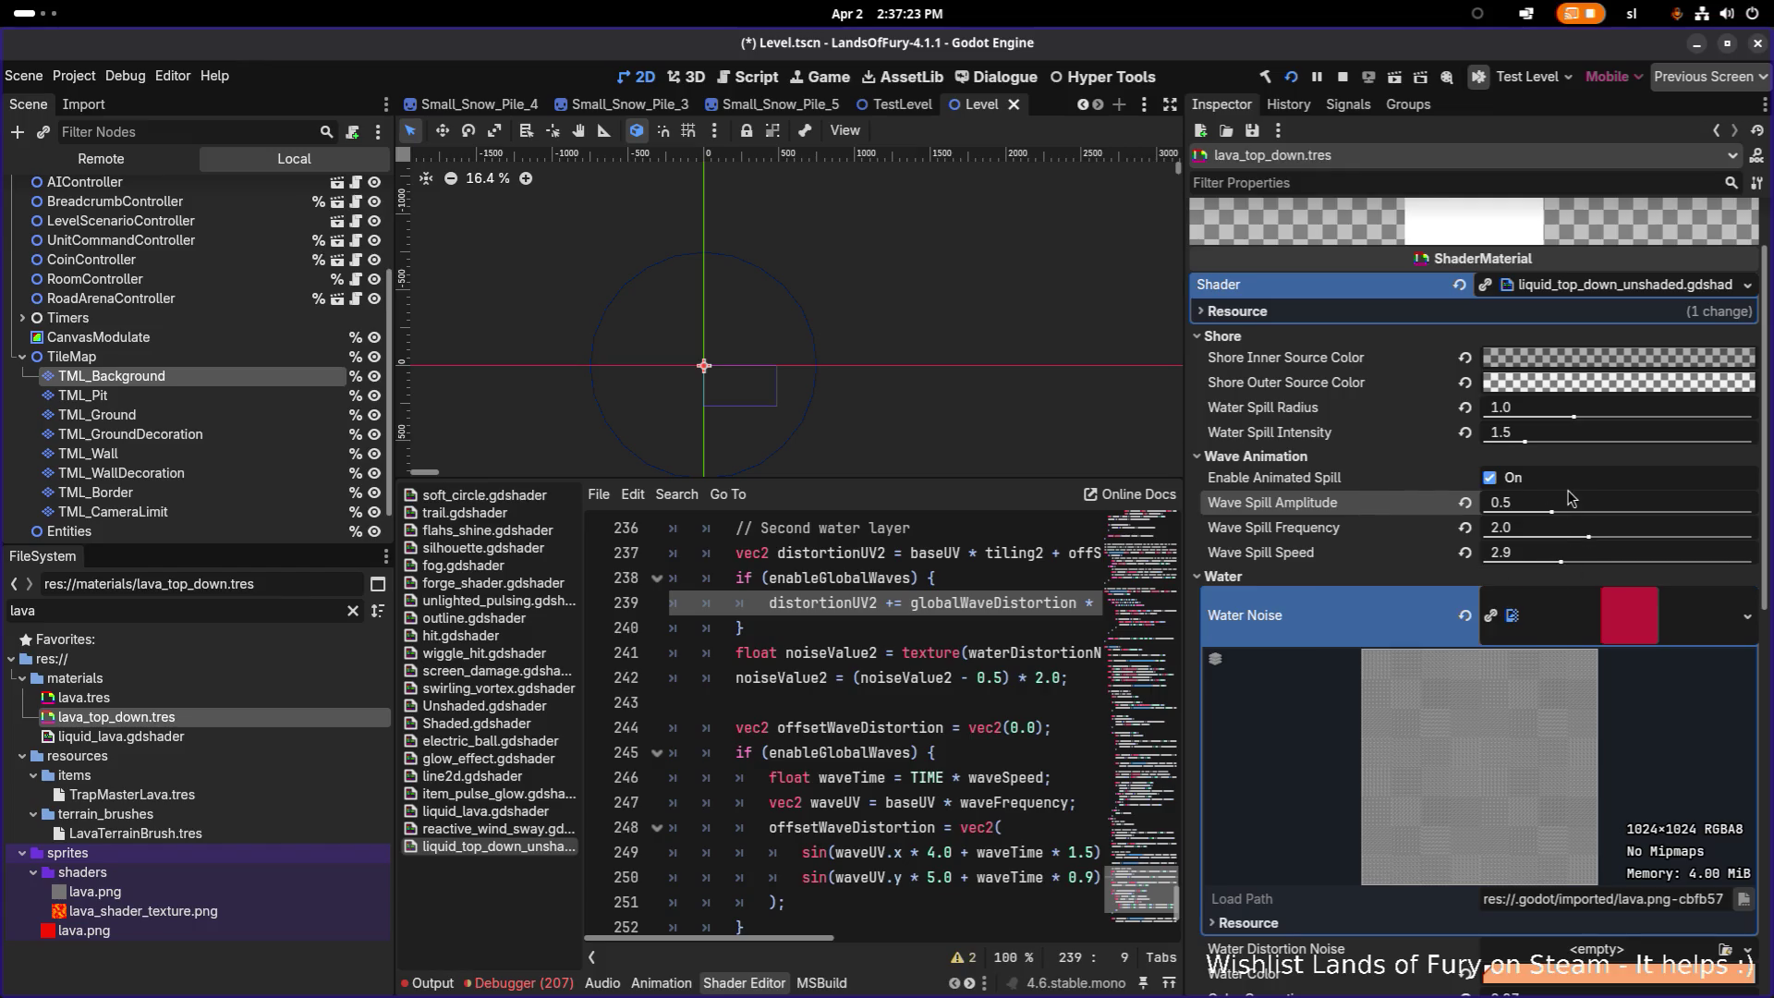
left_click_drag(1573, 418, 1637, 421)
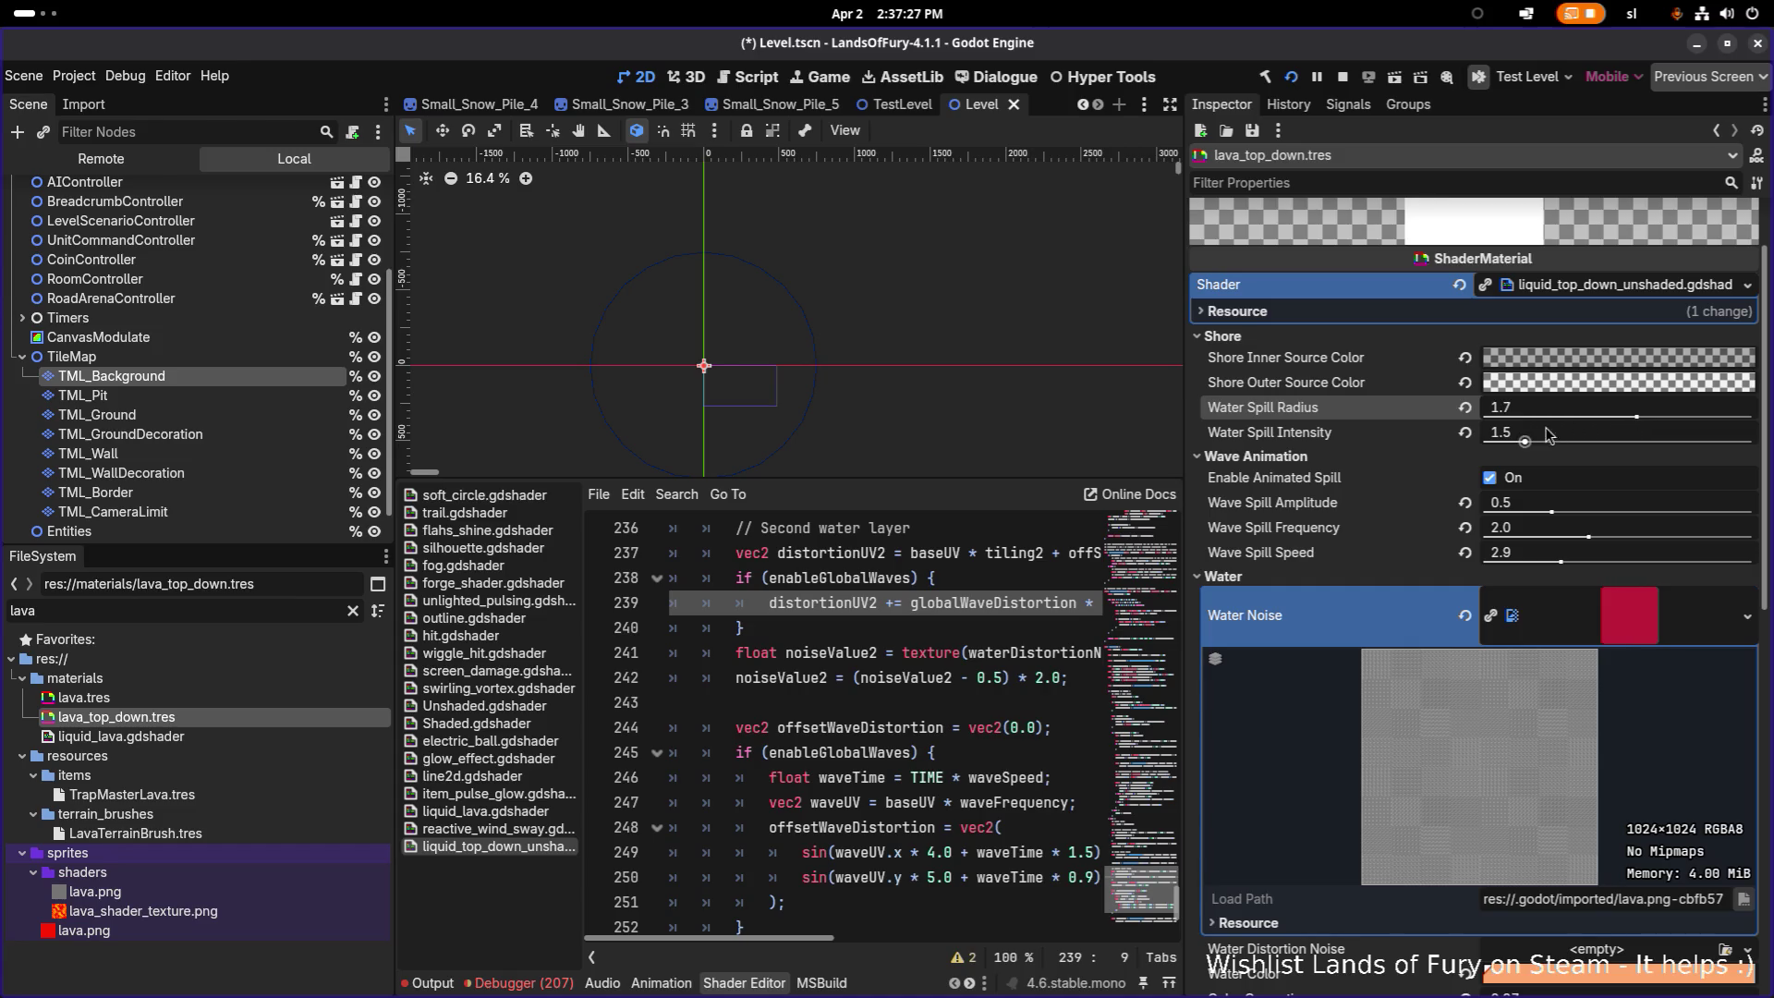
mouse_move(1527, 442)
left_mouse_down()
mouse_move(1583, 445)
mouse_move(1554, 450)
left_mouse_up()
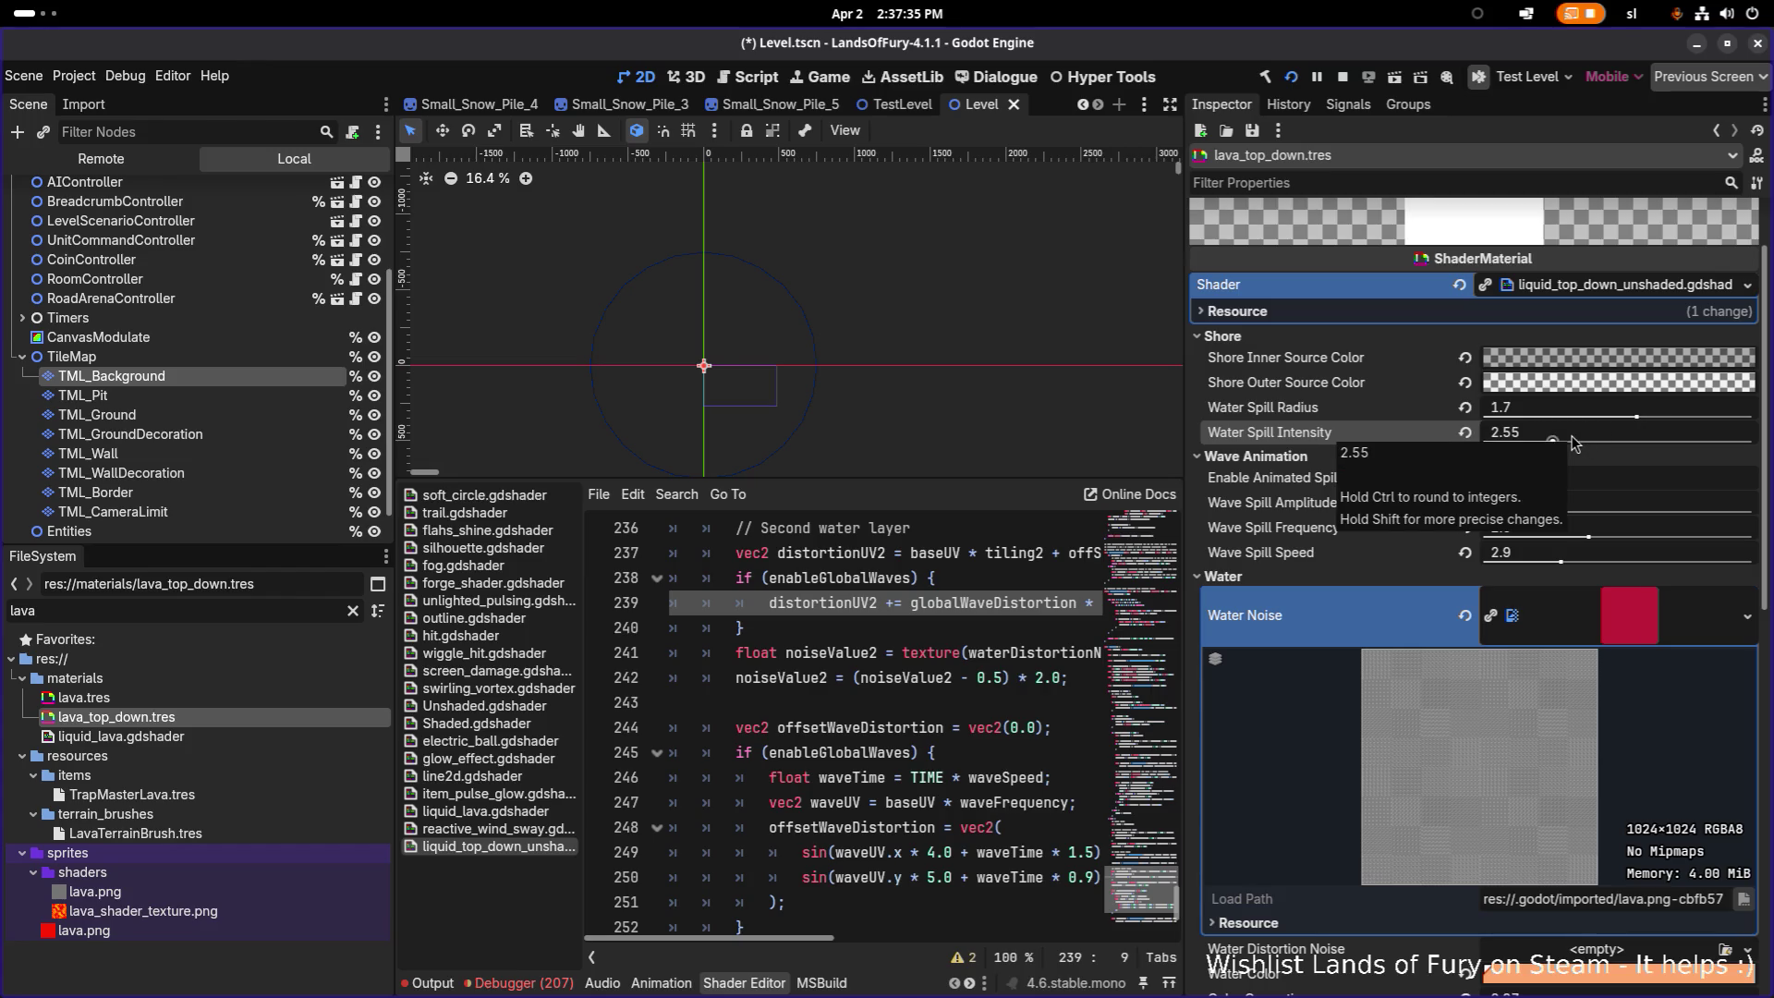
left_click_drag(1639, 418, 1529, 419)
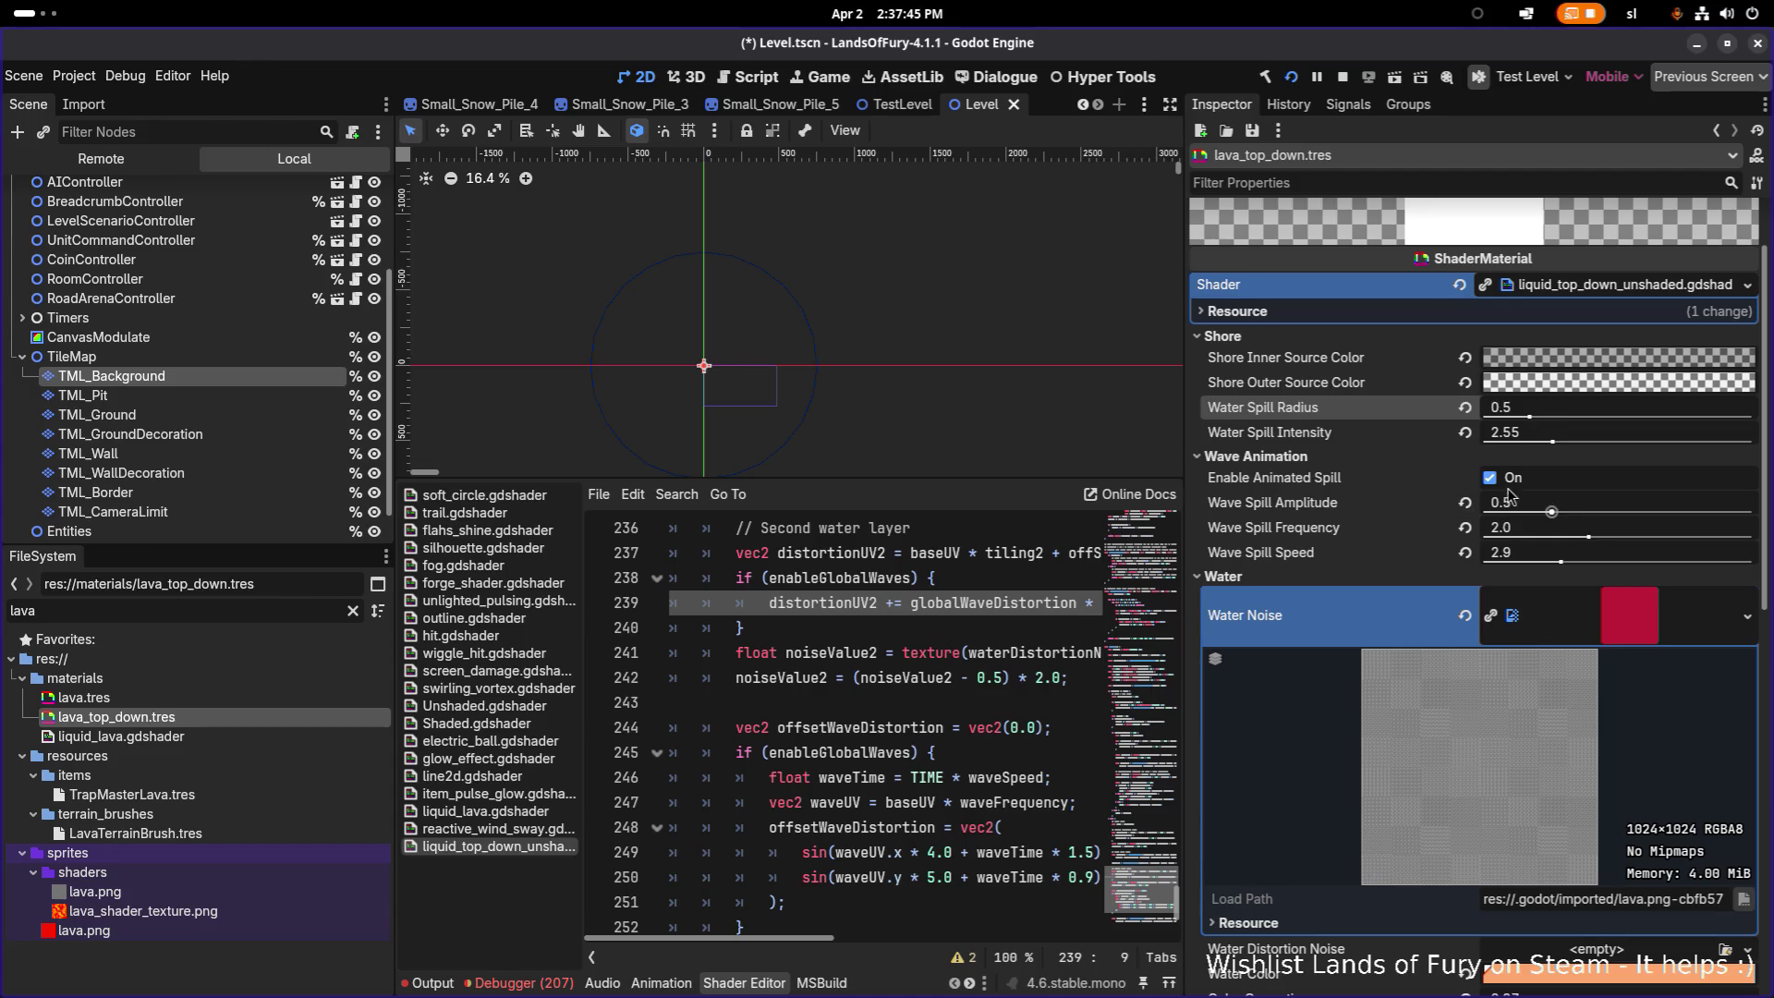
mouse_move(1550, 447)
left_mouse_down()
mouse_move(1753, 447)
mouse_move(1505, 441)
mouse_move(1541, 441)
left_mouse_up()
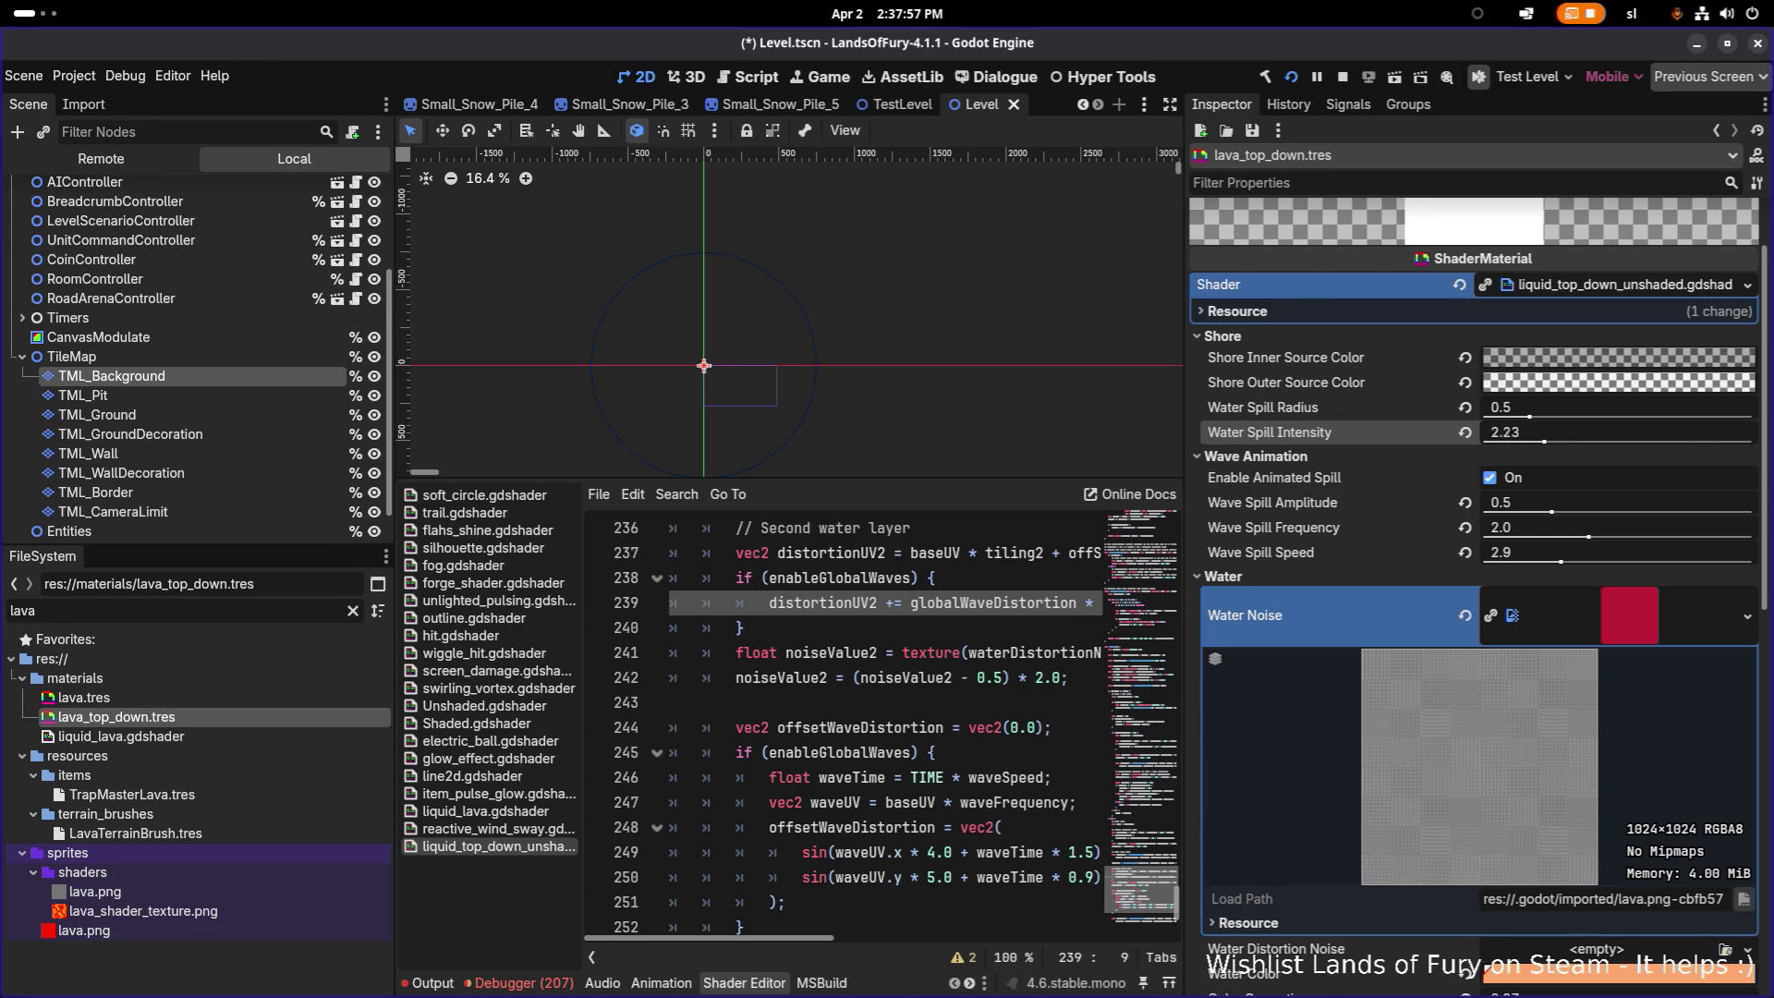
Step: Enter Water Spill Intensity 3 and Water Spill Radius 0.5 in the Inspector
left_click(1546, 442)
type("4")
key("Return")
left_click(1546, 438)
type("3")
key("Return")
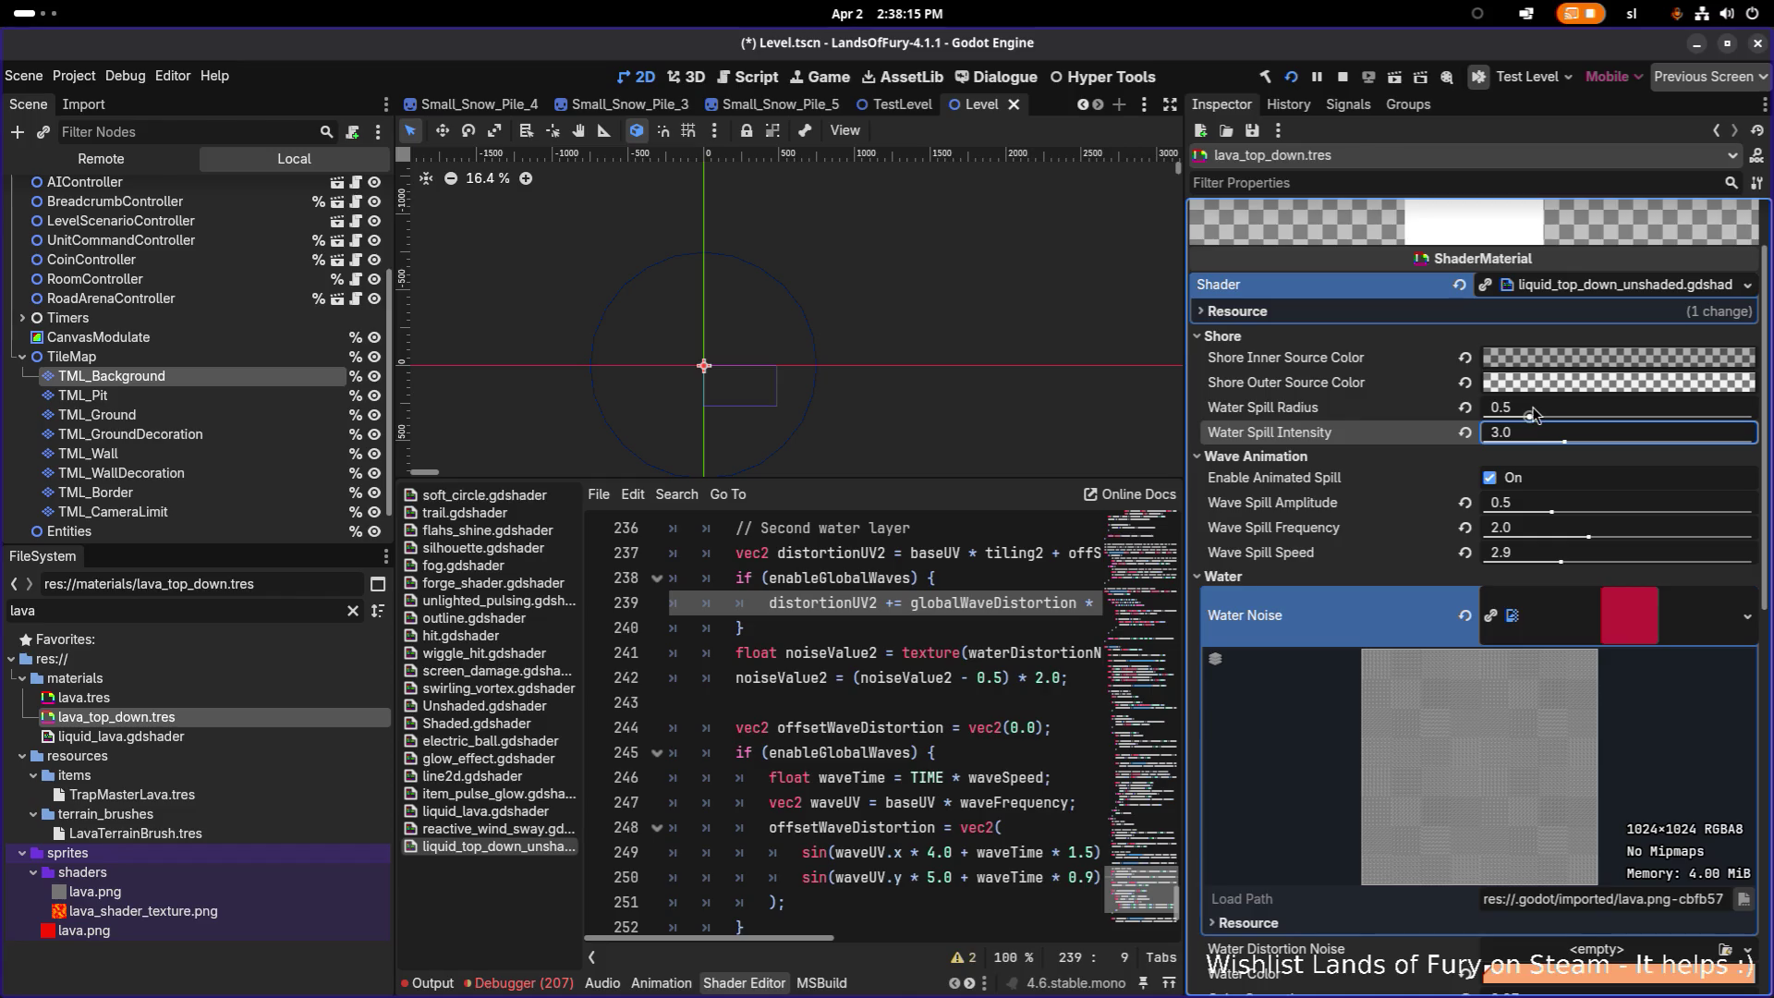
mouse_move(1531, 415)
left_mouse_down()
mouse_move(1664, 418)
mouse_move(1441, 425)
mouse_move(1522, 421)
left_mouse_up()
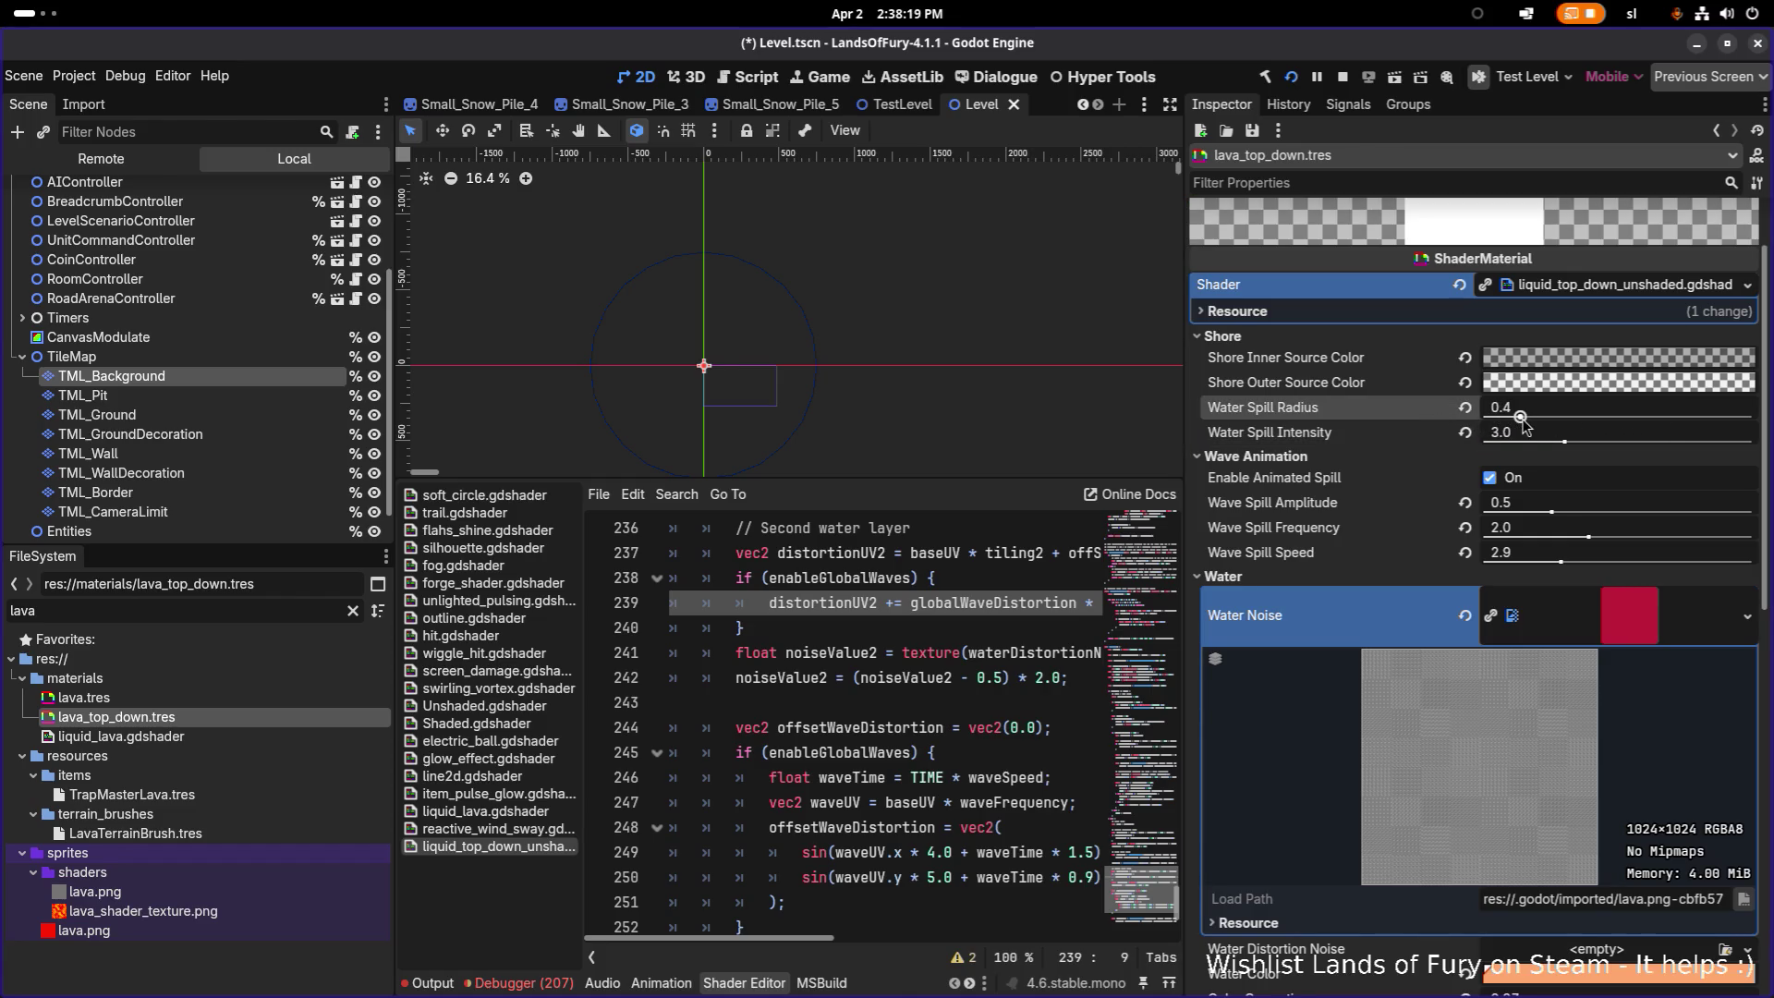
left_click(1533, 410)
type("0.5")
key("Return")
Step: Keep Wave Spill Amplitude at 0.5, set Wave Spill Frequency to 5 and Wave Spill Speed to 2
left_click_drag(1555, 519, 1706, 519)
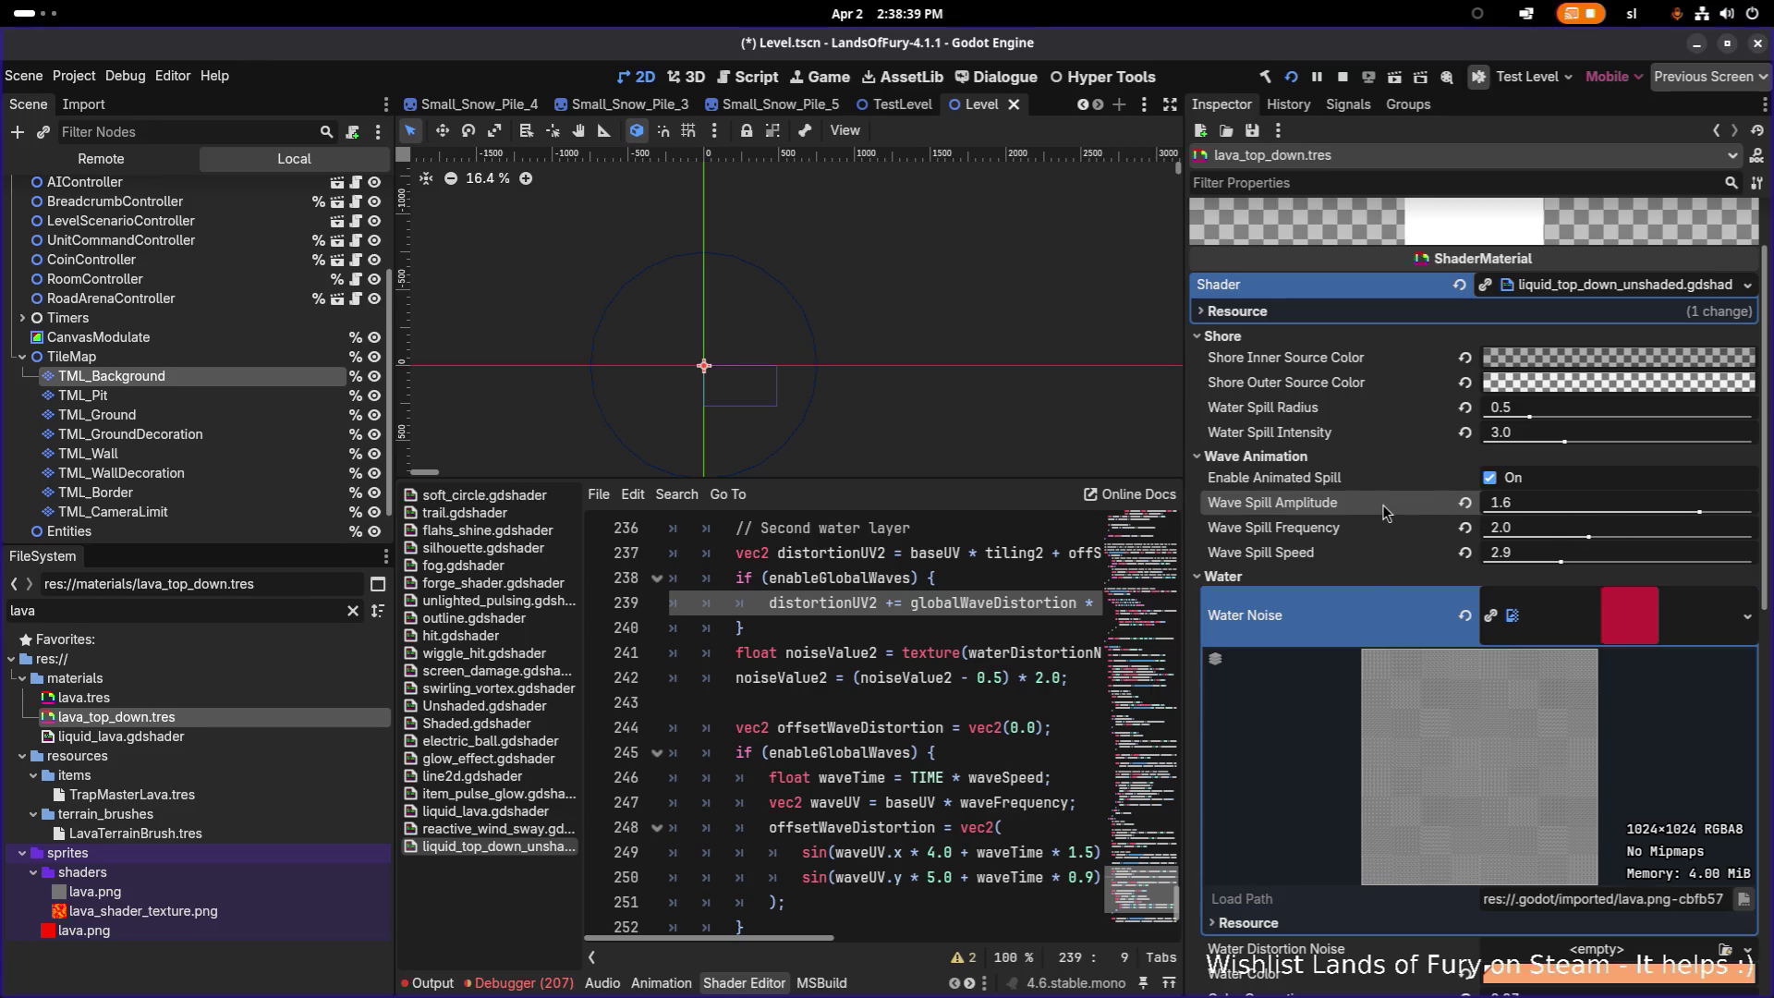
key("ctrl+z")
left_click_drag(1591, 538, 1760, 538)
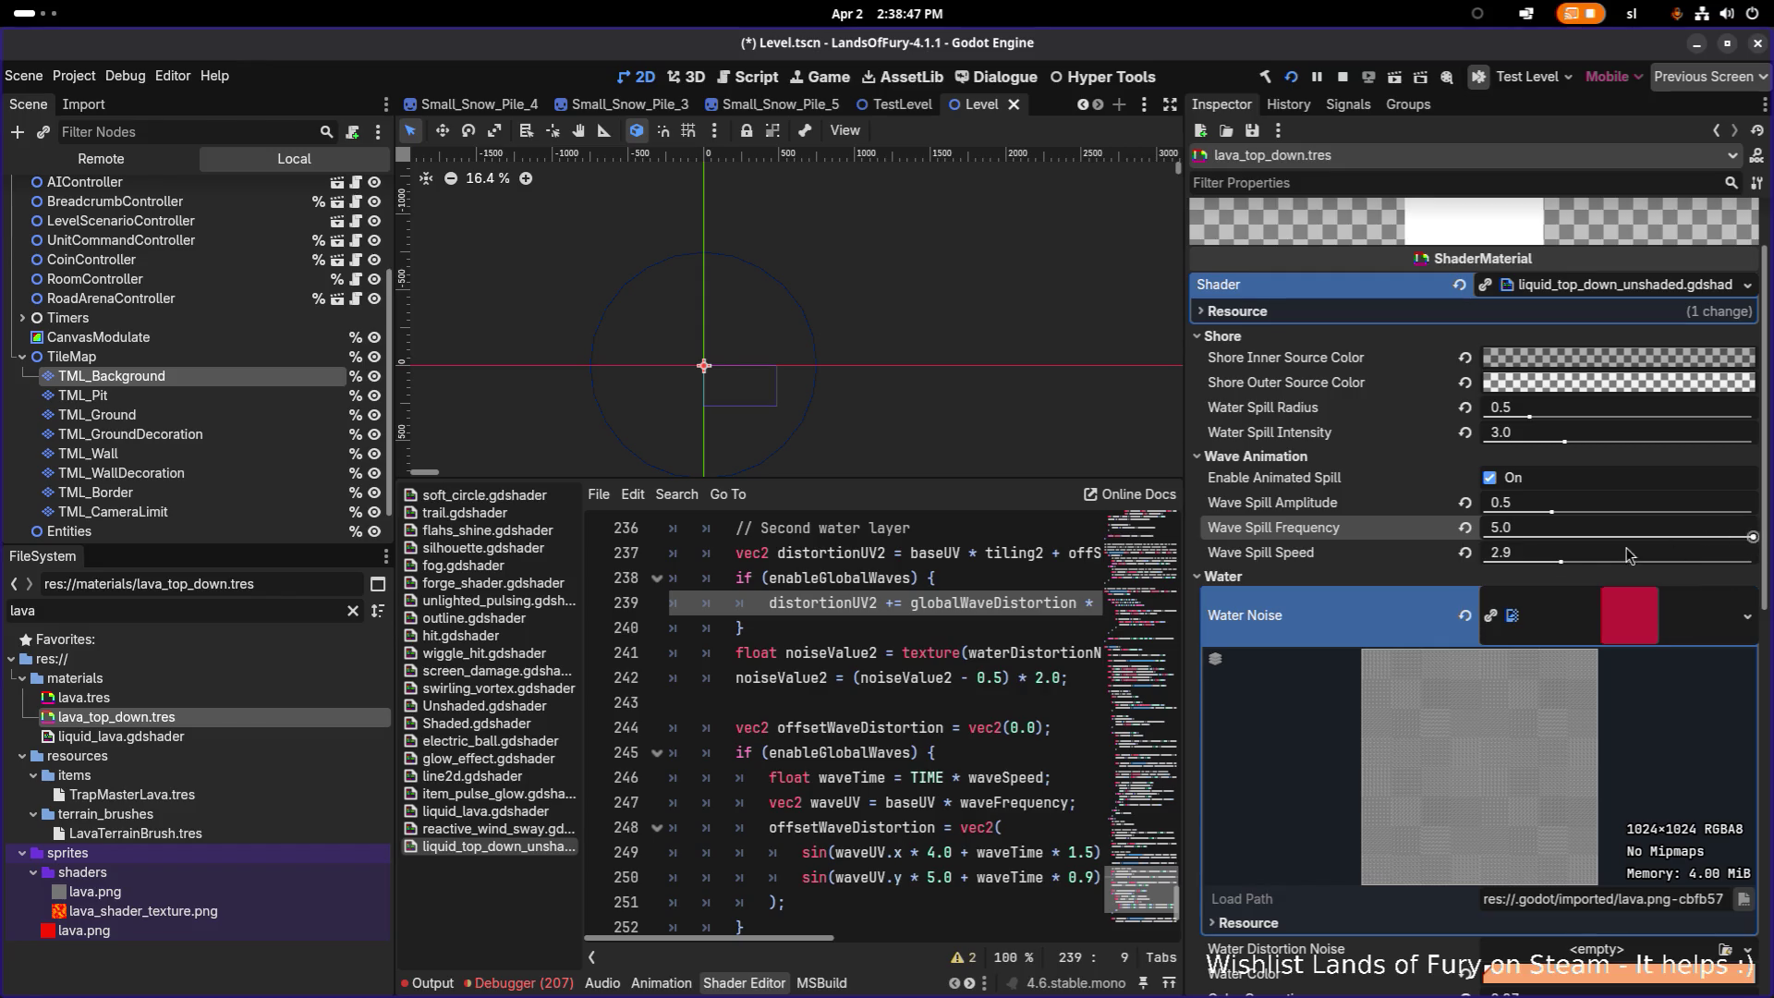
left_click_drag(1562, 563, 1753, 563)
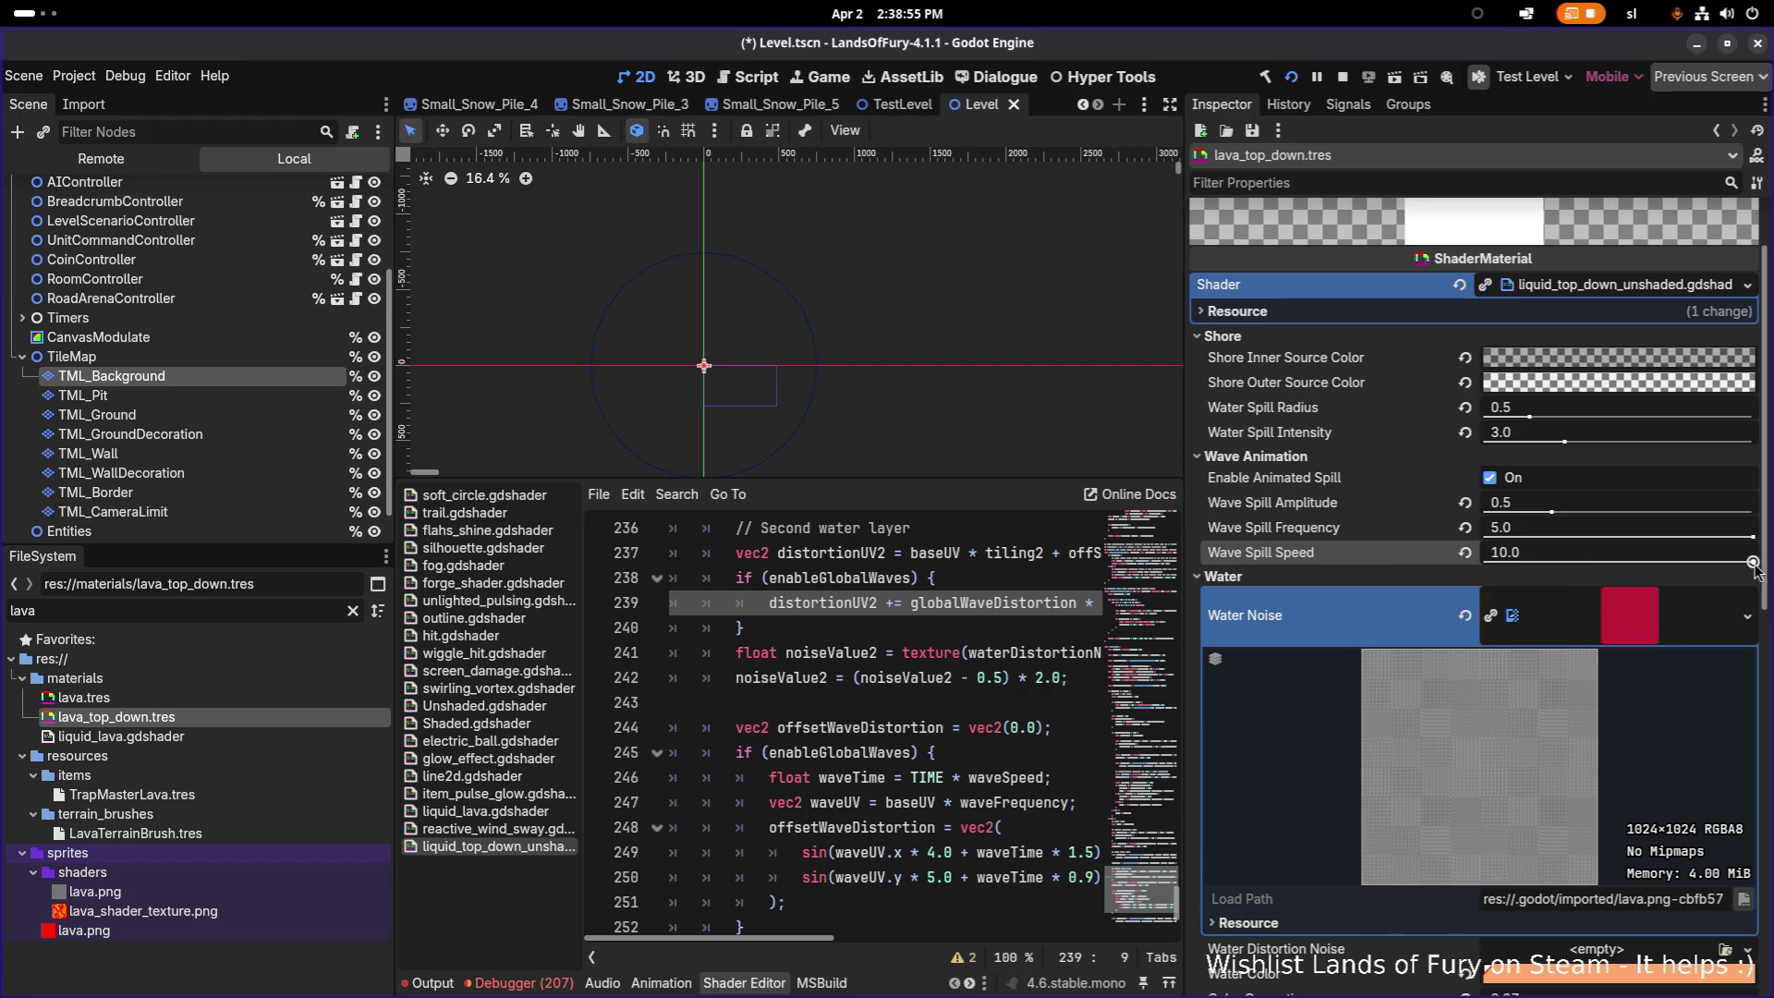
left_click(1599, 554)
type("2")
key("Return")
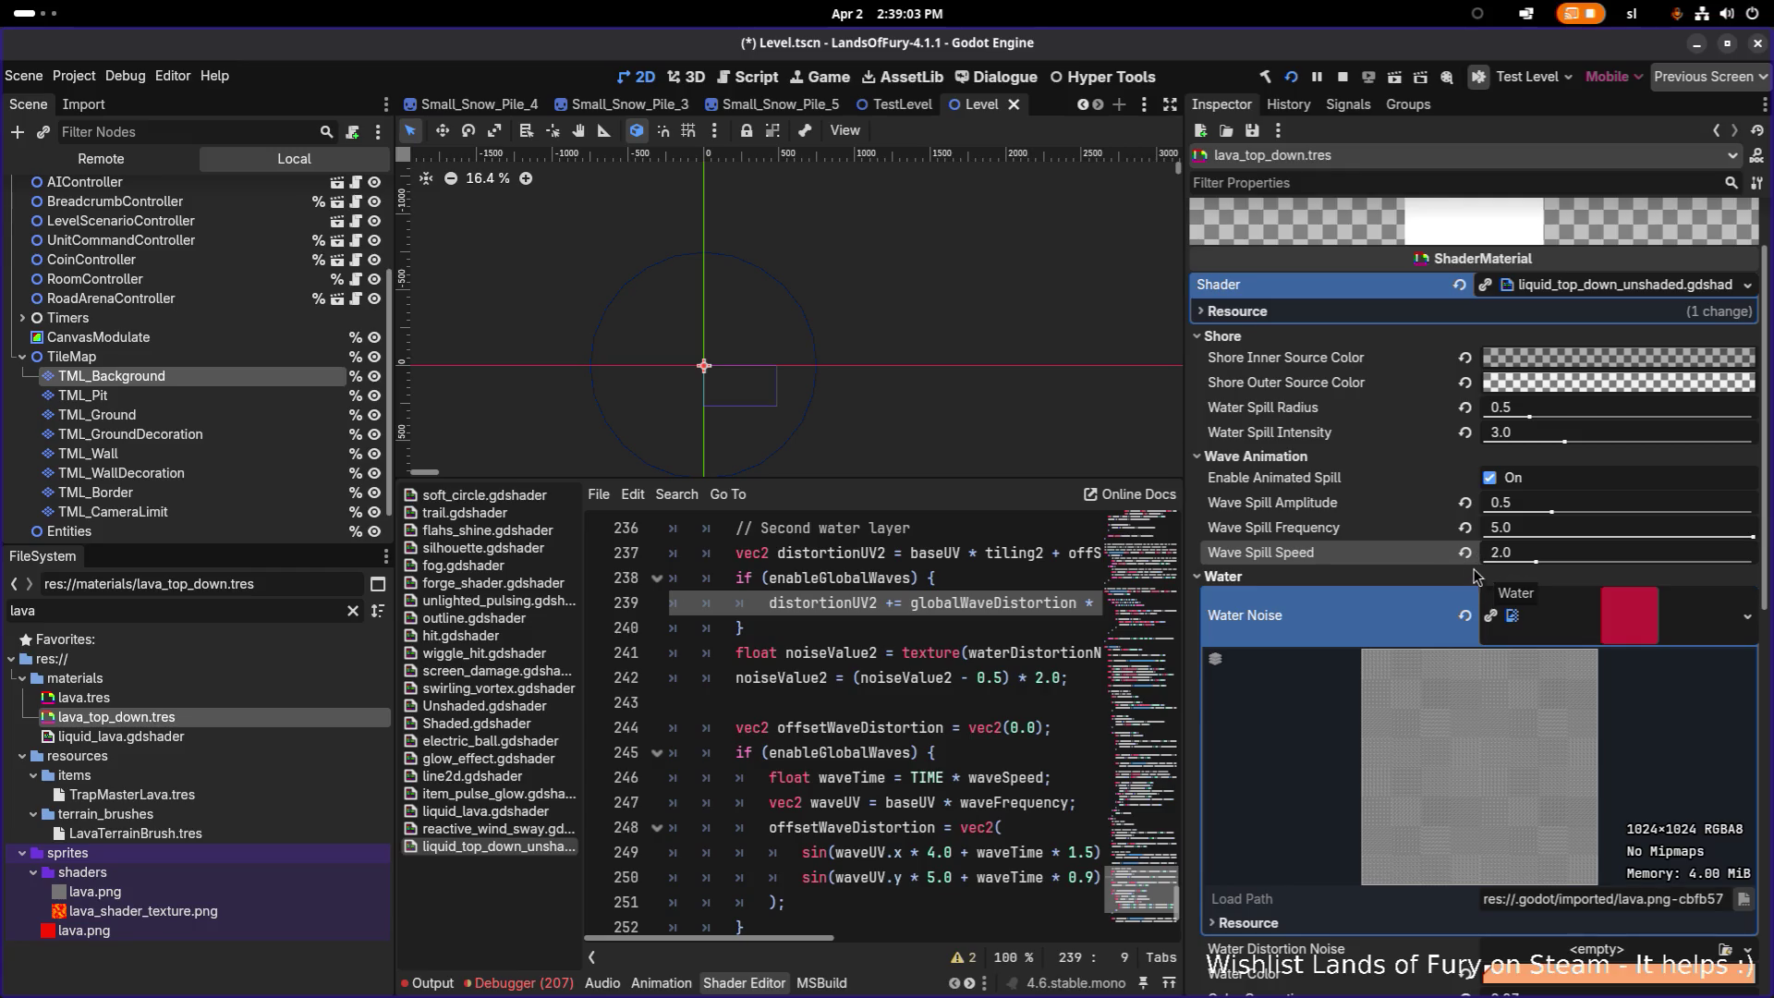
scroll(1470, 554, "down", 5)
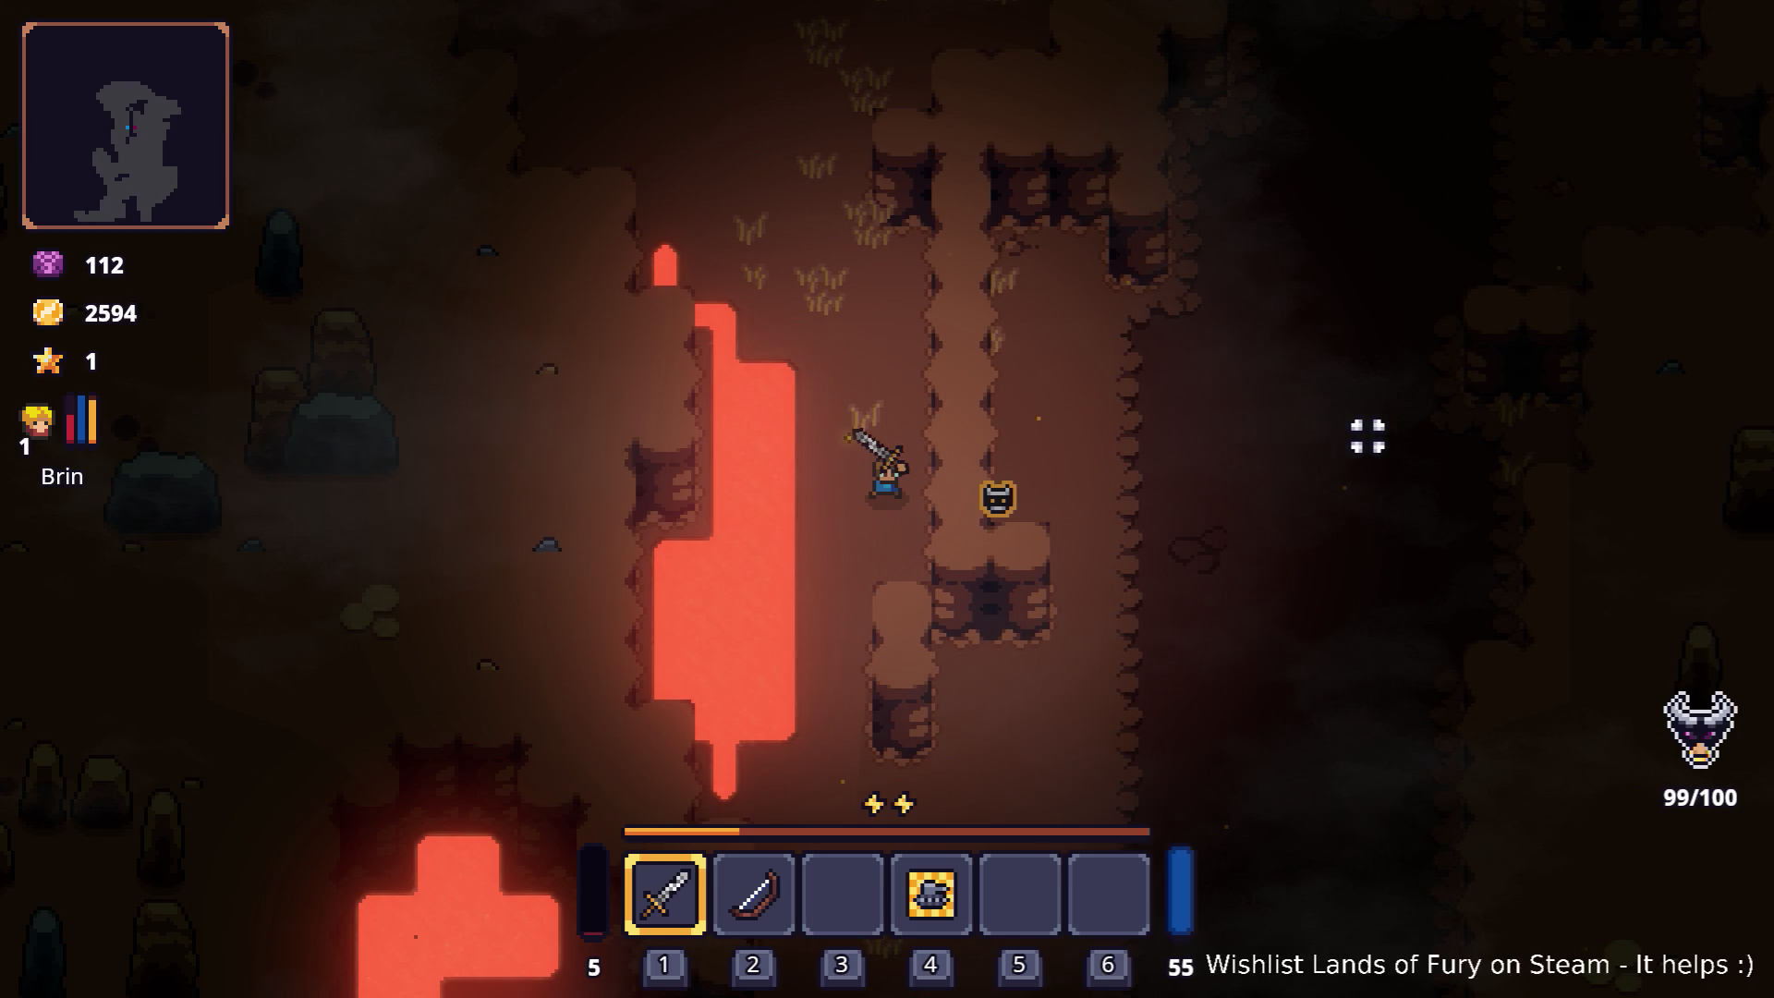
Step: Walk the character around the glowing lava with WASD, then return to the Godot editor
key("alt+Tab")
key("Escape")
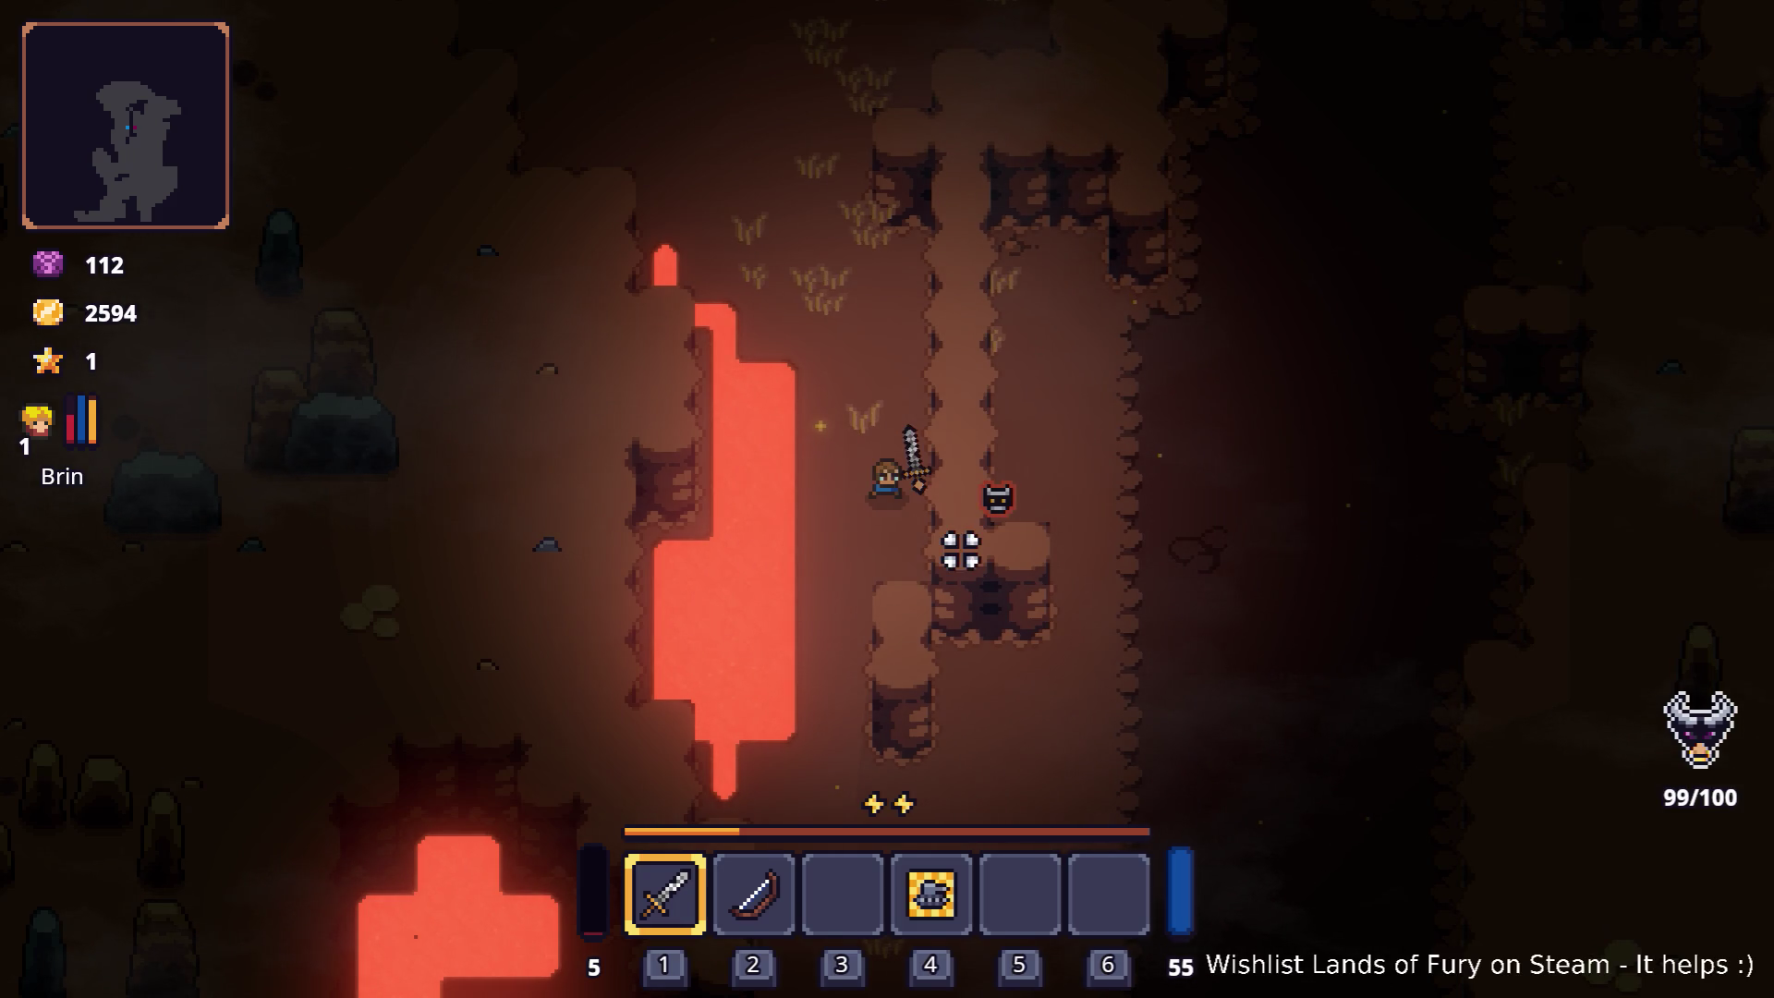
key("w")
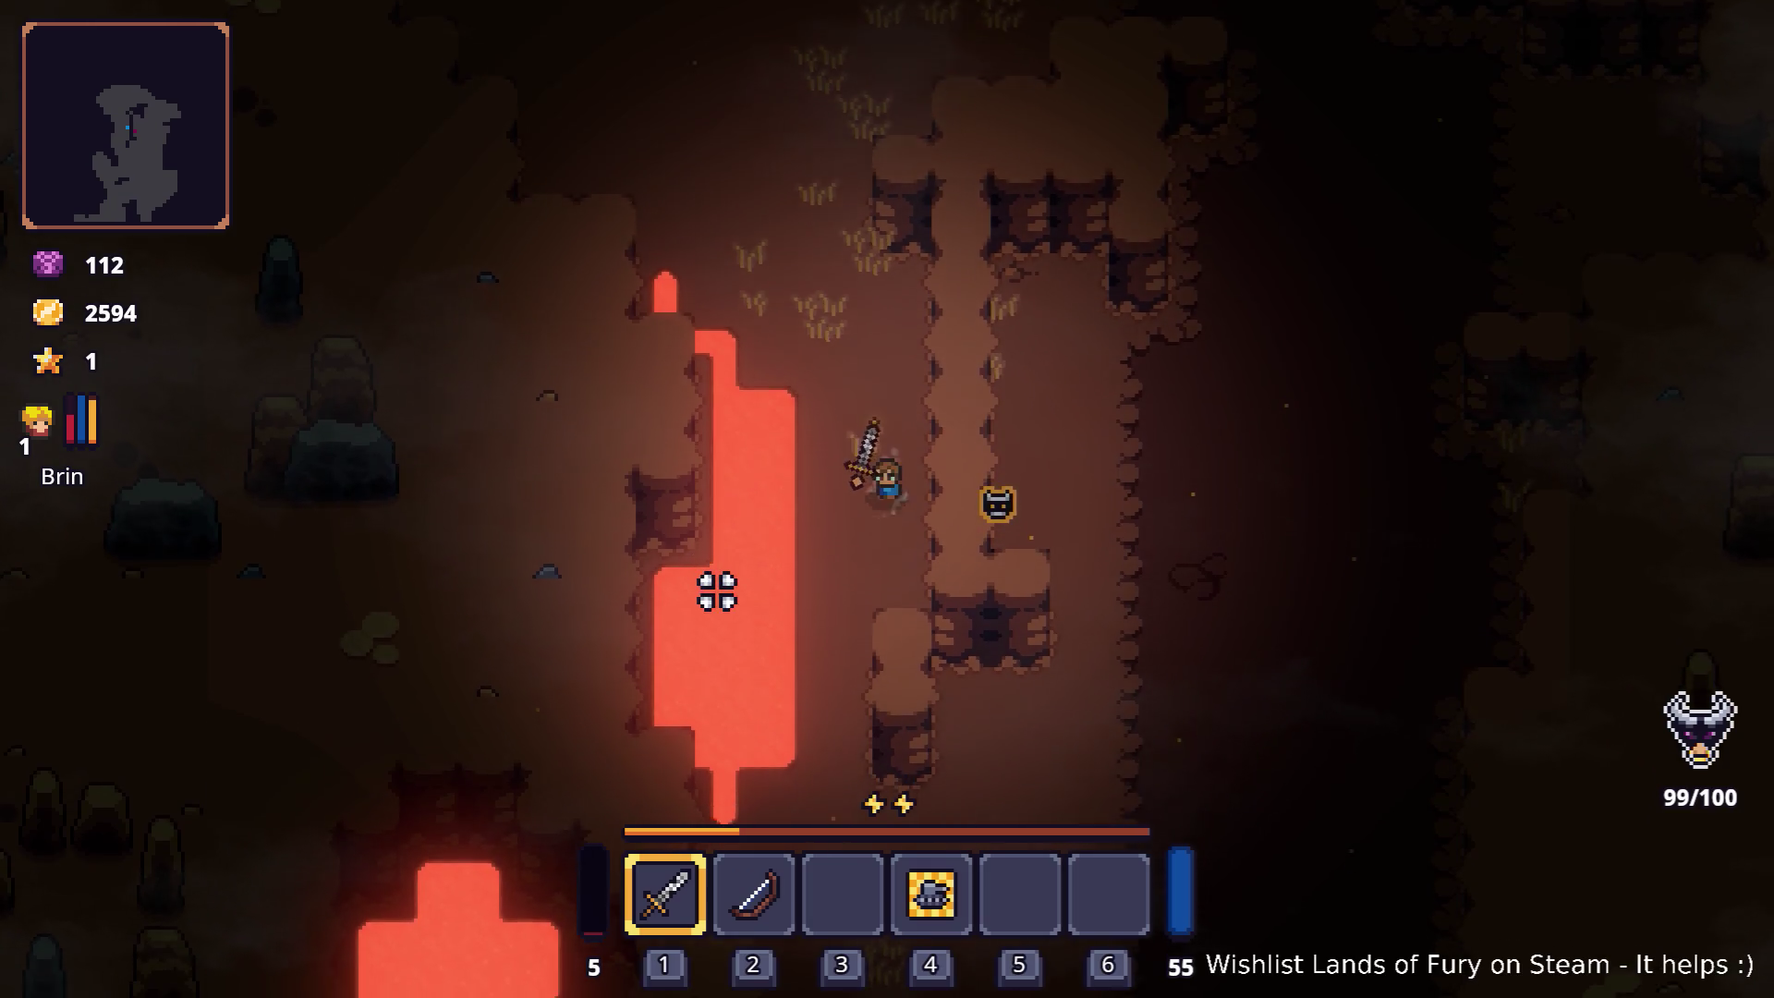
key("s")
key("a")
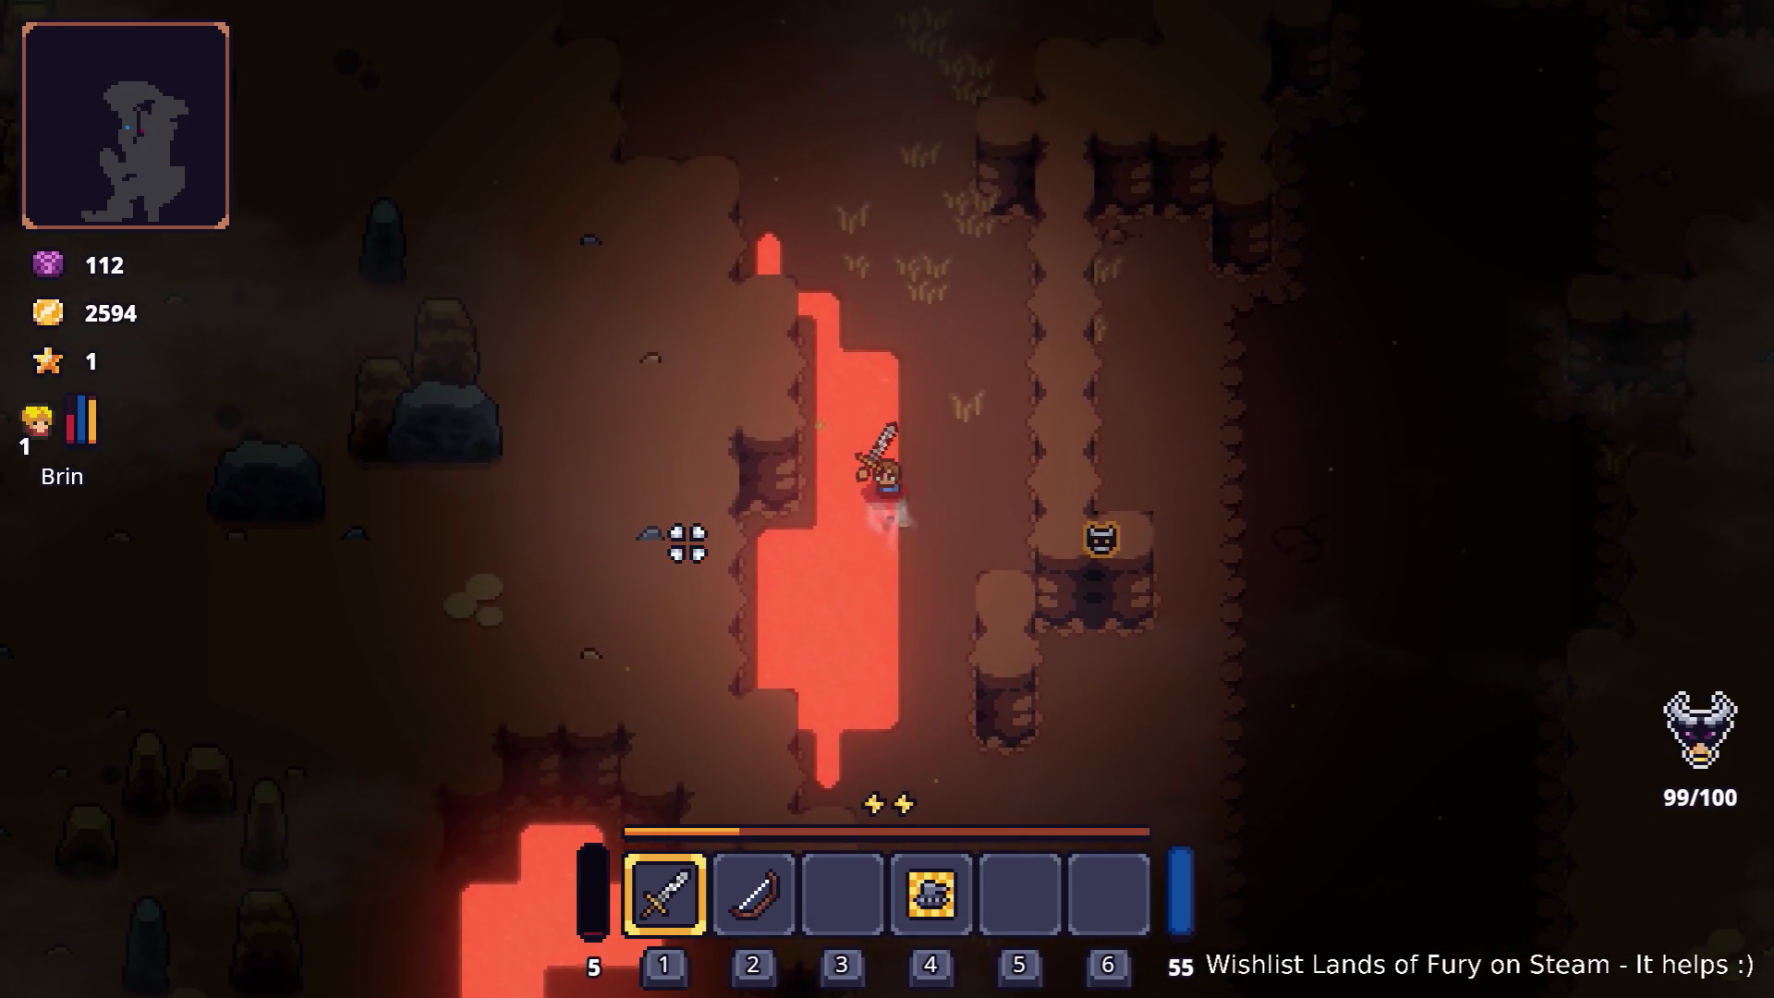
key("d")
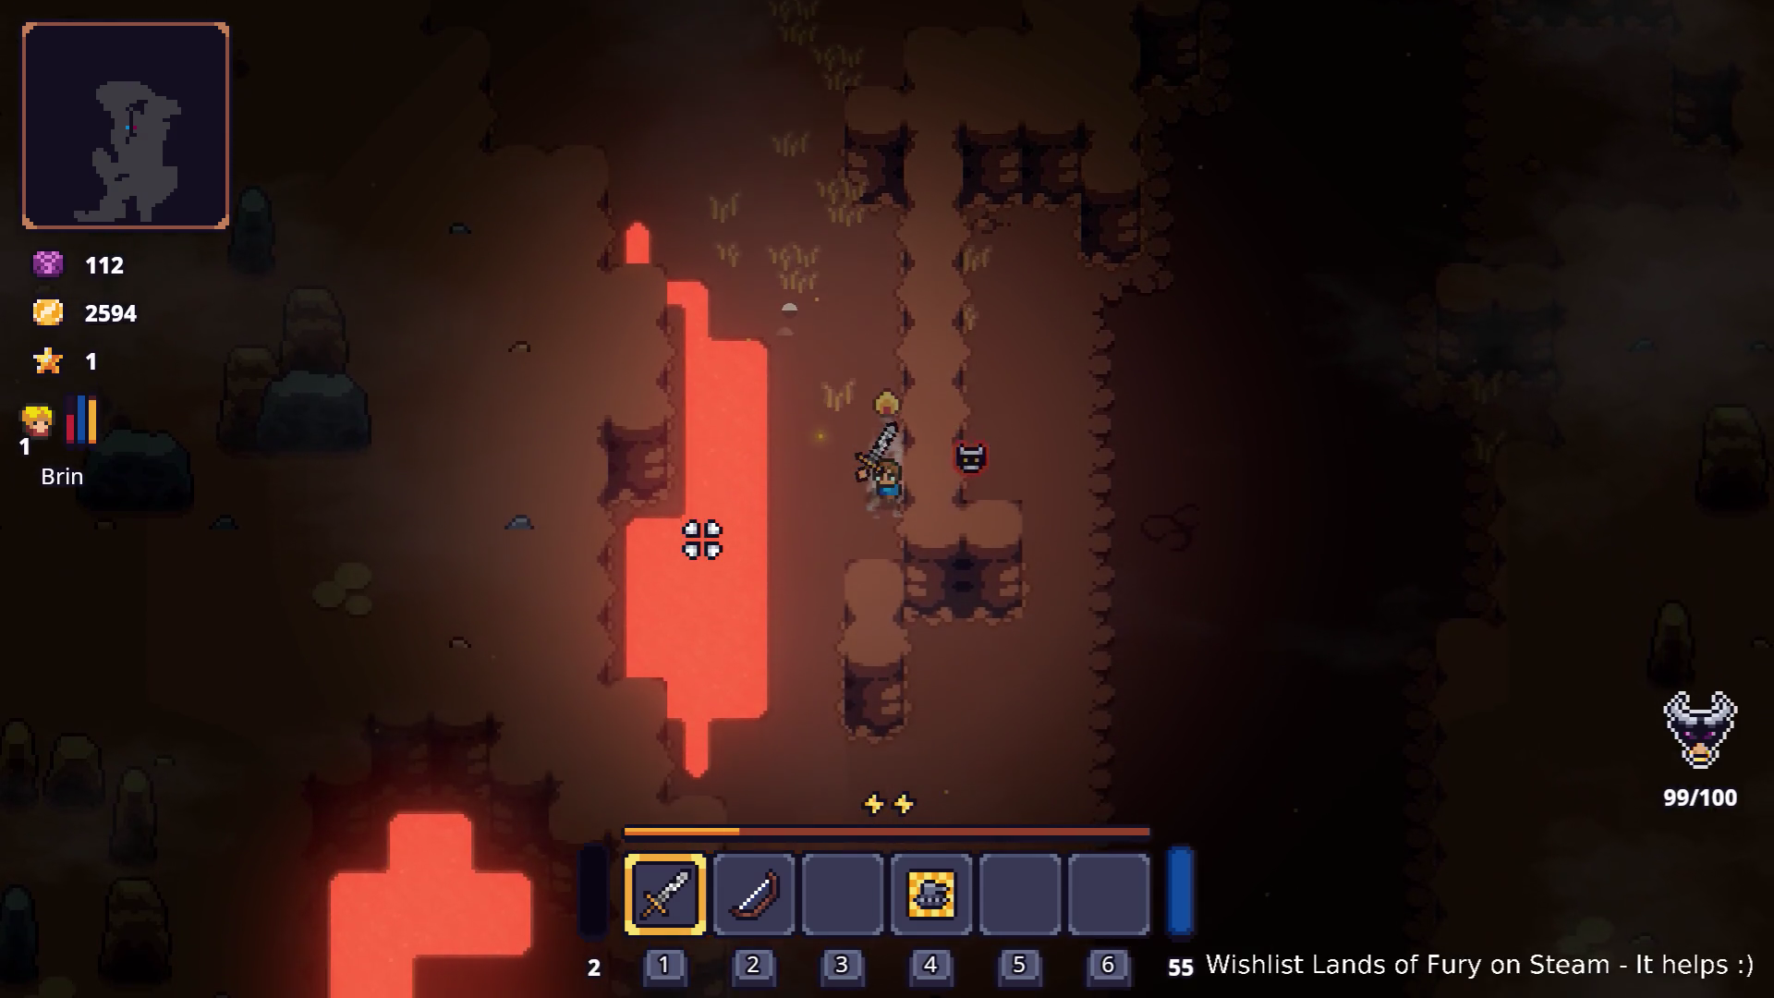
key("s")
key("s")
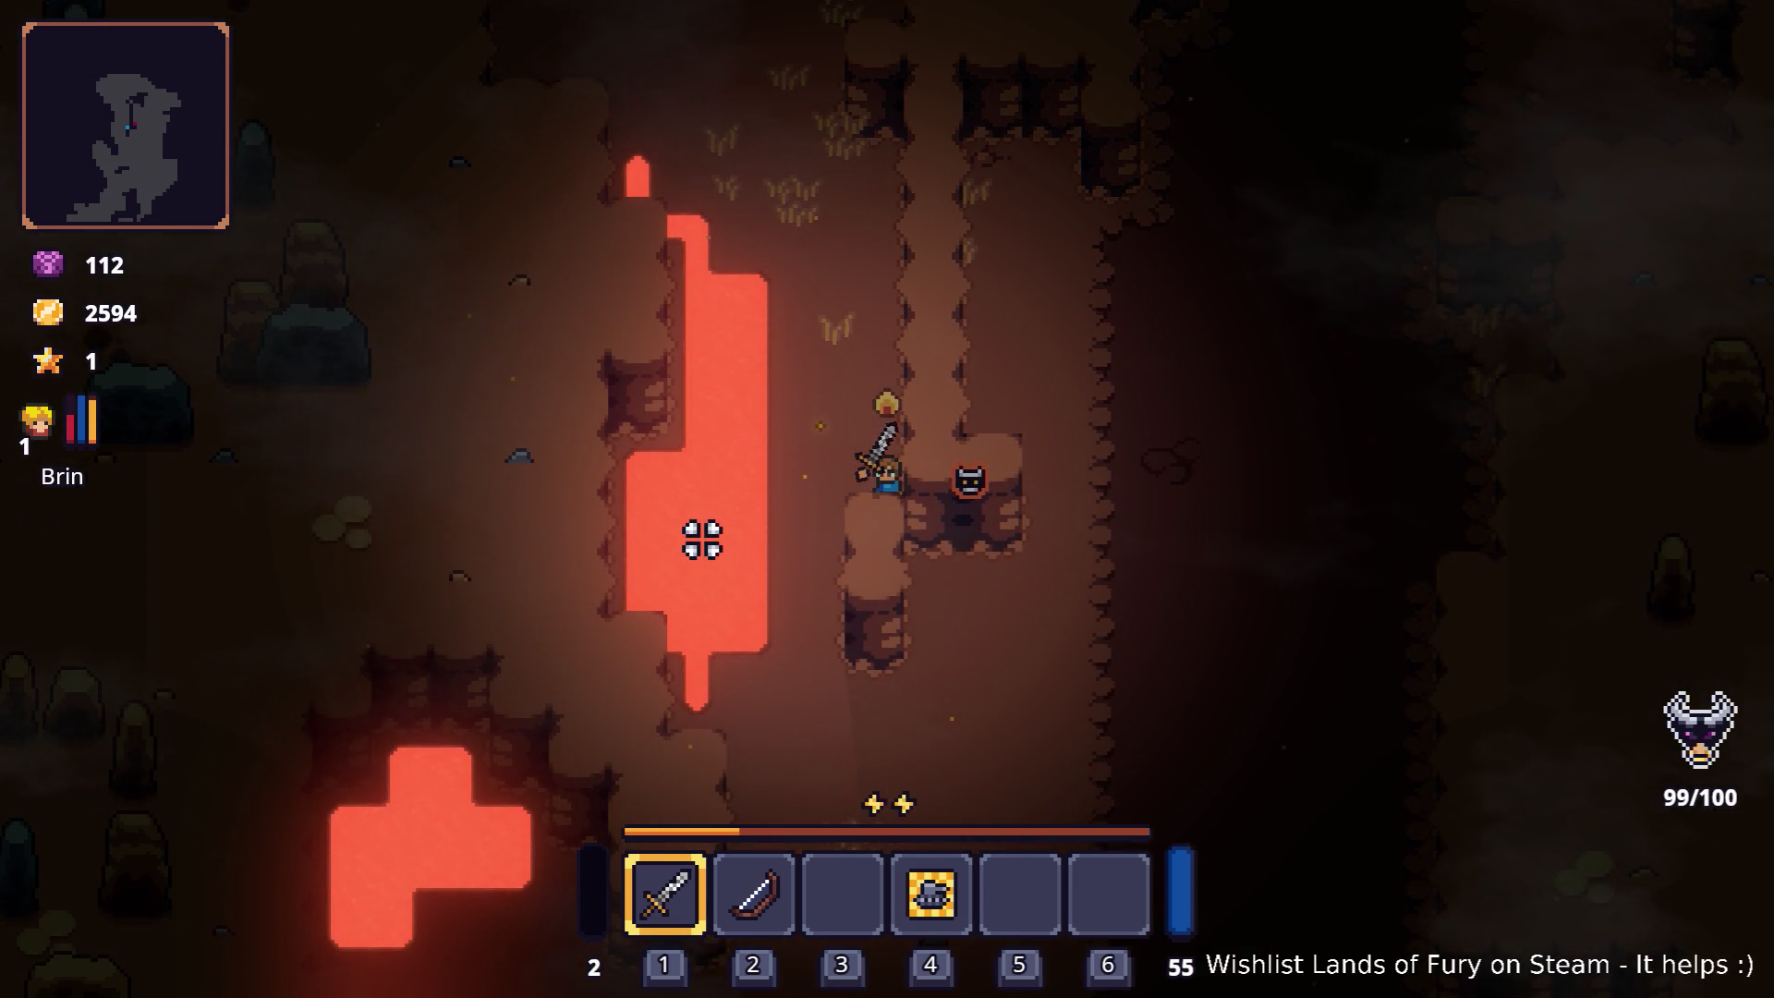
key("w")
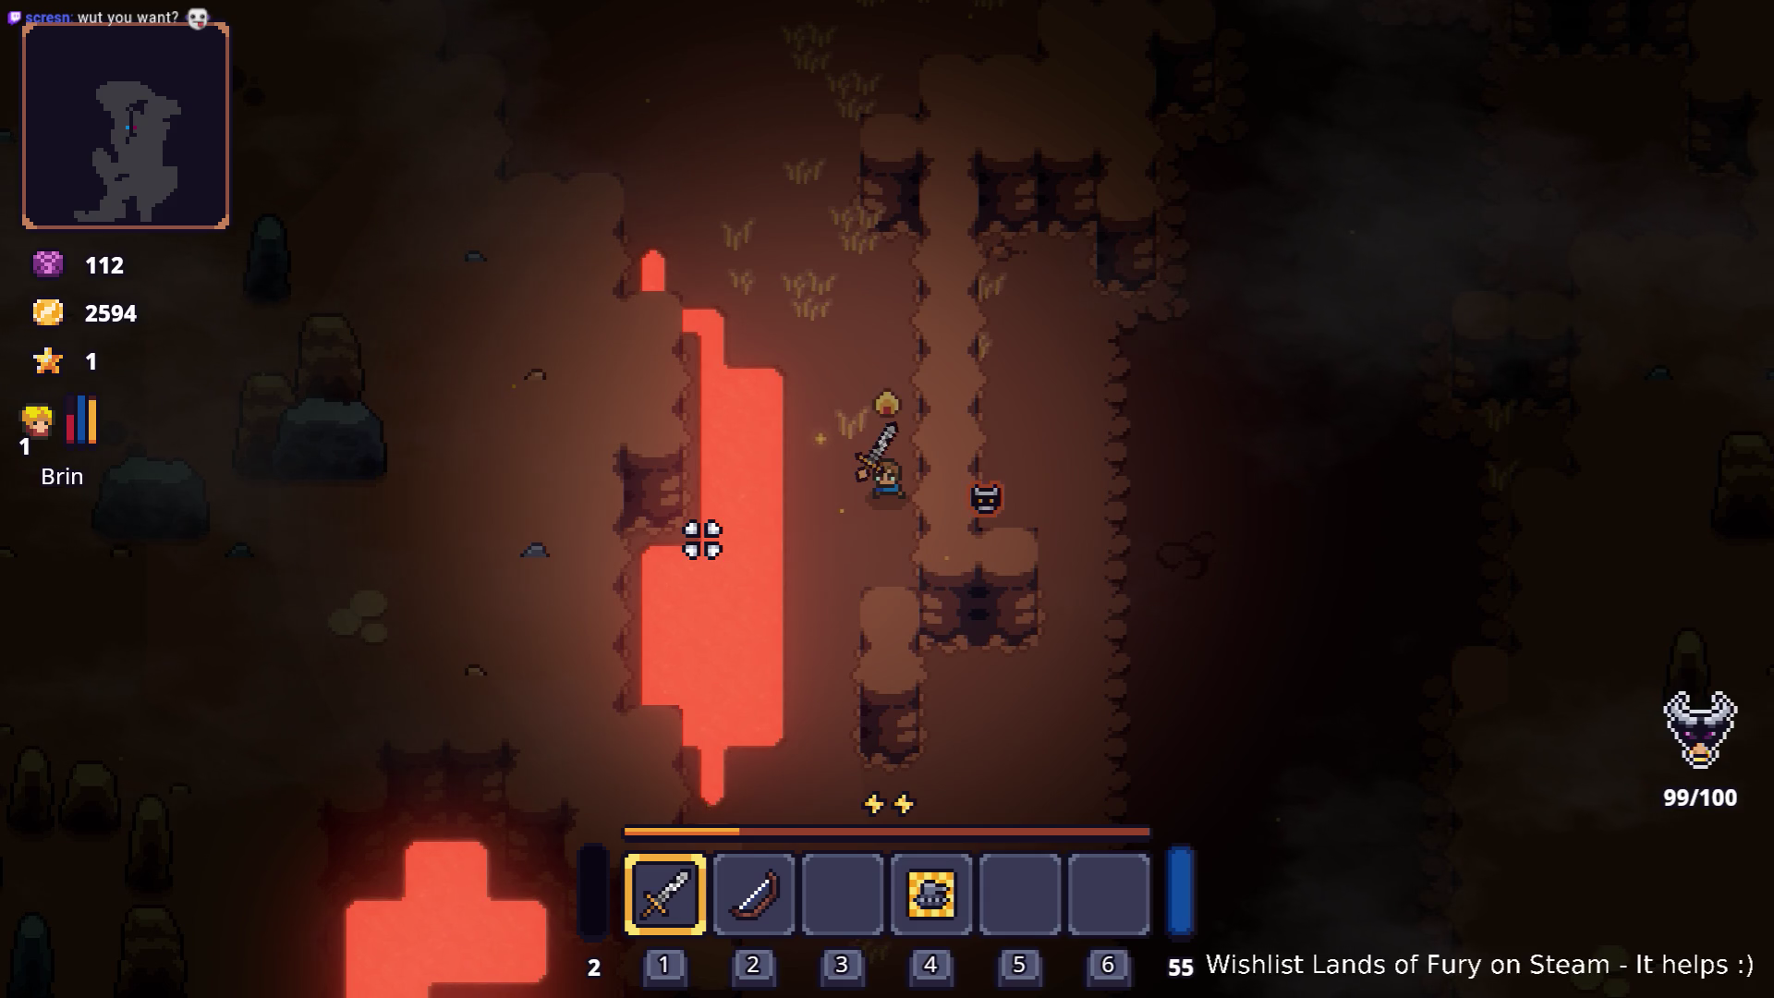
key("alt+Tab")
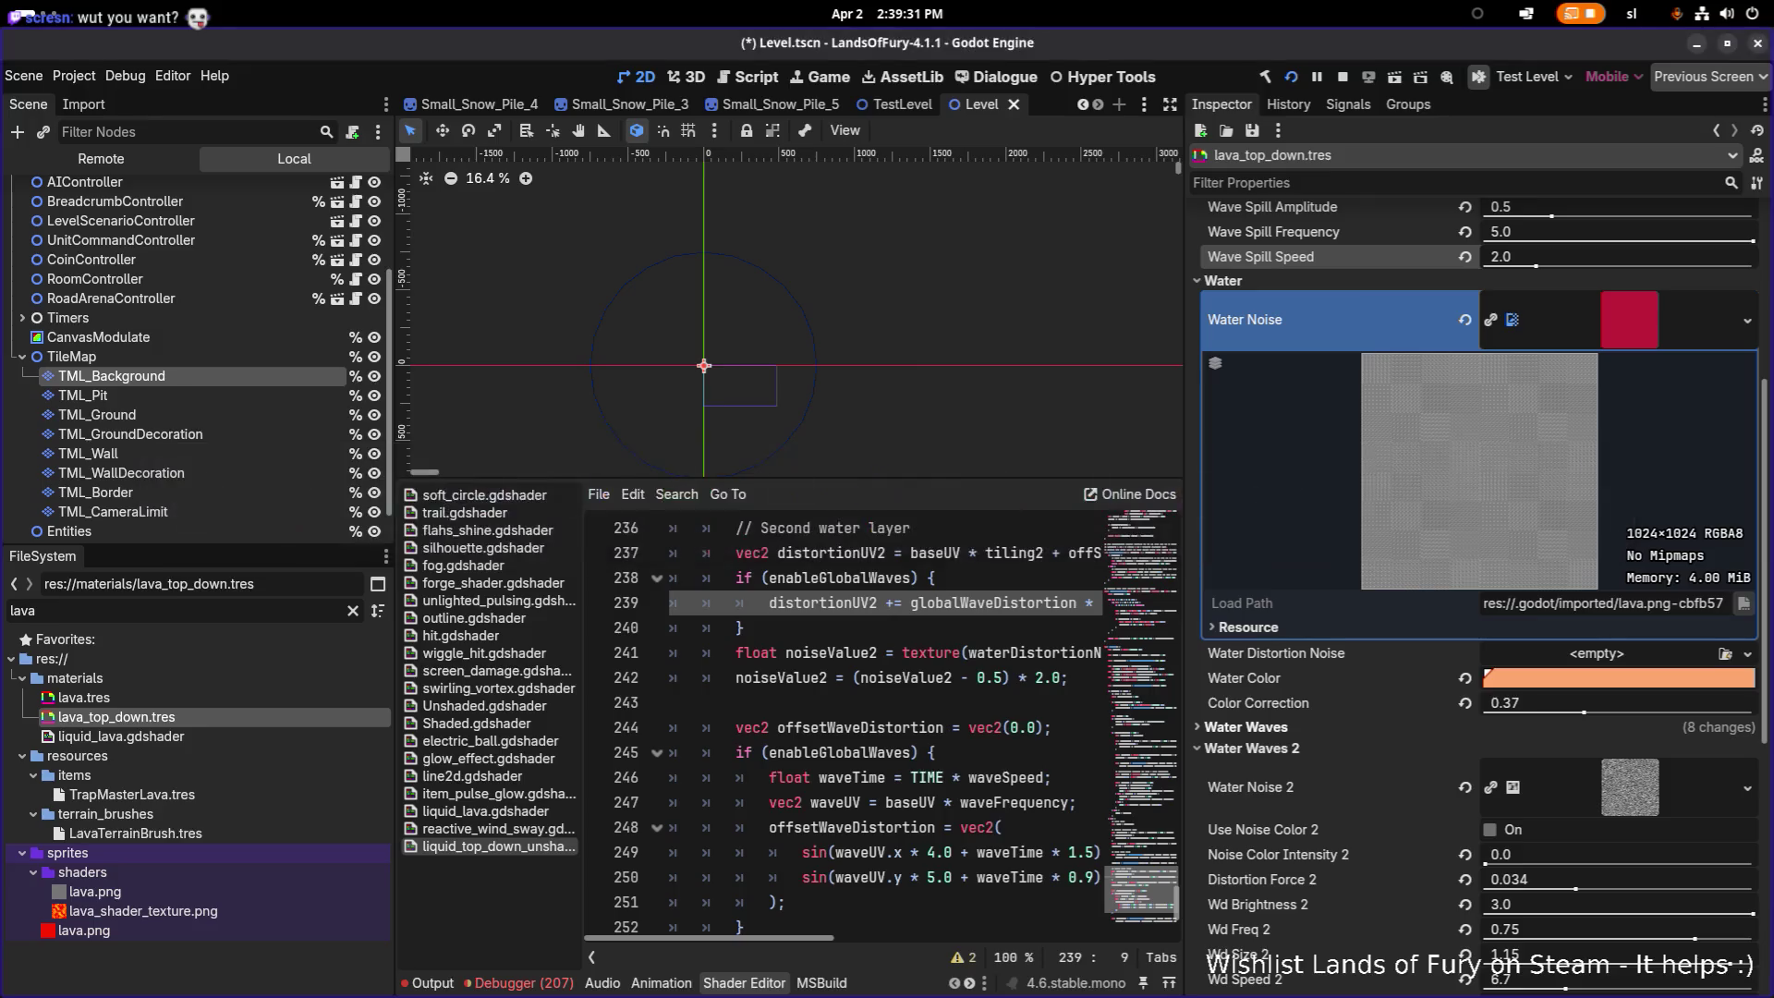
Step: Alt+Tab from the Godot editor to the running Lands of Fury game window
key("alt+Tab")
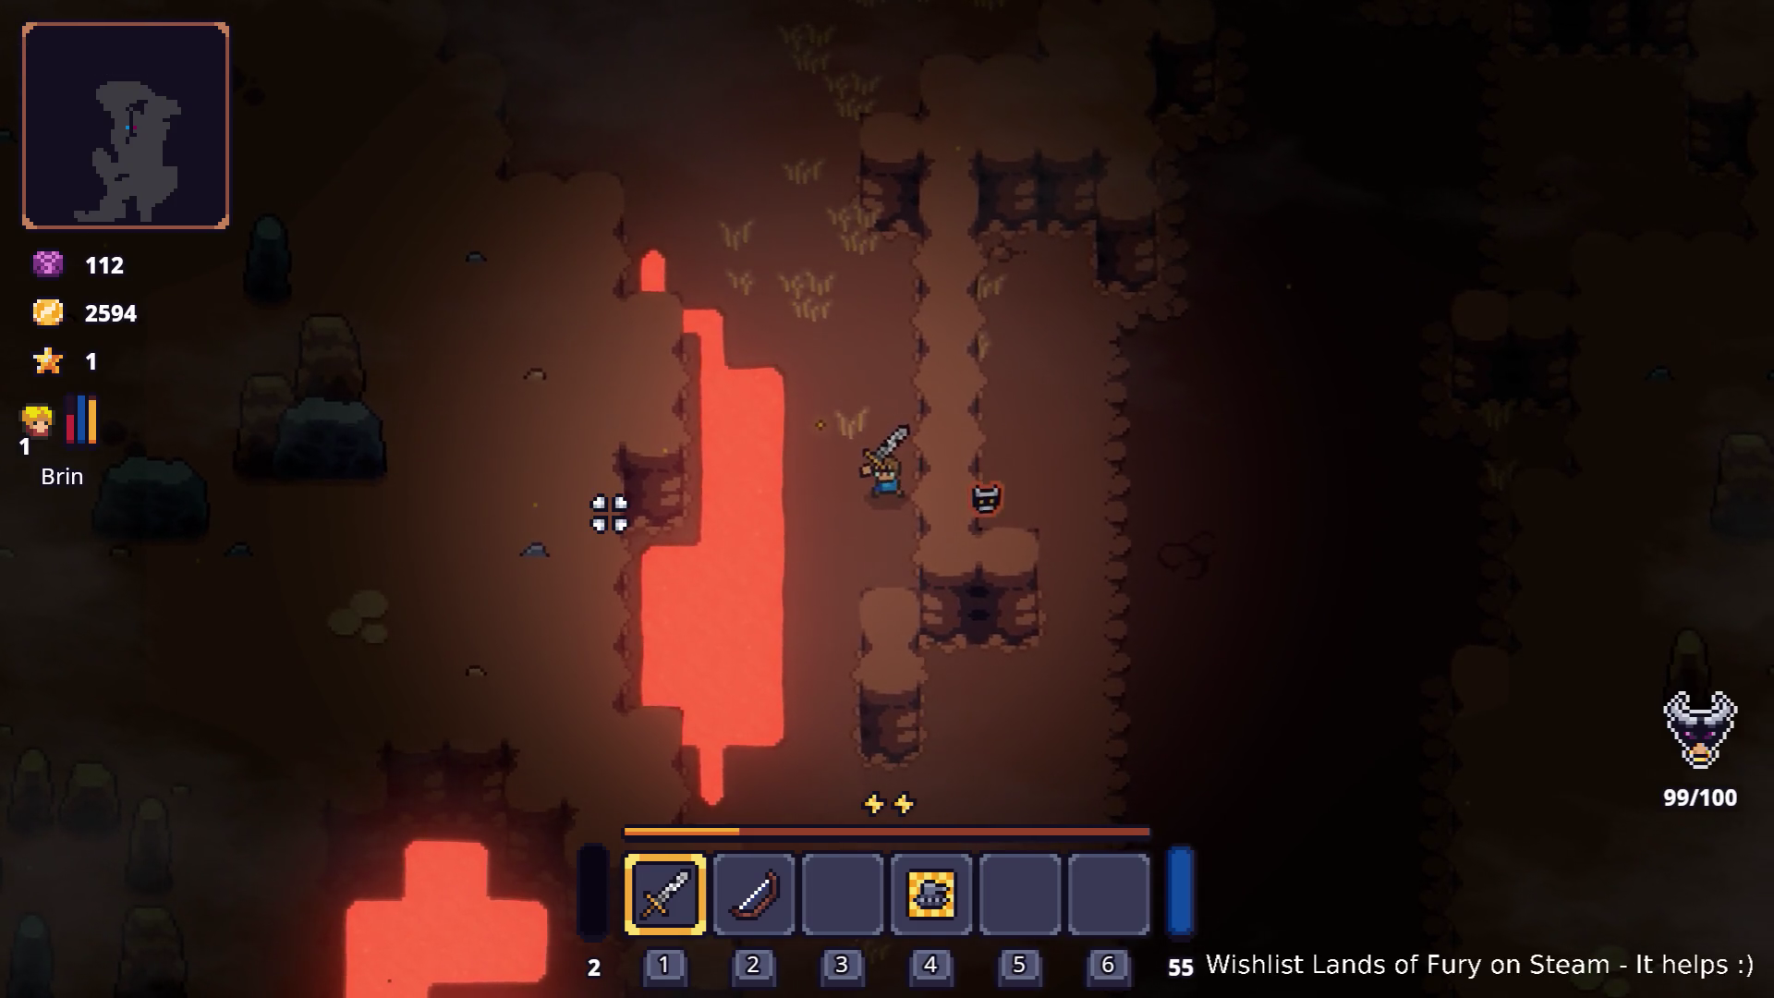
Step: View the lava in-game, then switch to Aseprite showing lava.png
key("alt+Tab")
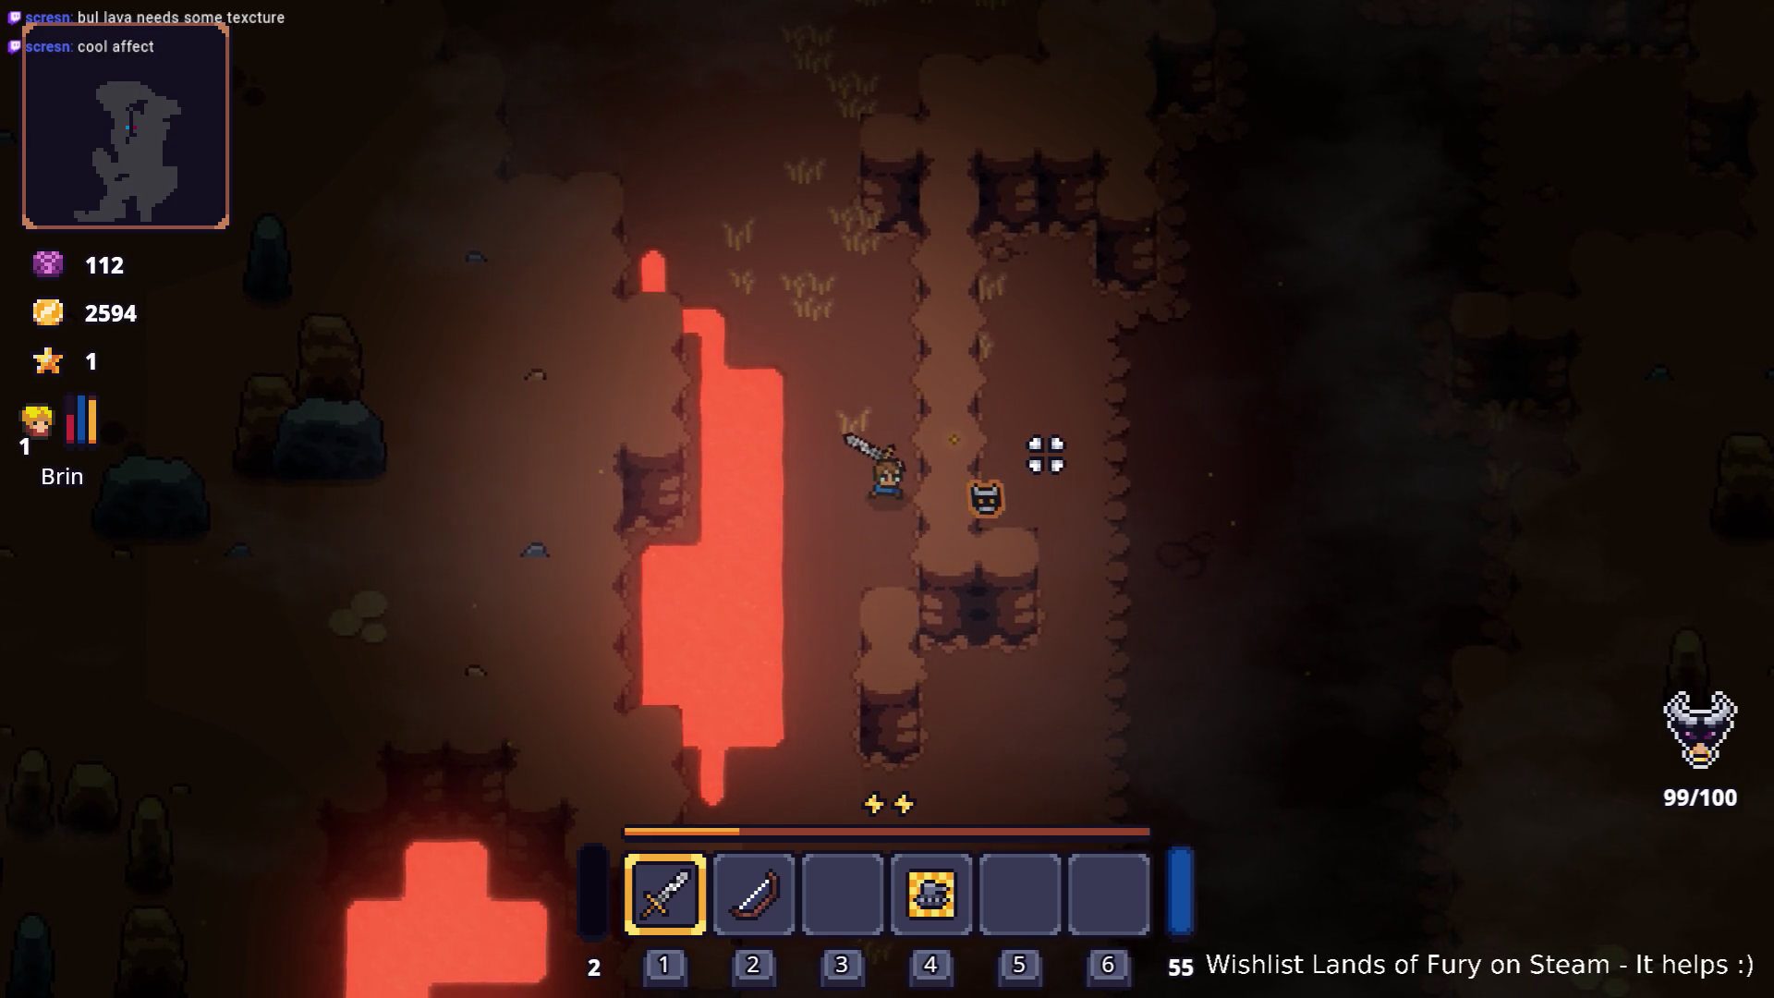
key("alt+Tab")
key("Tab")
key("Tab")
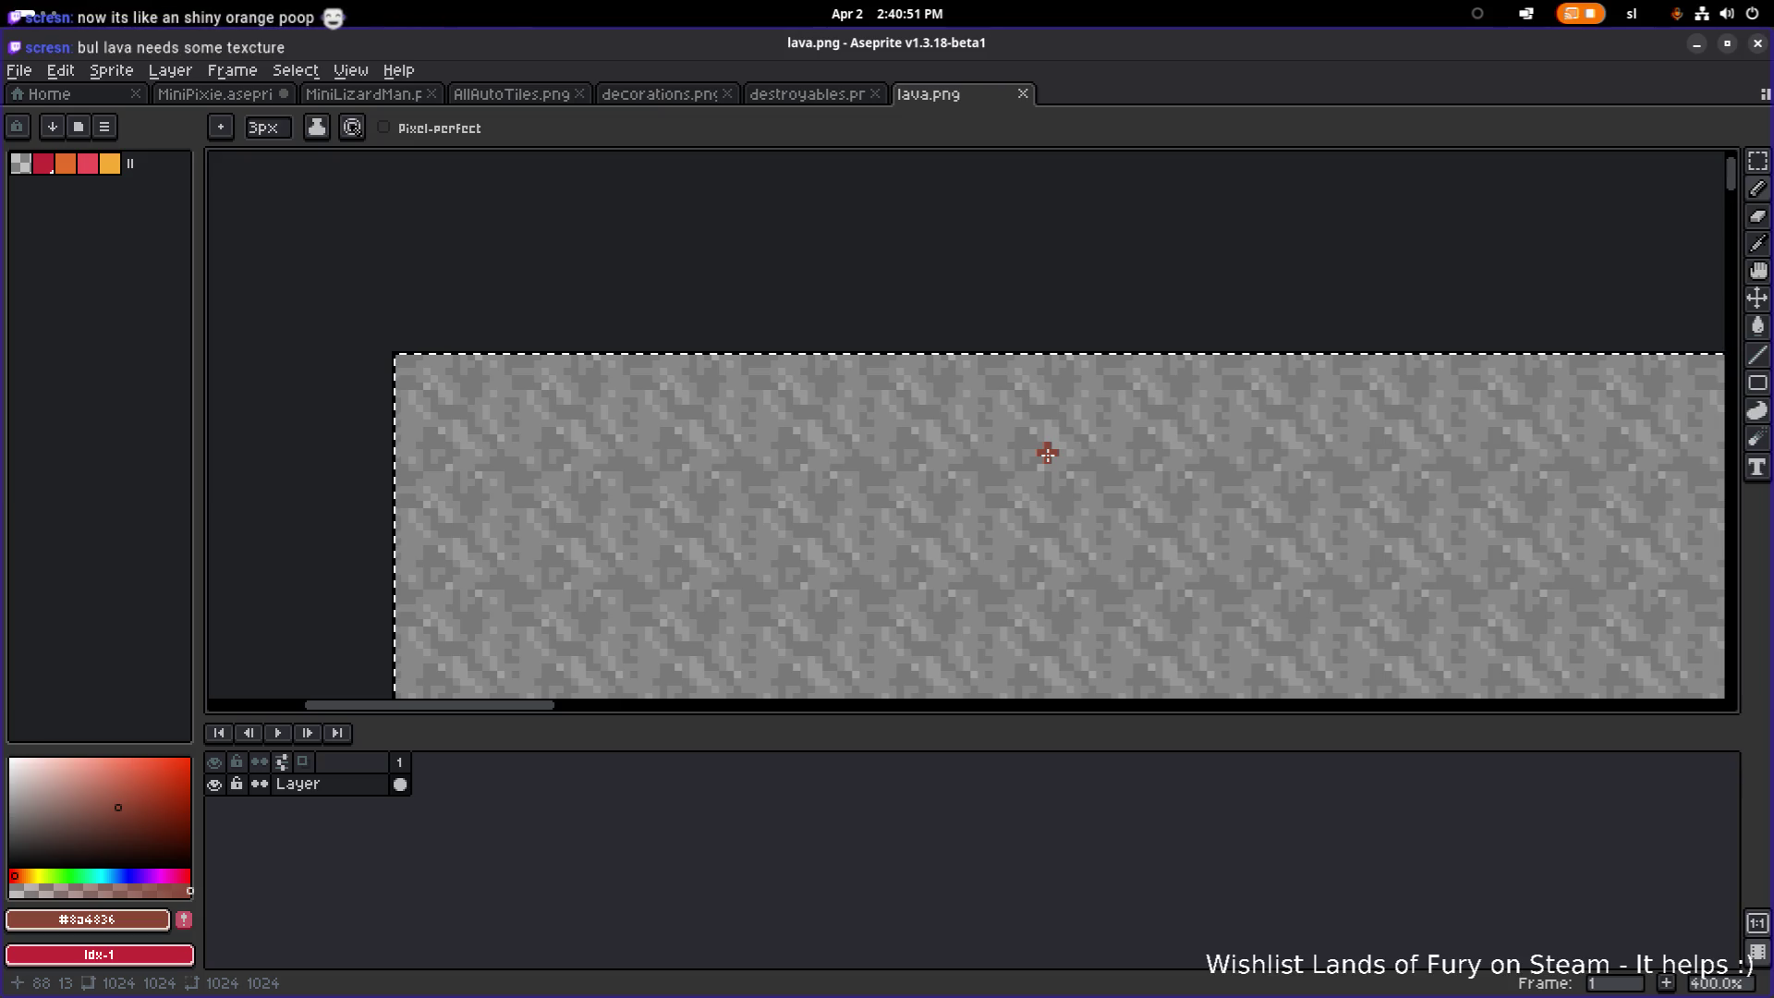
Step: Pick the eyedropper in Aseprite, then cycle windows back to the running game toward Godot
key("i")
key("alt+Tab")
key("alt+Tab")
key("alt+Tab")
key("alt+shift+Tab")
key("alt+Tab")
key("alt+shift+Tab")
key("alt+Tab")
key("alt+shift+Tab")
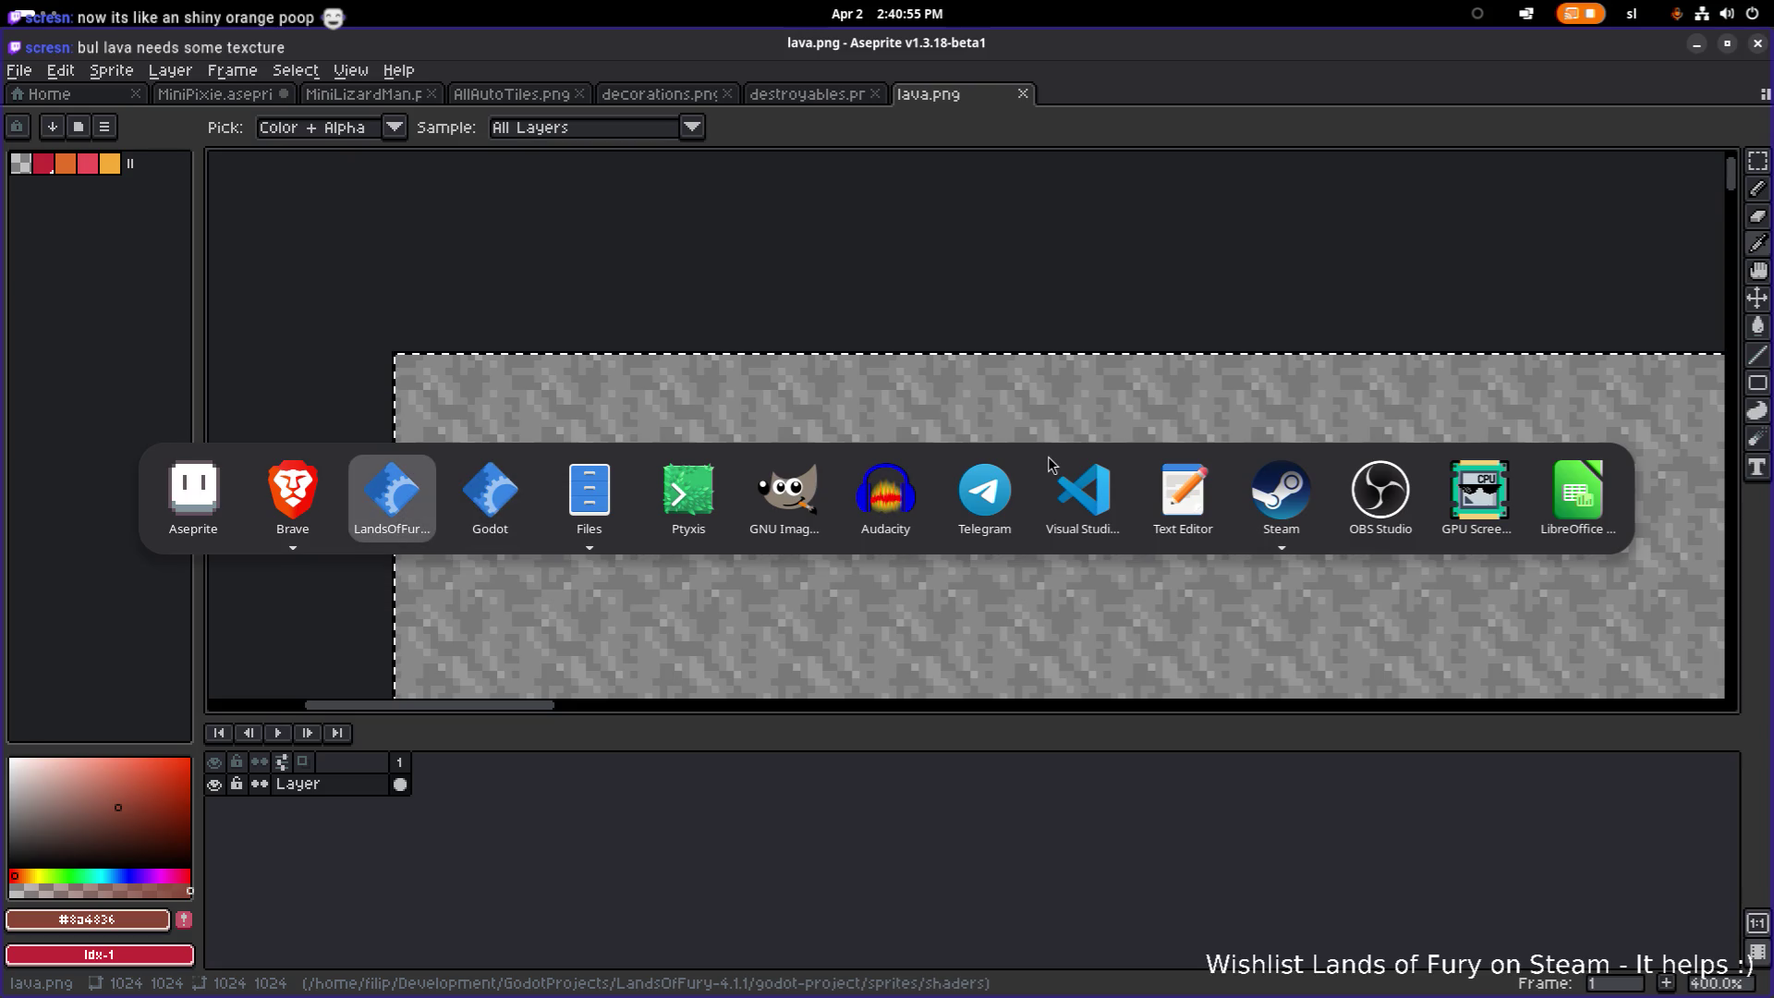
key("alt+Tab")
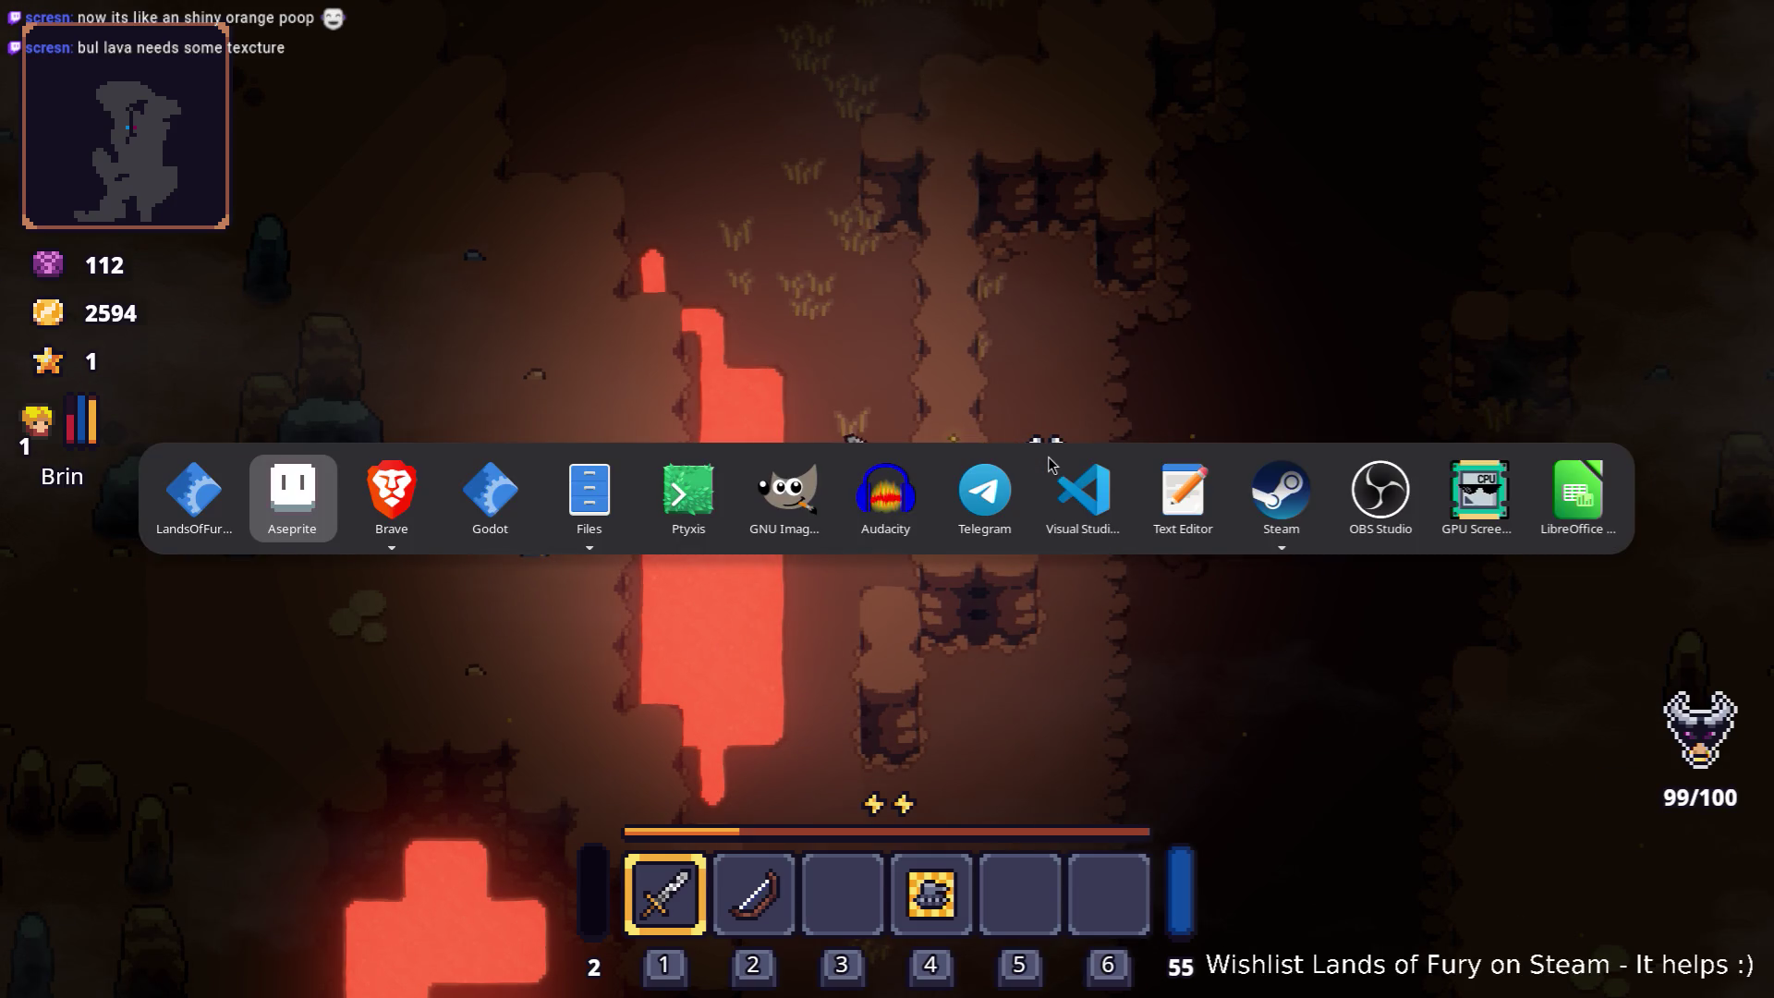
key("alt+Tab")
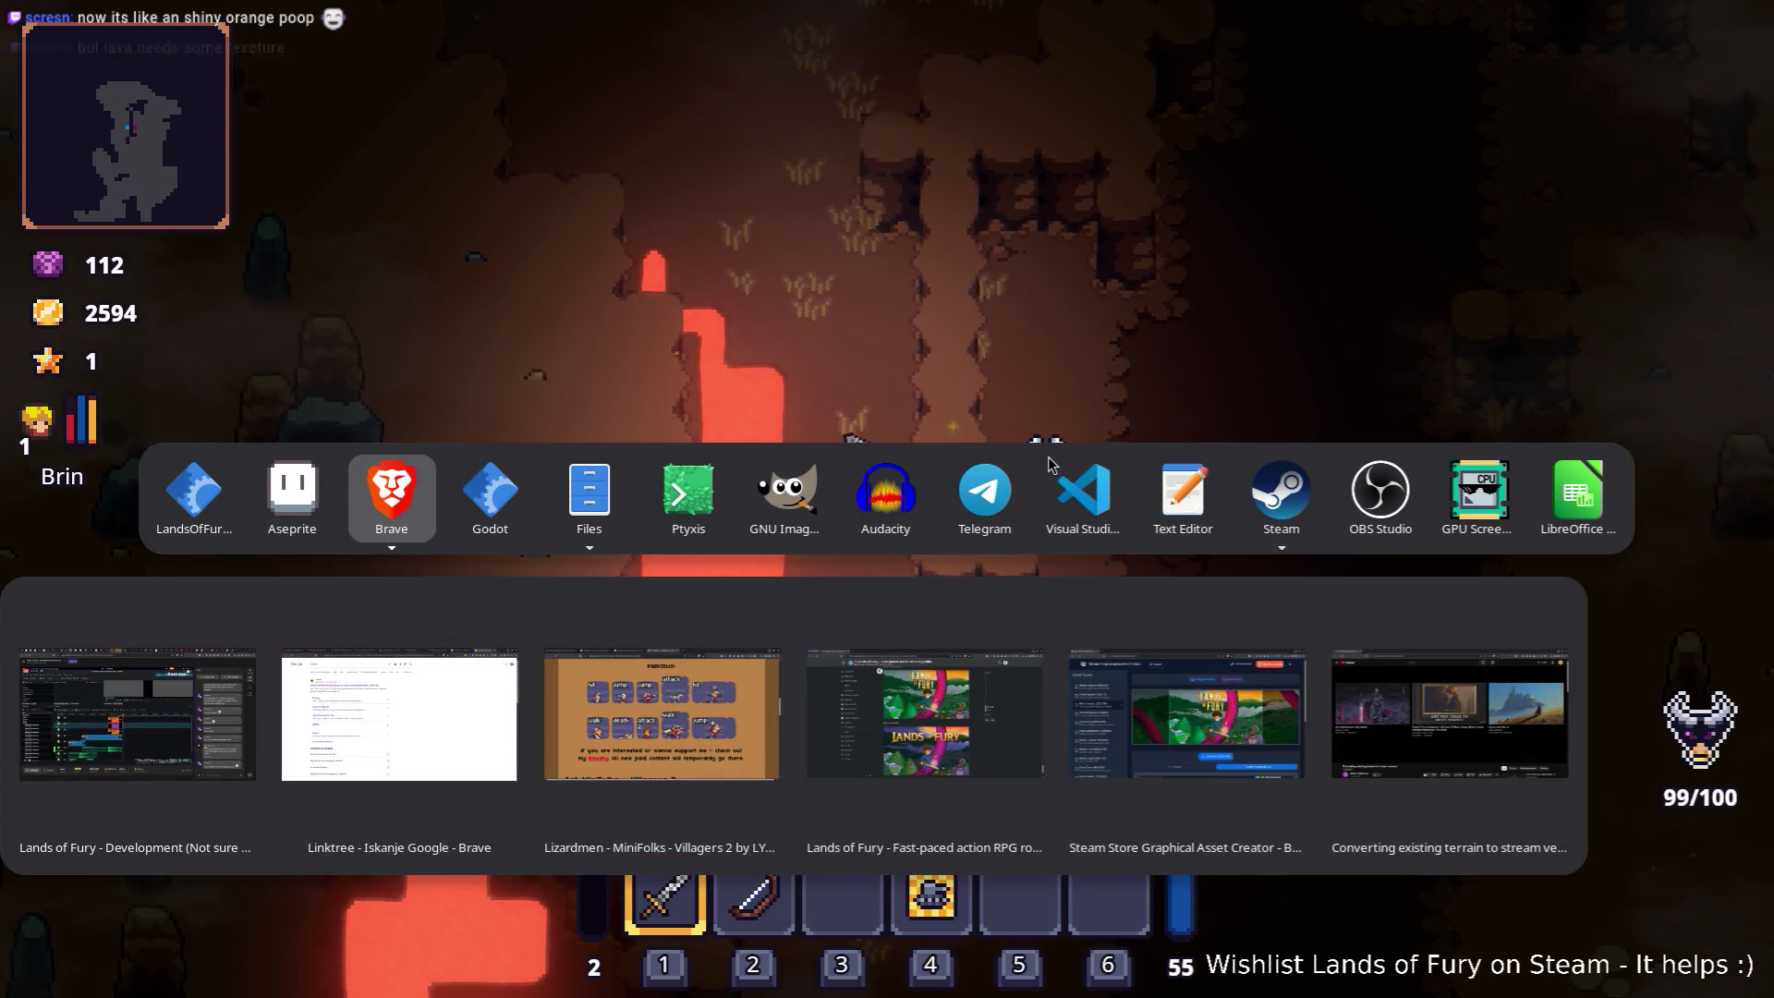
key("alt+Tab")
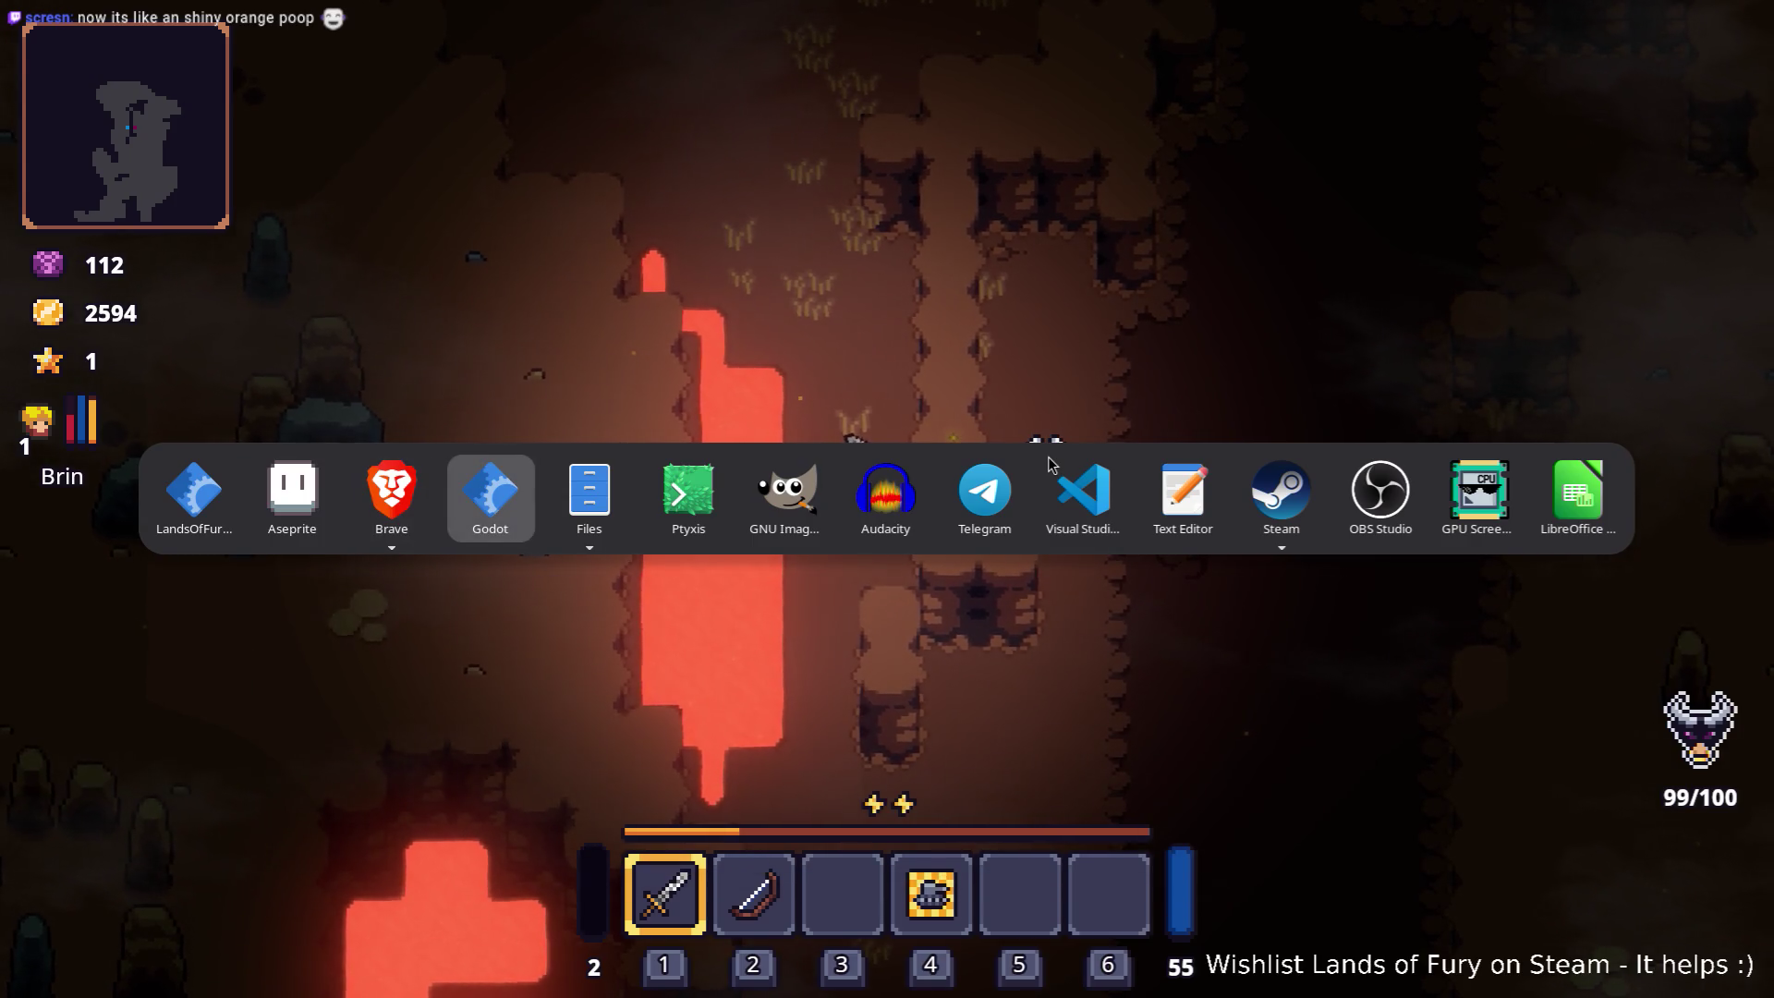